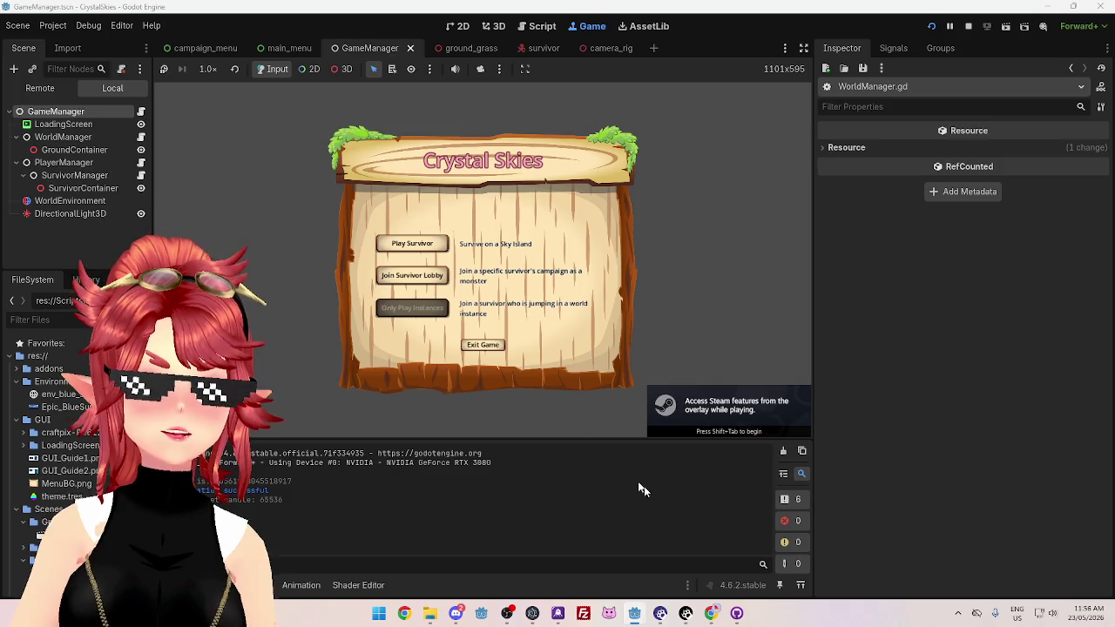
Switch to the server.tscn editor window and launch the server project
{"action": "mouse_move", "coordinate": [632, 613]}
{"action": "left_click", "coordinate": [699, 535]}
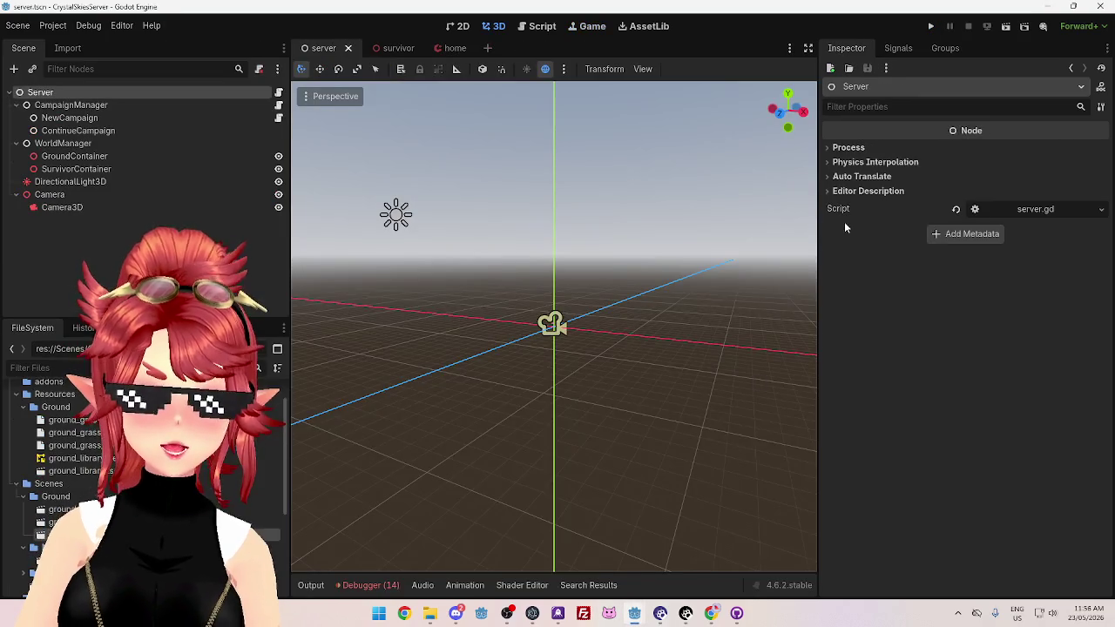
{"action": "left_click", "coordinate": [929, 25]}
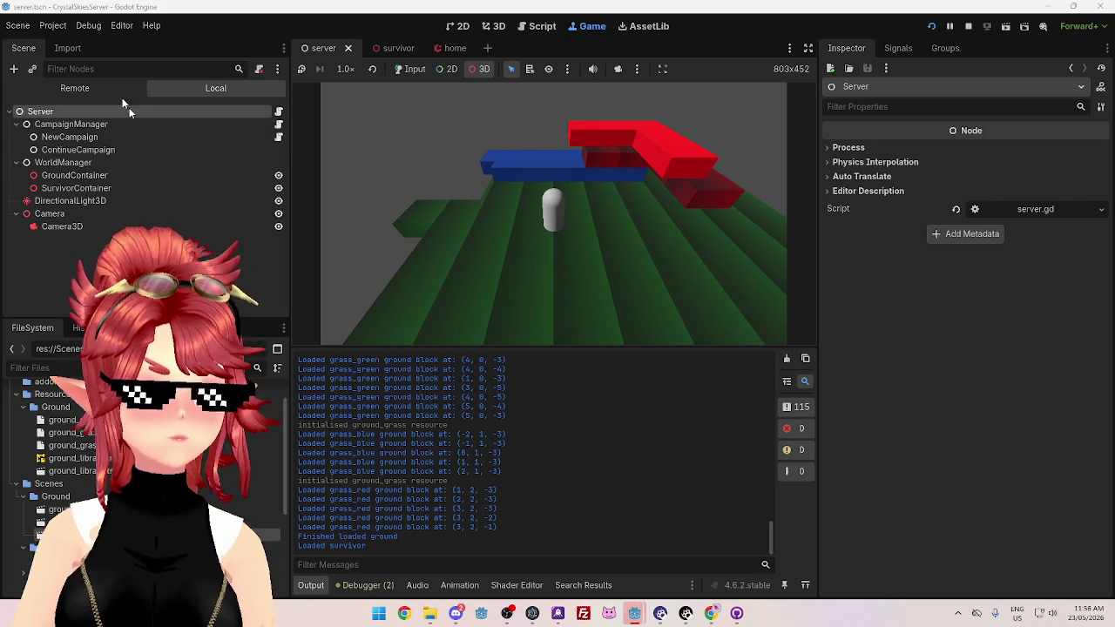
Take over the game camera, inspect the ground GridMap, orbit out, and show the Remote tree
{"action": "left_click", "coordinate": [618, 69]}
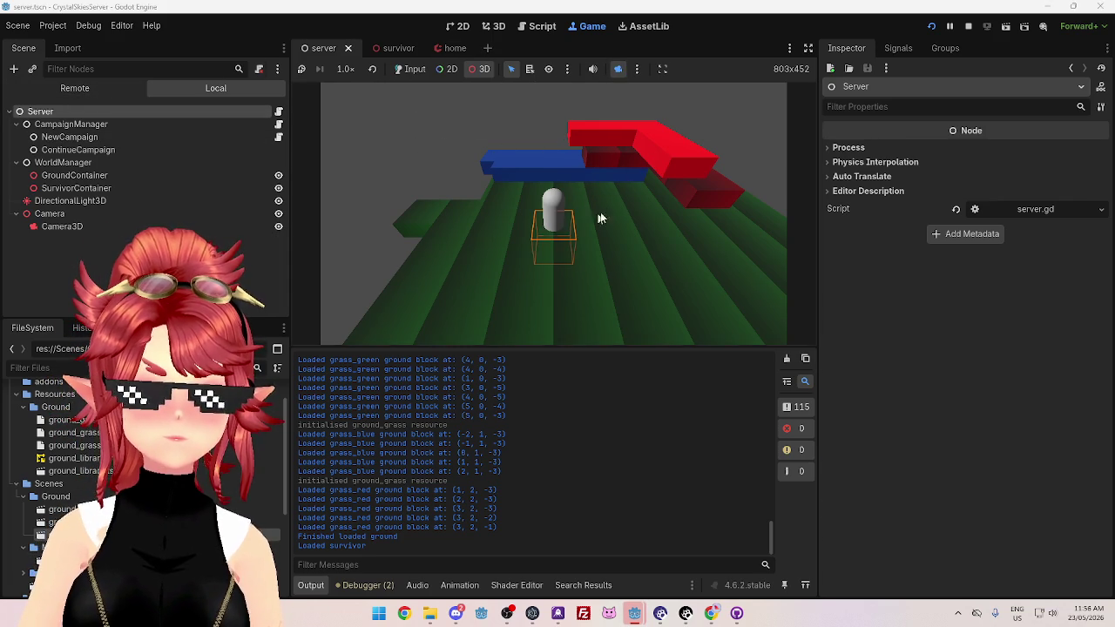
{"action": "left_click", "coordinate": [600, 216]}
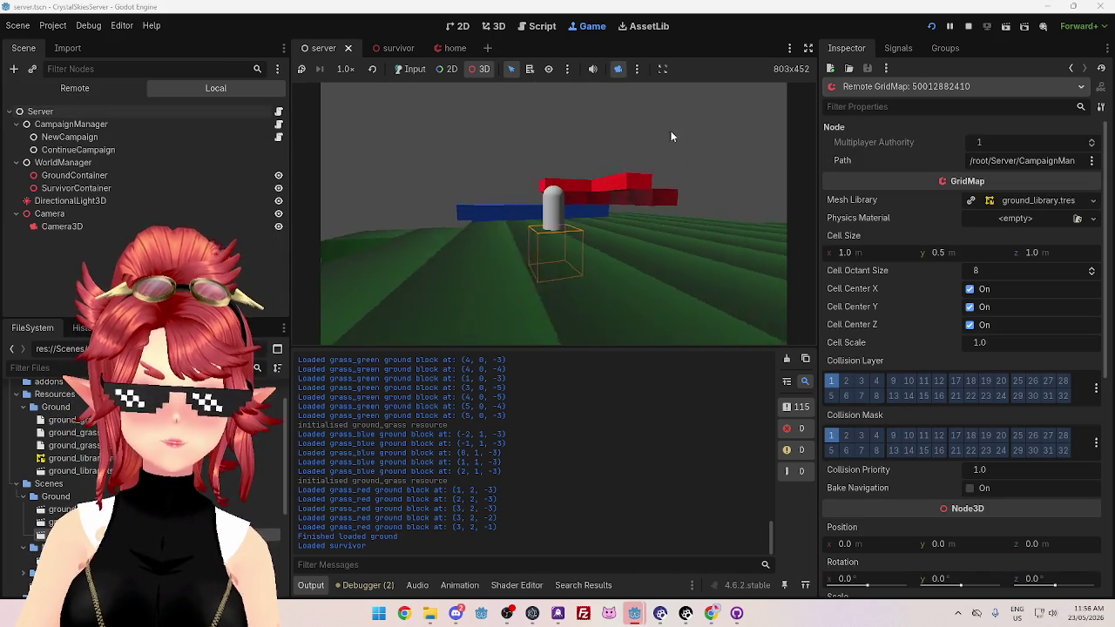
{"action": "left_click_drag", "start_coordinate": [670, 135], "coordinate": [657, 160]}
{"action": "mouse_move", "coordinate": [478, 217]}
{"action": "left_mouse_down"}
{"action": "mouse_move", "coordinate": [619, 174]}
{"action": "mouse_move", "coordinate": [546, 259]}
{"action": "mouse_move", "coordinate": [330, 114]}
{"action": "left_mouse_up"}
{"action": "scroll", "coordinate": [619, 174], "scroll_direction": "down", "scroll_amount": 5}
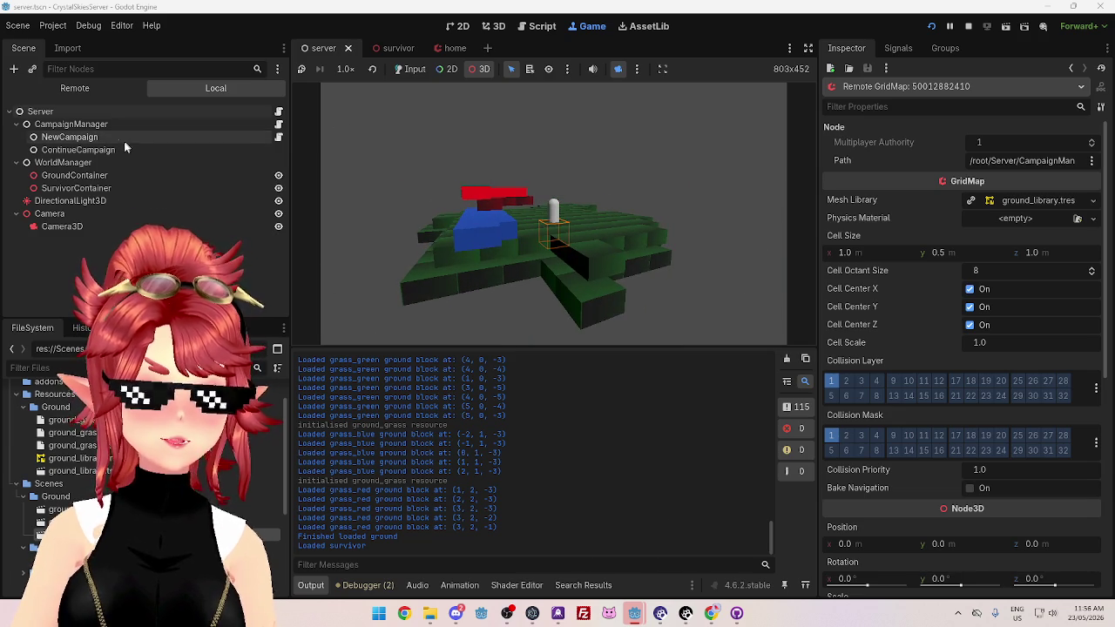
{"action": "left_click", "coordinate": [74, 88]}
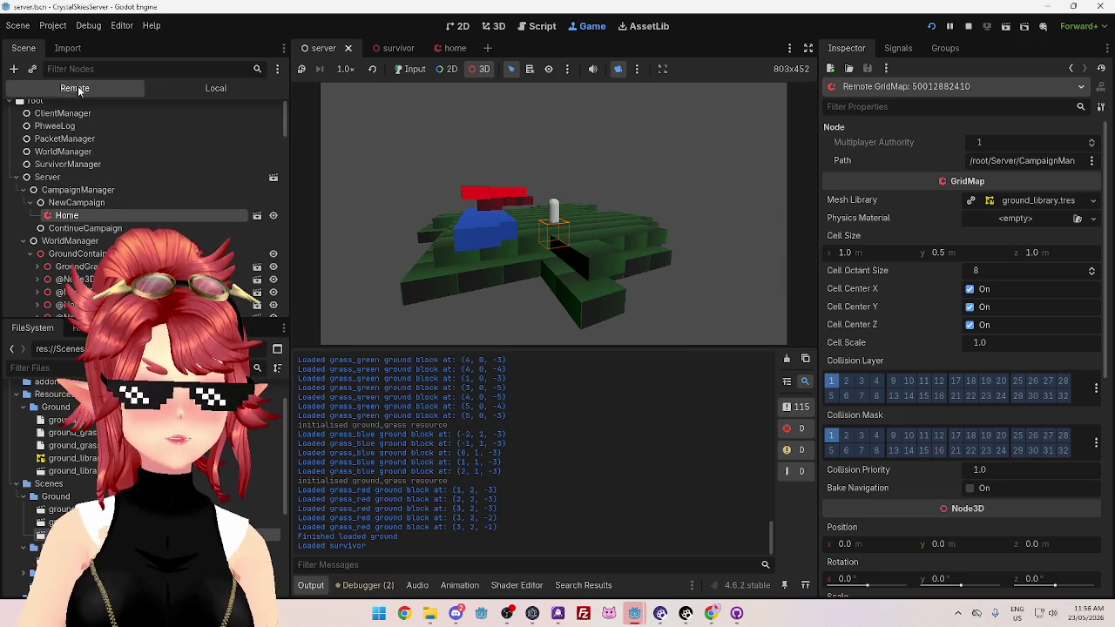
Rapidly toggle the Home GridMap's visibility several times, leaving it hidden
{"action": "left_click", "coordinate": [272, 217]}
{"action": "left_click", "coordinate": [272, 217]}
{"action": "left_click", "coordinate": [271, 217]}
{"action": "left_click", "coordinate": [271, 217]}
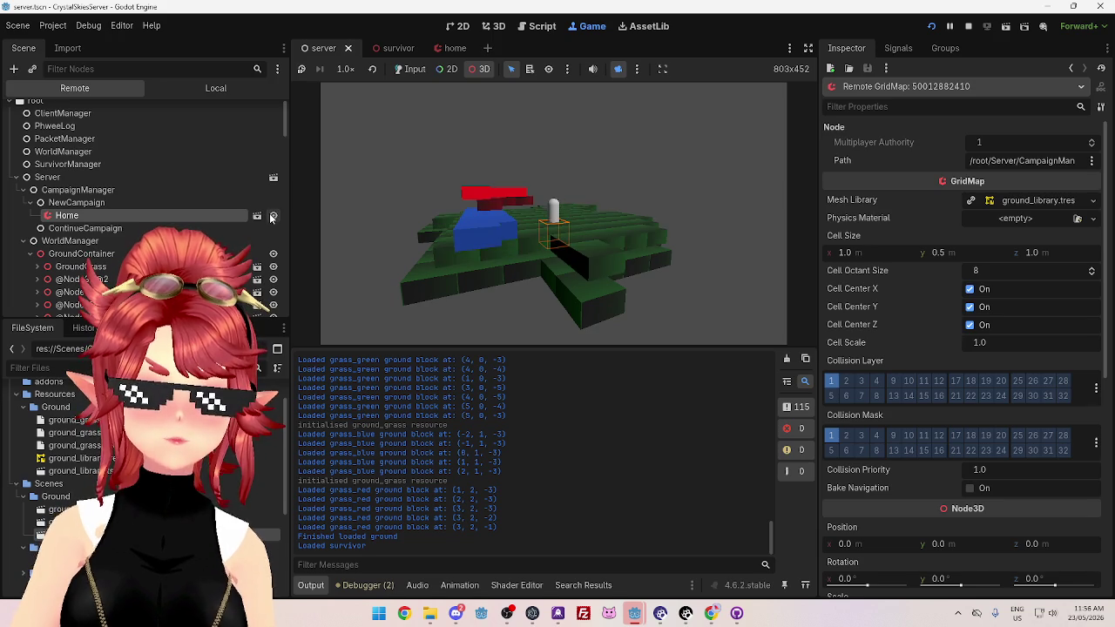
{"action": "left_click", "coordinate": [272, 217]}
{"action": "left_click", "coordinate": [272, 217]}
{"action": "left_click", "coordinate": [271, 217]}
{"action": "left_click", "coordinate": [271, 217]}
{"action": "left_click", "coordinate": [272, 217]}
{"action": "left_click", "coordinate": [271, 216]}
{"action": "left_click", "coordinate": [271, 217]}
{"action": "left_click", "coordinate": [271, 217]}
{"action": "left_click", "coordinate": [271, 217]}
Orbit the game camera around the ground while showing and hiding the Home GridMap
{"action": "mouse_move", "coordinate": [561, 259]}
{"action": "left_mouse_down"}
{"action": "mouse_move", "coordinate": [388, 249]}
{"action": "mouse_move", "coordinate": [567, 274]}
{"action": "left_mouse_up"}
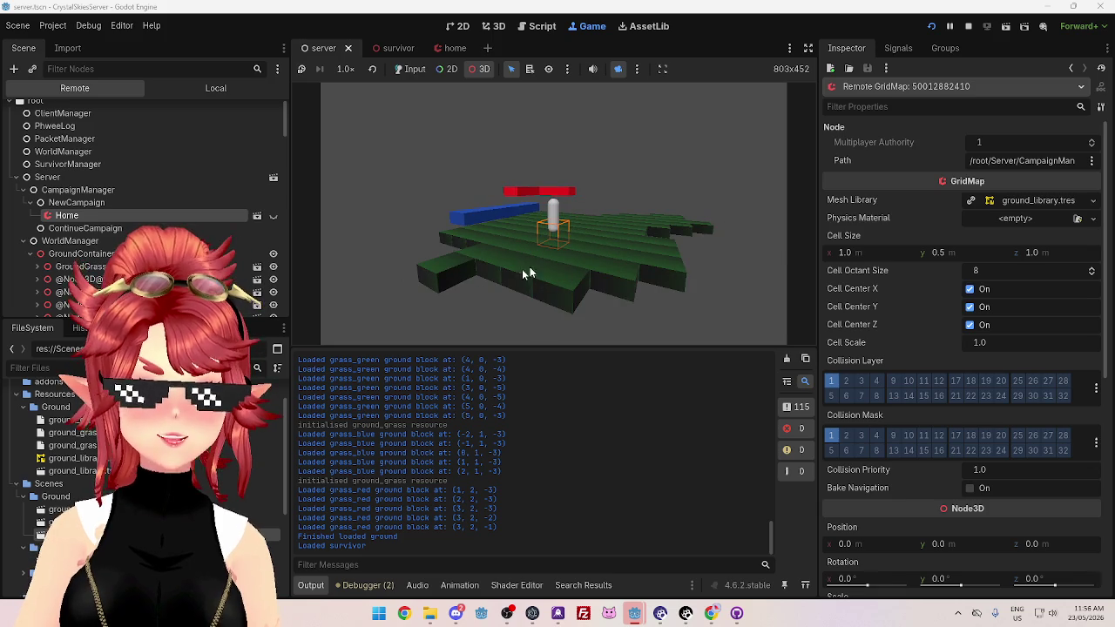
{"action": "mouse_move", "coordinate": [496, 244]}
{"action": "left_mouse_down"}
{"action": "mouse_move", "coordinate": [534, 198]}
{"action": "mouse_move", "coordinate": [514, 228]}
{"action": "left_mouse_up"}
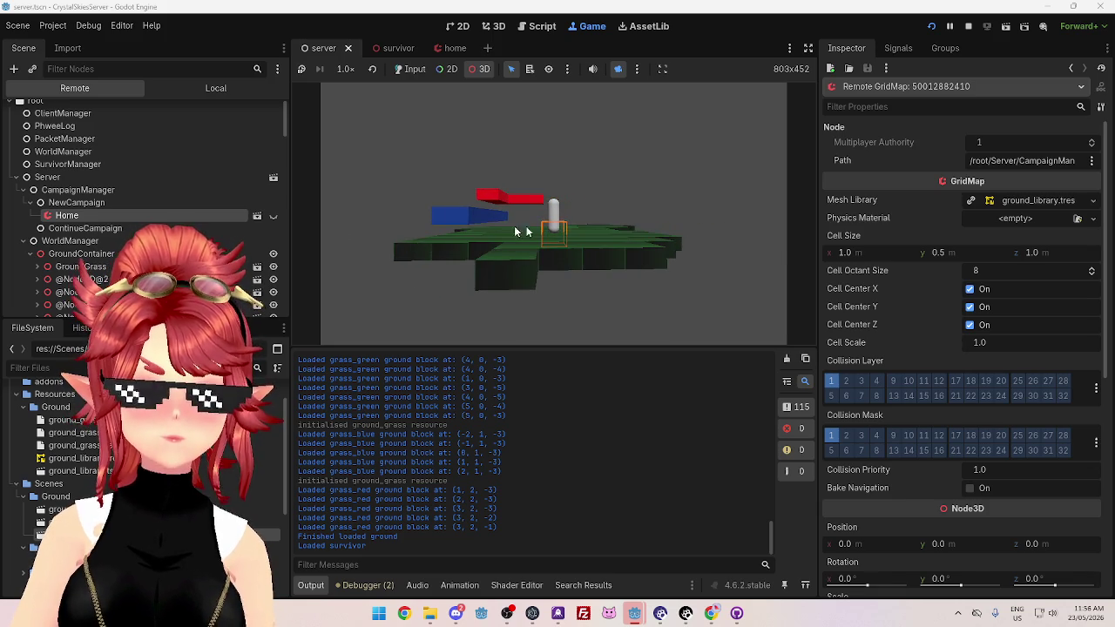
{"action": "mouse_move", "coordinate": [323, 232]}
{"action": "left_mouse_down"}
{"action": "mouse_move", "coordinate": [418, 270]}
{"action": "mouse_move", "coordinate": [543, 250]}
{"action": "mouse_move", "coordinate": [365, 261]}
{"action": "left_mouse_up"}
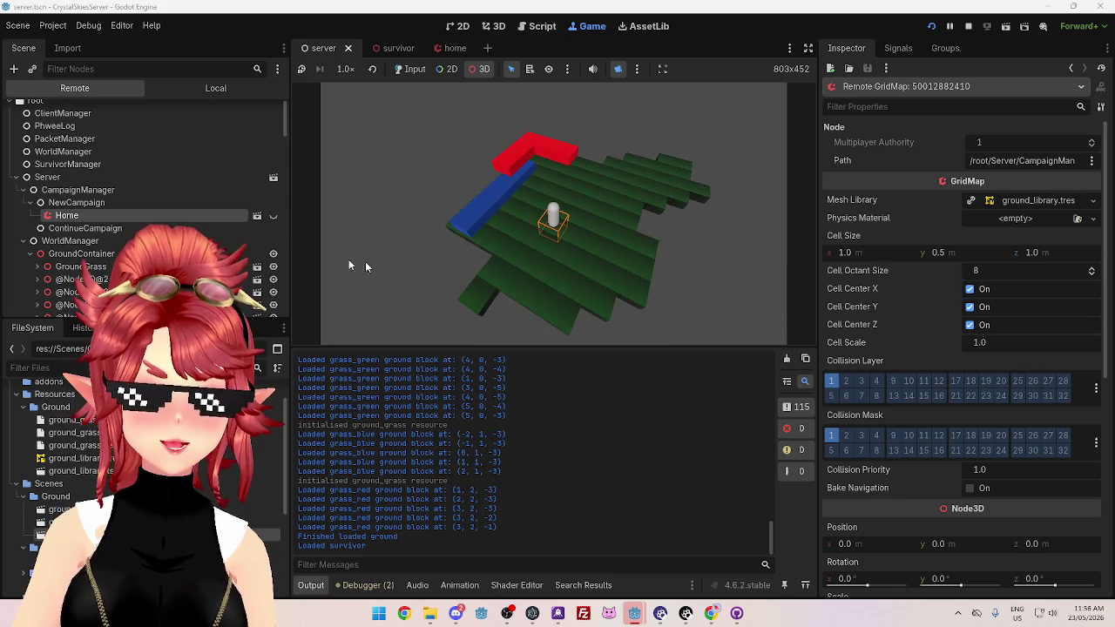
{"action": "left_click", "coordinate": [273, 216]}
{"action": "mouse_move", "coordinate": [523, 200]}
{"action": "left_mouse_down"}
{"action": "mouse_move", "coordinate": [503, 175]}
{"action": "mouse_move", "coordinate": [489, 226]}
{"action": "mouse_move", "coordinate": [602, 189]}
{"action": "mouse_move", "coordinate": [529, 199]}
{"action": "mouse_move", "coordinate": [445, 152]}
{"action": "mouse_move", "coordinate": [495, 136]}
{"action": "mouse_move", "coordinate": [457, 188]}
{"action": "left_mouse_up"}
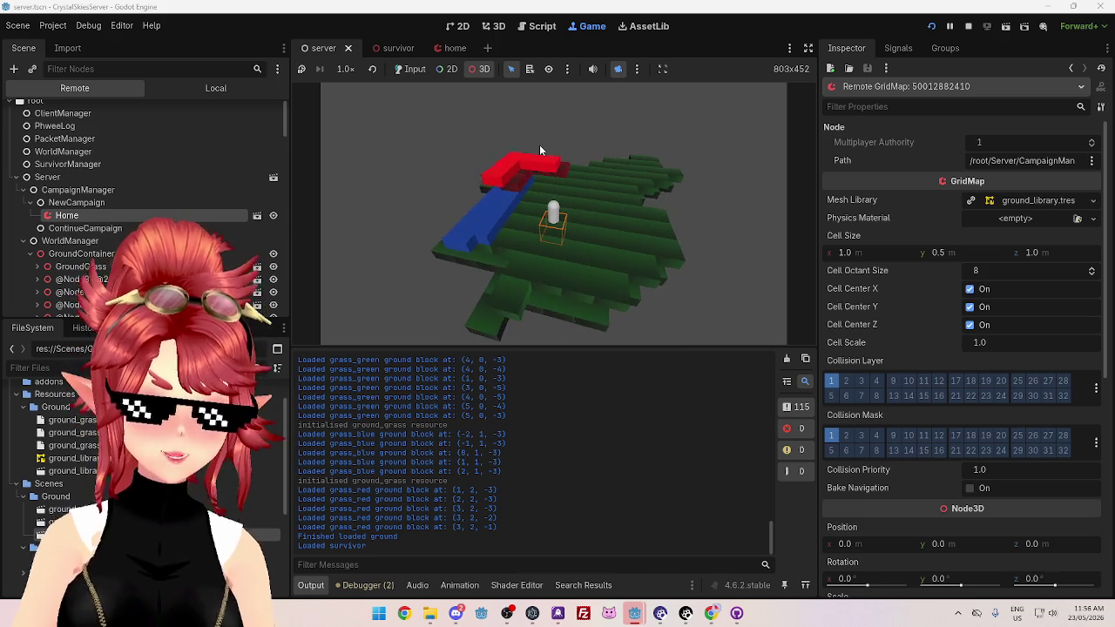
{"action": "left_click", "coordinate": [274, 217]}
{"action": "left_click_drag", "start_coordinate": [540, 209], "coordinate": [537, 170]}
{"action": "left_click", "coordinate": [275, 217]}
{"action": "left_click", "coordinate": [274, 217]}
{"action": "left_click", "coordinate": [274, 217]}
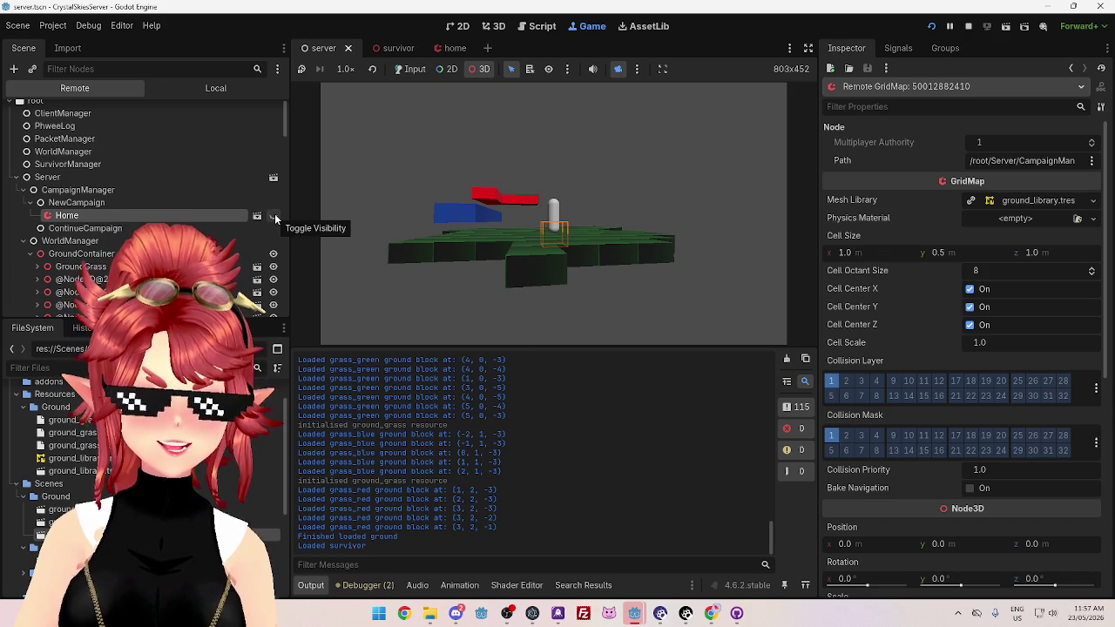
Flicker the Home map on and off repeatedly to see which blocks disappear
{"action": "left_click", "coordinate": [275, 217]}
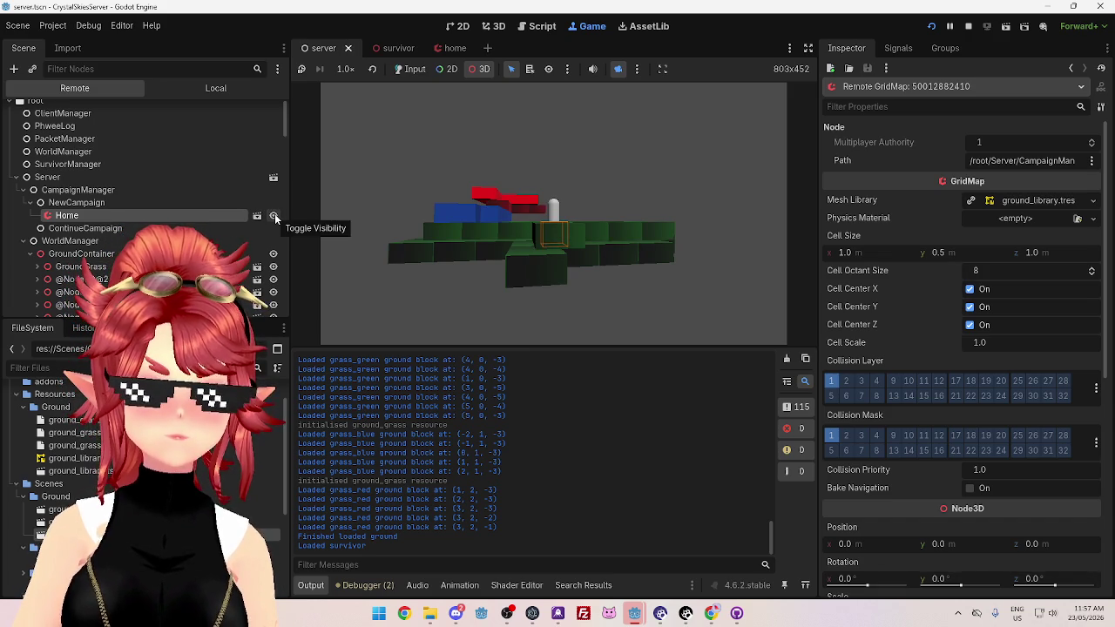
{"action": "left_click", "coordinate": [275, 217]}
{"action": "left_click", "coordinate": [274, 217]}
{"action": "left_click", "coordinate": [274, 217]}
{"action": "left_click", "coordinate": [274, 217]}
{"action": "left_click", "coordinate": [275, 216]}
{"action": "left_click", "coordinate": [274, 216]}
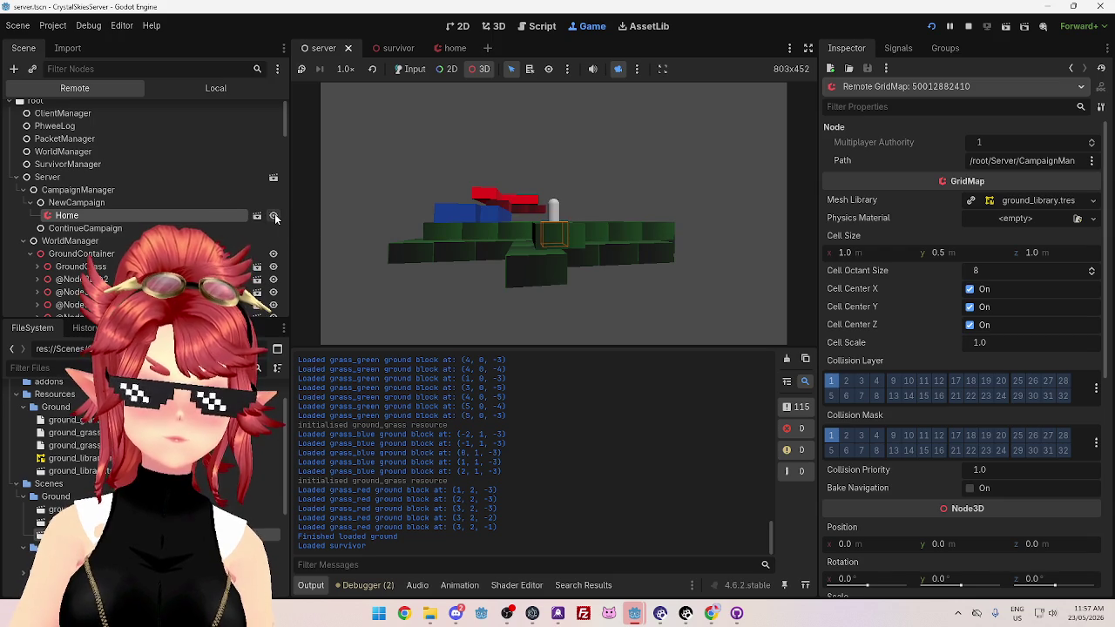
{"action": "left_click", "coordinate": [274, 217]}
{"action": "left_click", "coordinate": [274, 216]}
{"action": "left_click", "coordinate": [275, 217]}
{"action": "left_click", "coordinate": [274, 217]}
{"action": "left_click", "coordinate": [275, 216]}
{"action": "left_click", "coordinate": [274, 217]}
{"action": "left_click", "coordinate": [274, 217]}
{"action": "left_click", "coordinate": [274, 217]}
{"action": "left_click", "coordinate": [274, 217]}
{"action": "left_click", "coordinate": [274, 216]}
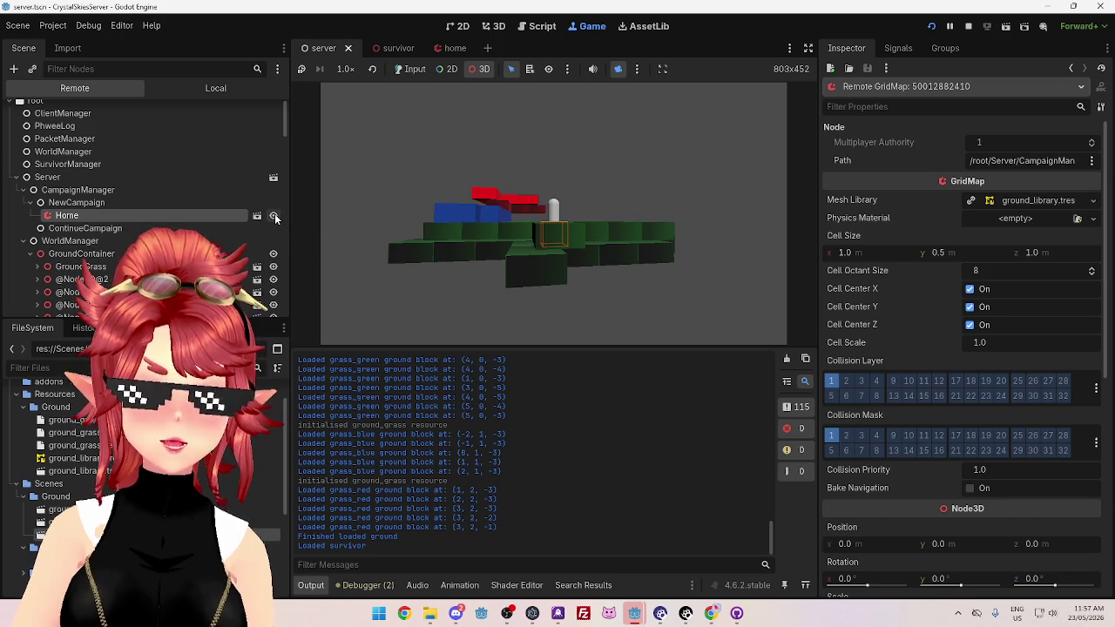
{"action": "left_click", "coordinate": [274, 217]}
{"action": "left_click", "coordinate": [274, 217]}
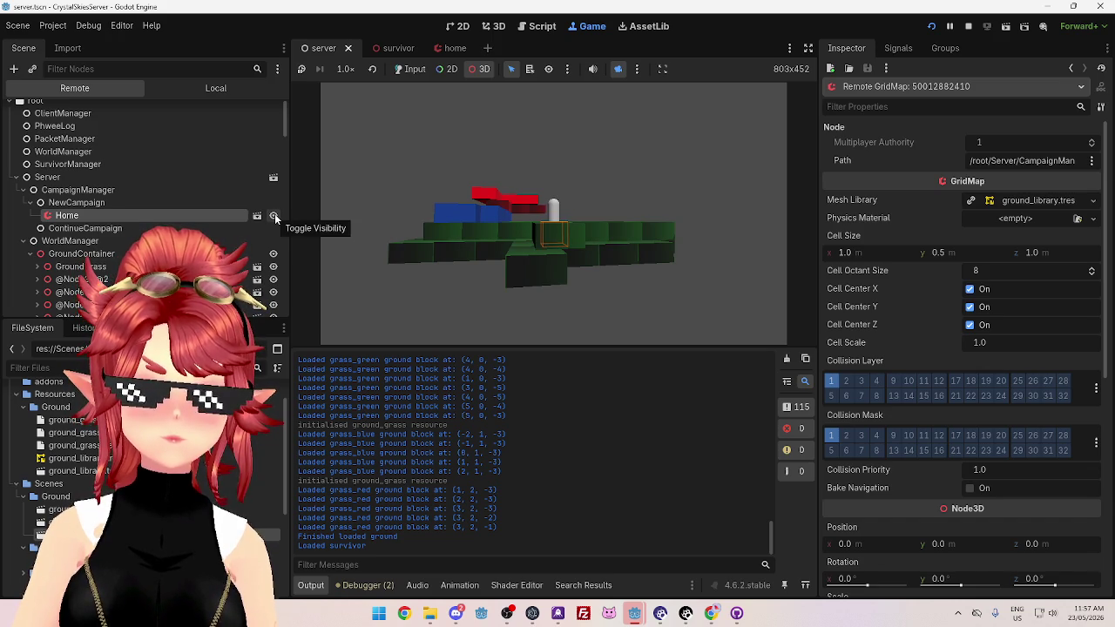
{"action": "left_click", "coordinate": [274, 217]}
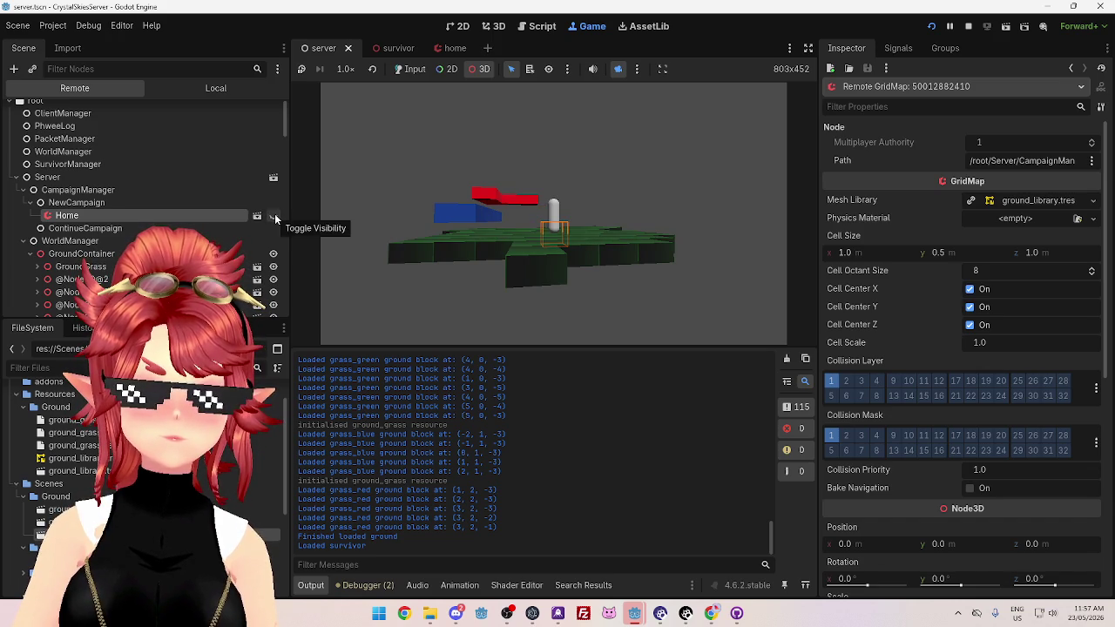
Orbit to a top-down view, then show and hide the Home GridMap once more
{"action": "mouse_move", "coordinate": [453, 235]}
{"action": "left_mouse_down"}
{"action": "mouse_move", "coordinate": [571, 264]}
{"action": "mouse_move", "coordinate": [418, 231]}
{"action": "left_mouse_up"}
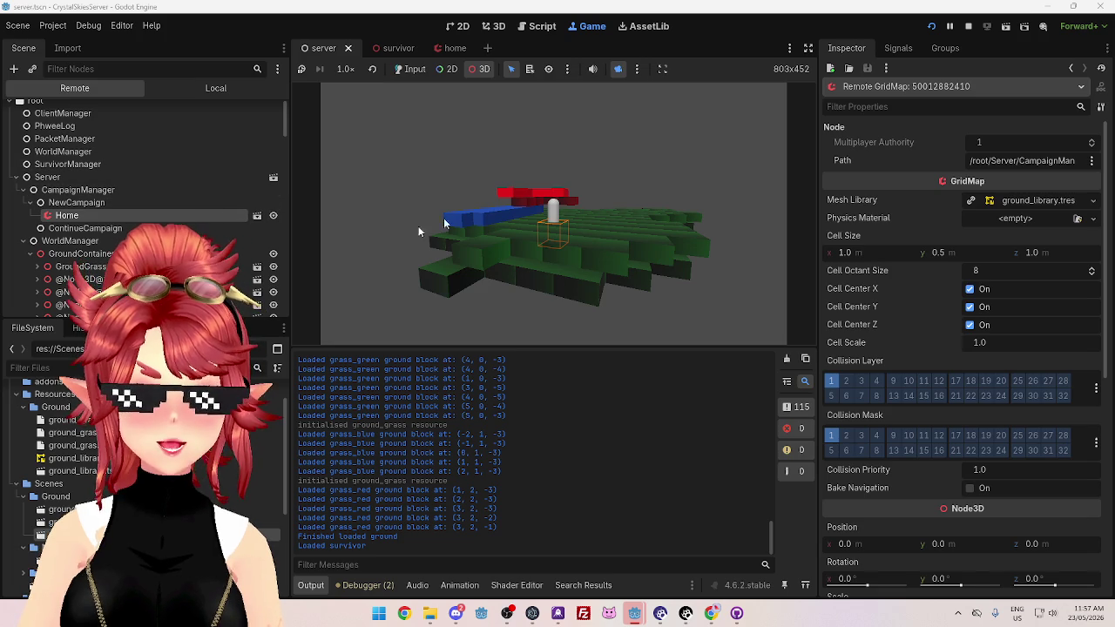
{"action": "mouse_move", "coordinate": [418, 231]}
{"action": "left_mouse_down"}
{"action": "mouse_move", "coordinate": [651, 233]}
{"action": "mouse_move", "coordinate": [592, 286]}
{"action": "mouse_move", "coordinate": [506, 304]}
{"action": "mouse_move", "coordinate": [510, 268]}
{"action": "mouse_move", "coordinate": [436, 317]}
{"action": "mouse_move", "coordinate": [428, 89]}
{"action": "left_mouse_up"}
{"action": "scroll", "coordinate": [579, 241], "scroll_direction": "up", "scroll_amount": 5}
{"action": "scroll", "coordinate": [506, 304], "scroll_direction": "down", "scroll_amount": 5}
{"action": "mouse_move", "coordinate": [642, 157]}
{"action": "left_mouse_down"}
{"action": "mouse_move", "coordinate": [605, 215]}
{"action": "mouse_move", "coordinate": [617, 172]}
{"action": "left_mouse_up"}
{"action": "left_click", "coordinate": [273, 217]}
{"action": "left_click", "coordinate": [273, 217]}
{"action": "left_click", "coordinate": [272, 217]}
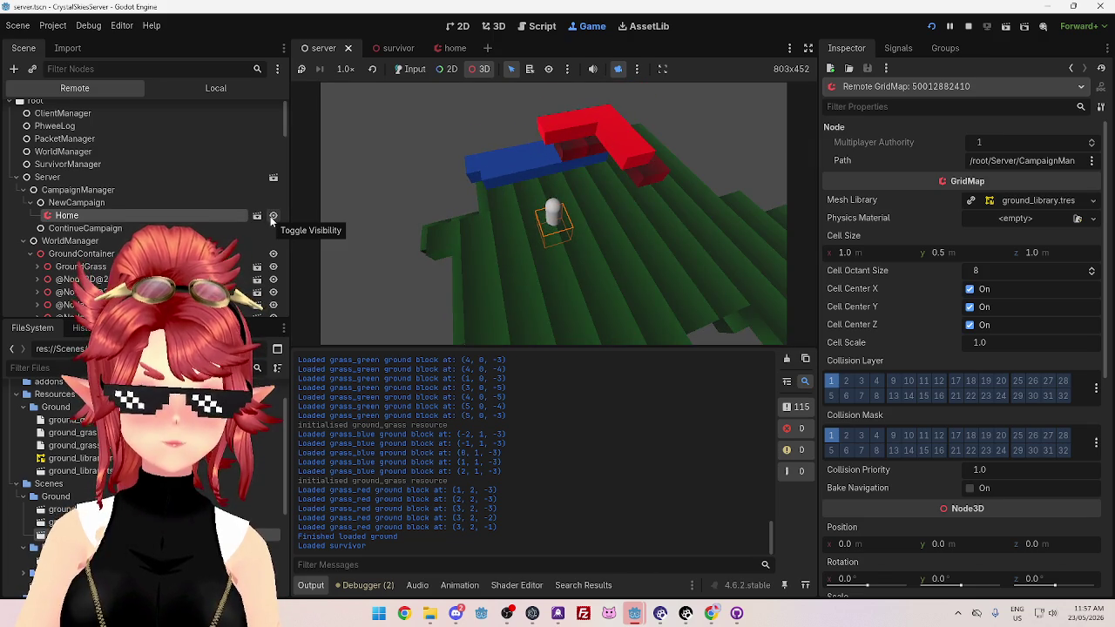
{"action": "left_click", "coordinate": [273, 217]}
{"action": "mouse_move", "coordinate": [493, 203]}
{"action": "left_mouse_down"}
{"action": "mouse_move", "coordinate": [614, 100]}
{"action": "mouse_move", "coordinate": [564, 186]}
{"action": "mouse_move", "coordinate": [586, 172]}
{"action": "mouse_move", "coordinate": [655, 193]}
{"action": "mouse_move", "coordinate": [636, 168]}
{"action": "mouse_move", "coordinate": [709, 194]}
{"action": "mouse_move", "coordinate": [580, 229]}
{"action": "mouse_move", "coordinate": [558, 209]}
{"action": "mouse_move", "coordinate": [584, 180]}
{"action": "mouse_move", "coordinate": [510, 241]}
{"action": "mouse_move", "coordinate": [577, 232]}
{"action": "mouse_move", "coordinate": [462, 236]}
{"action": "mouse_move", "coordinate": [510, 241]}
{"action": "mouse_move", "coordinate": [672, 199]}
{"action": "mouse_move", "coordinate": [644, 262]}
{"action": "mouse_move", "coordinate": [610, 244]}
{"action": "mouse_move", "coordinate": [590, 210]}
{"action": "mouse_move", "coordinate": [685, 179]}
{"action": "mouse_move", "coordinate": [670, 212]}
{"action": "mouse_move", "coordinate": [471, 233]}
{"action": "mouse_move", "coordinate": [518, 189]}
{"action": "mouse_move", "coordinate": [525, 194]}
{"action": "mouse_move", "coordinate": [475, 224]}
{"action": "mouse_move", "coordinate": [663, 201]}
{"action": "mouse_move", "coordinate": [703, 184]}
{"action": "mouse_move", "coordinate": [585, 201]}
{"action": "left_mouse_up"}
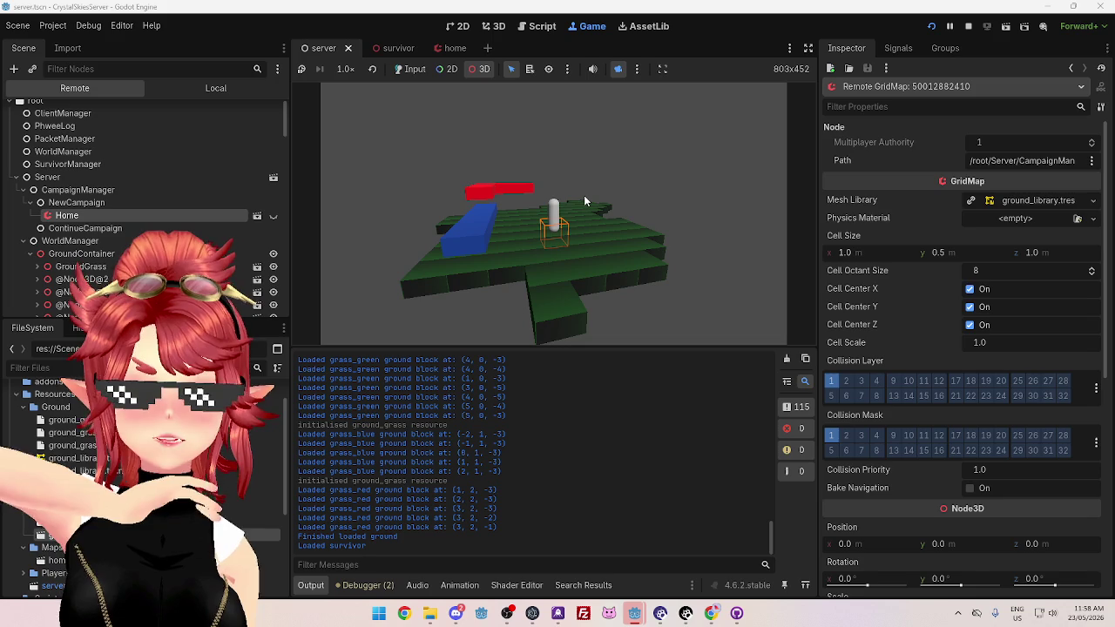
{"action": "mouse_move", "coordinate": [665, 191]}
{"action": "left_mouse_down"}
{"action": "mouse_move", "coordinate": [519, 147]}
{"action": "mouse_move", "coordinate": [709, 169]}
{"action": "mouse_move", "coordinate": [645, 226]}
{"action": "mouse_move", "coordinate": [714, 209]}
{"action": "mouse_move", "coordinate": [672, 194]}
{"action": "mouse_move", "coordinate": [528, 244]}
{"action": "mouse_move", "coordinate": [654, 209]}
{"action": "mouse_move", "coordinate": [500, 272]}
{"action": "mouse_move", "coordinate": [477, 261]}
{"action": "mouse_move", "coordinate": [627, 213]}
{"action": "mouse_move", "coordinate": [653, 261]}
{"action": "mouse_move", "coordinate": [453, 256]}
{"action": "left_mouse_up"}
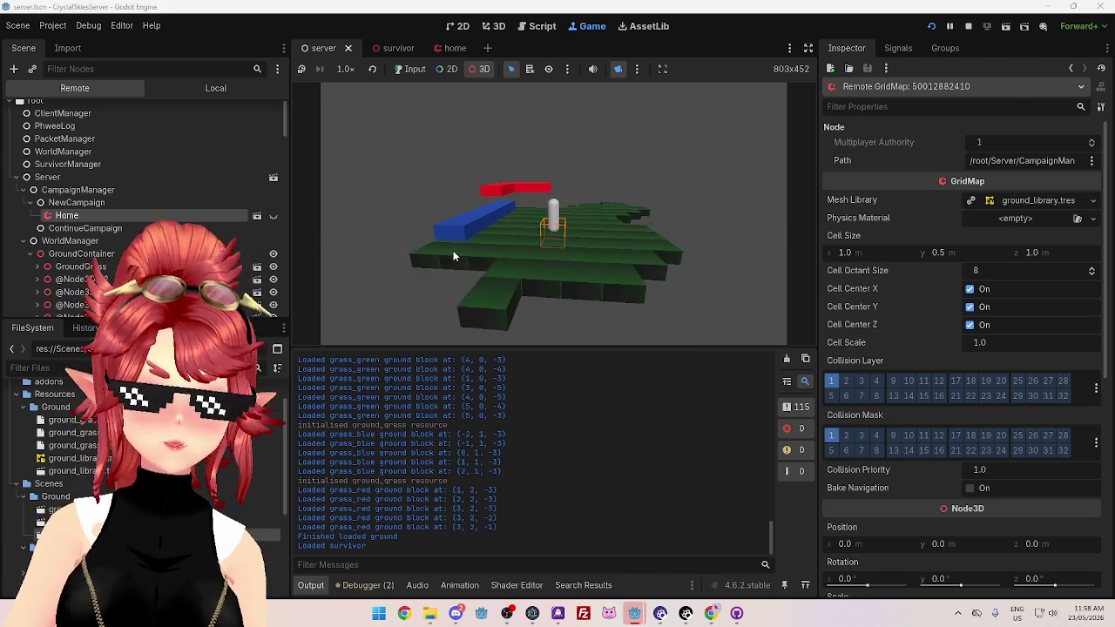
Stop the running server game with the toolbar Stop button (F8)
{"action": "left_click", "coordinate": [966, 28]}
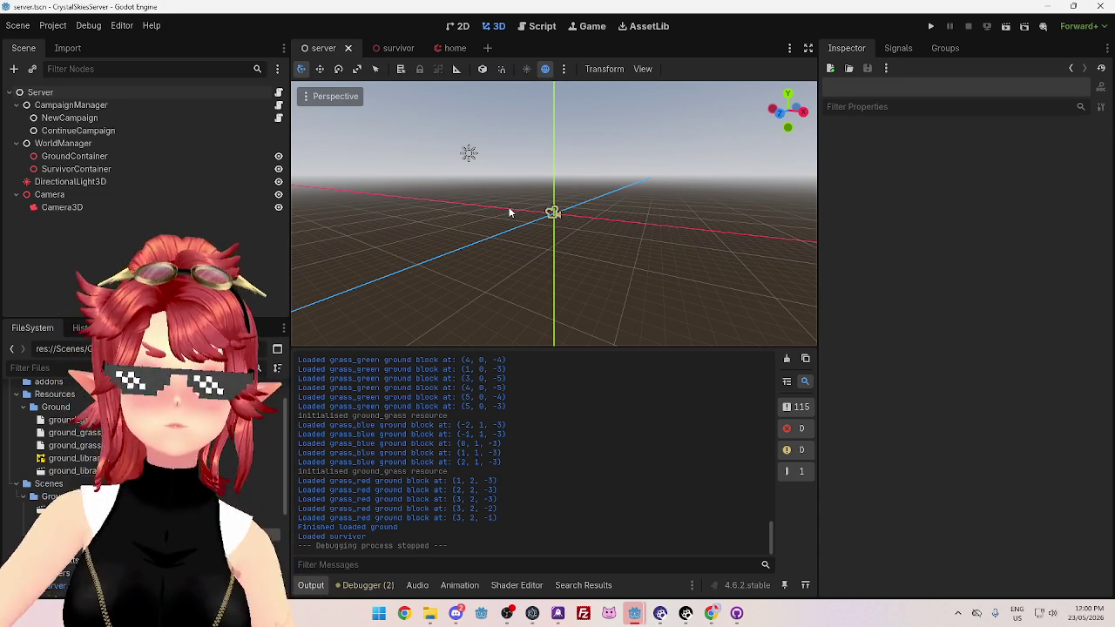
{"action": "mouse_move", "coordinate": [650, 235]}
{"action": "left_mouse_down"}
{"action": "mouse_move", "coordinate": [541, 257]}
{"action": "mouse_move", "coordinate": [638, 252]}
{"action": "mouse_move", "coordinate": [623, 366]}
{"action": "left_mouse_up"}
{"action": "scroll", "coordinate": [559, 429], "scroll_direction": "up", "scroll_amount": 10}
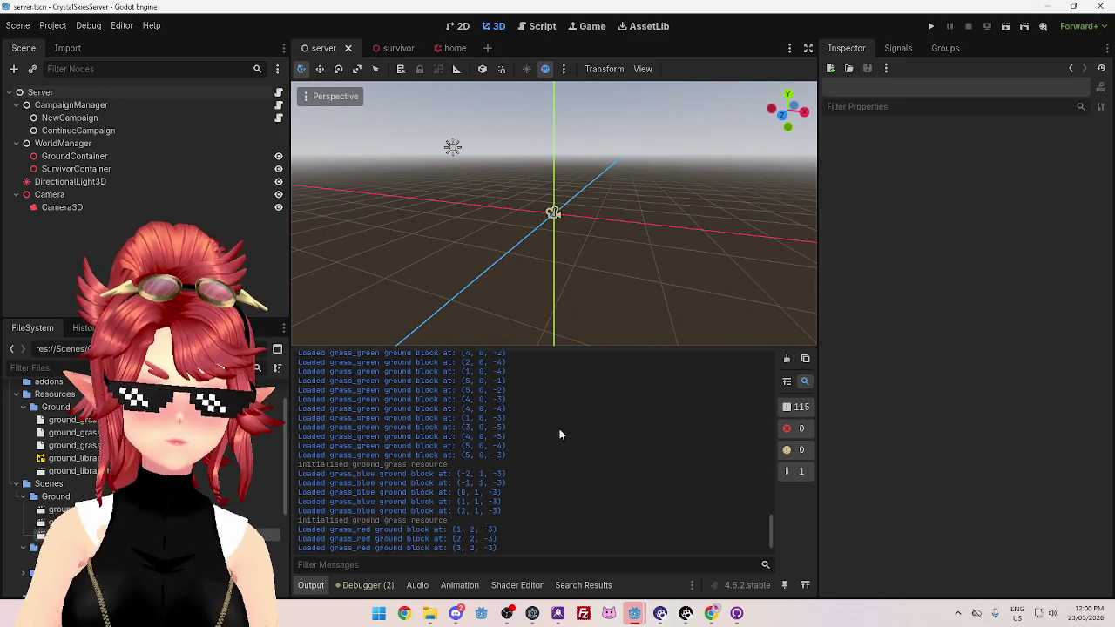
{"action": "scroll", "coordinate": [571, 444], "scroll_direction": "up", "scroll_amount": 10}
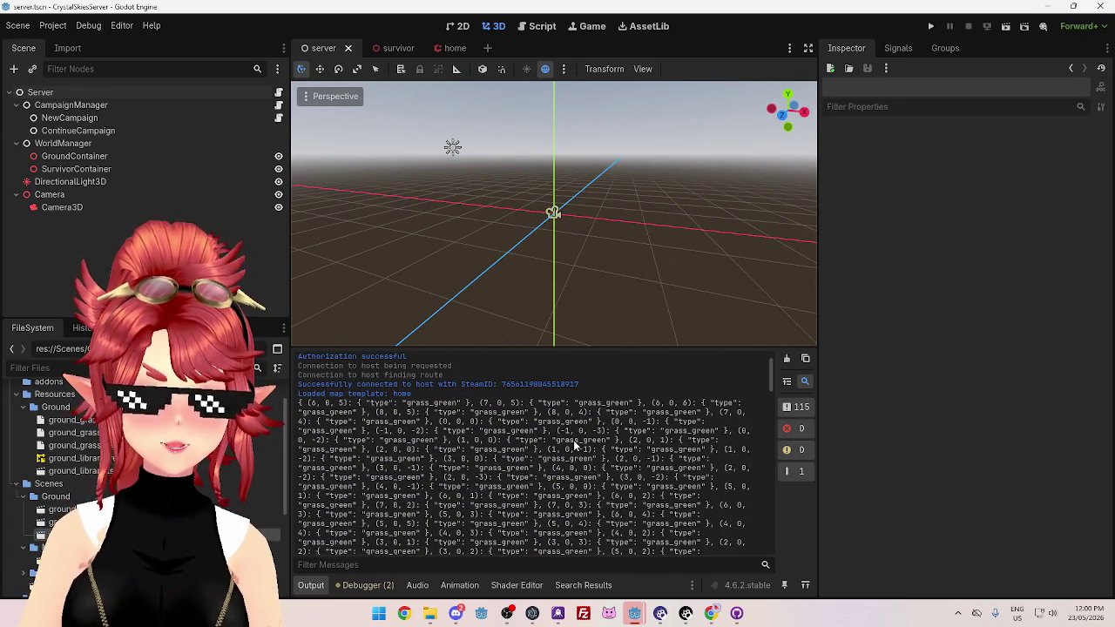
{"action": "scroll", "coordinate": [573, 444], "scroll_direction": "down", "scroll_amount": 8}
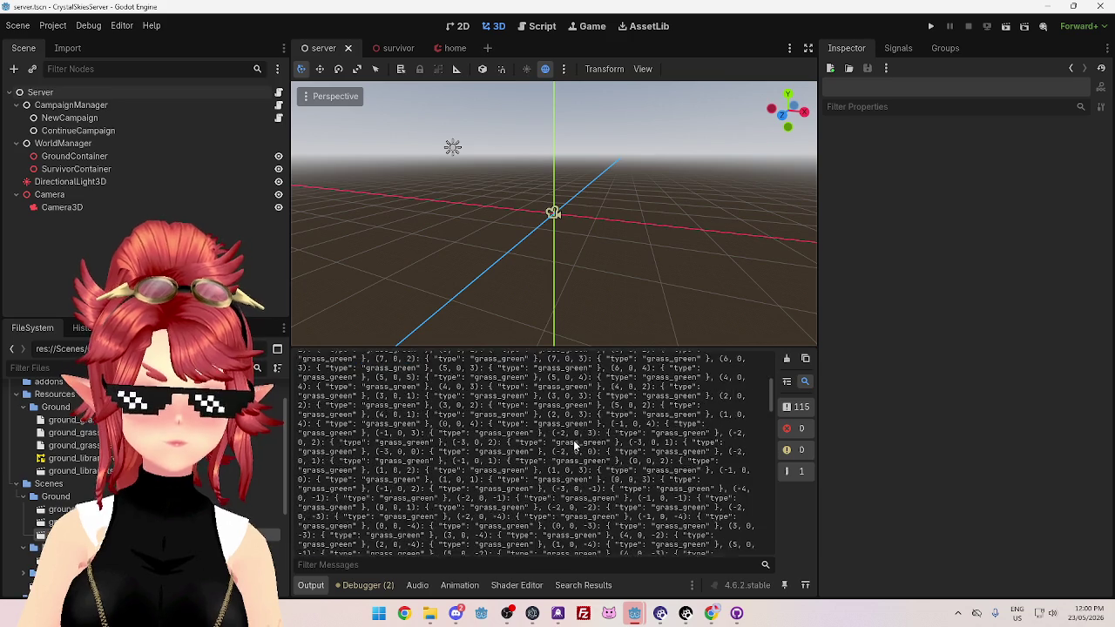
{"action": "scroll", "coordinate": [557, 424], "scroll_direction": "down", "scroll_amount": 10}
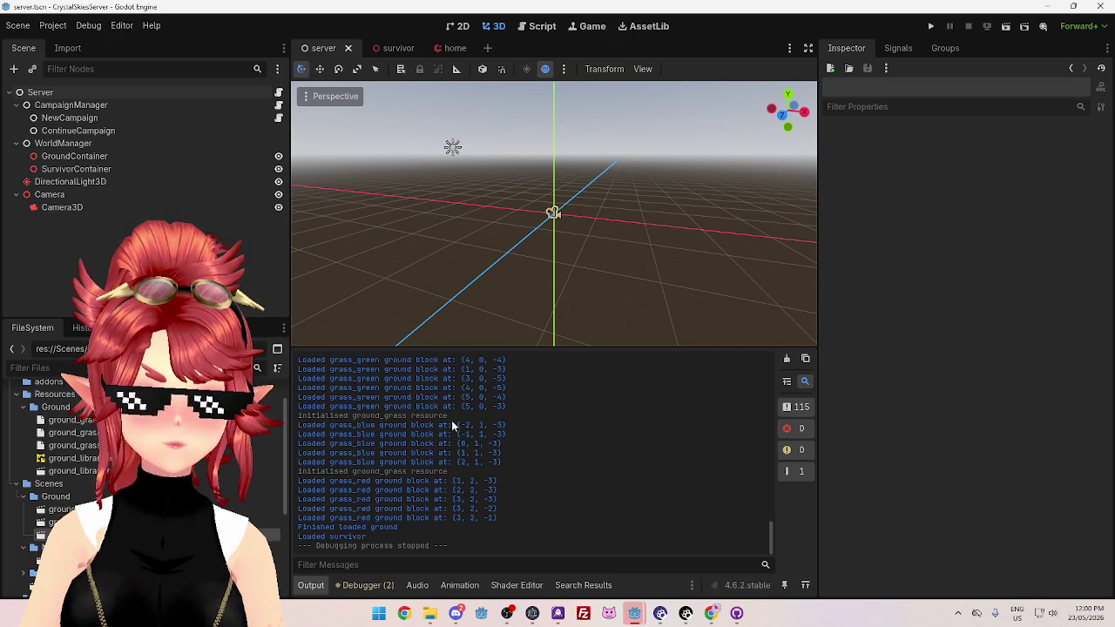
{"action": "scroll", "coordinate": [422, 478], "scroll_direction": "up", "scroll_amount": 5}
{"action": "scroll", "coordinate": [422, 486], "scroll_direction": "up", "scroll_amount": 5}
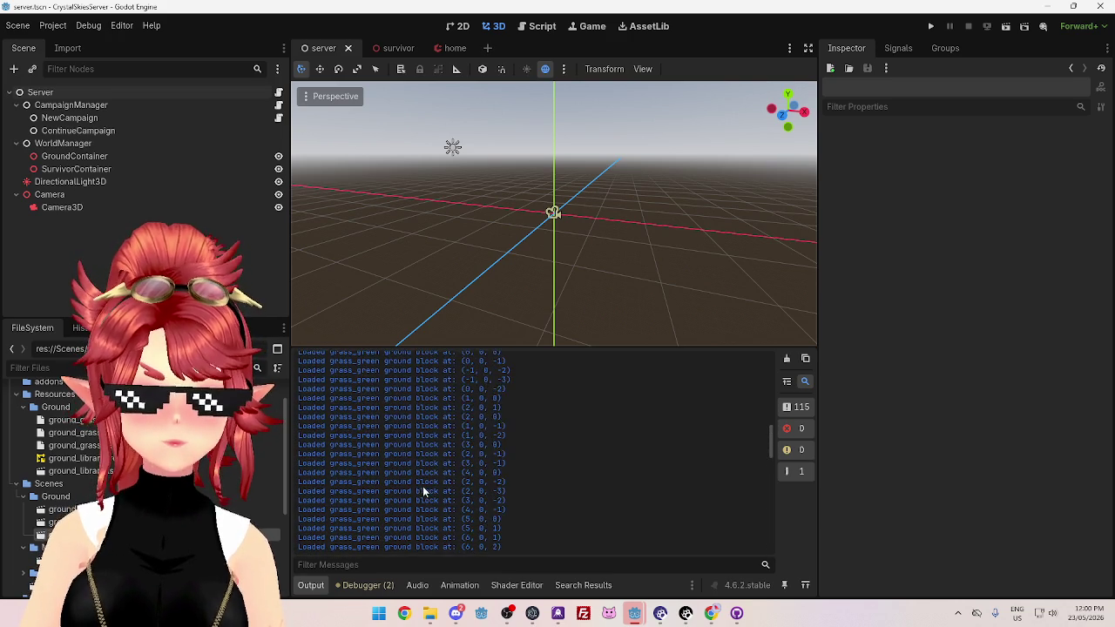
{"action": "left_click_drag", "start_coordinate": [316, 463], "coordinate": [423, 465]}
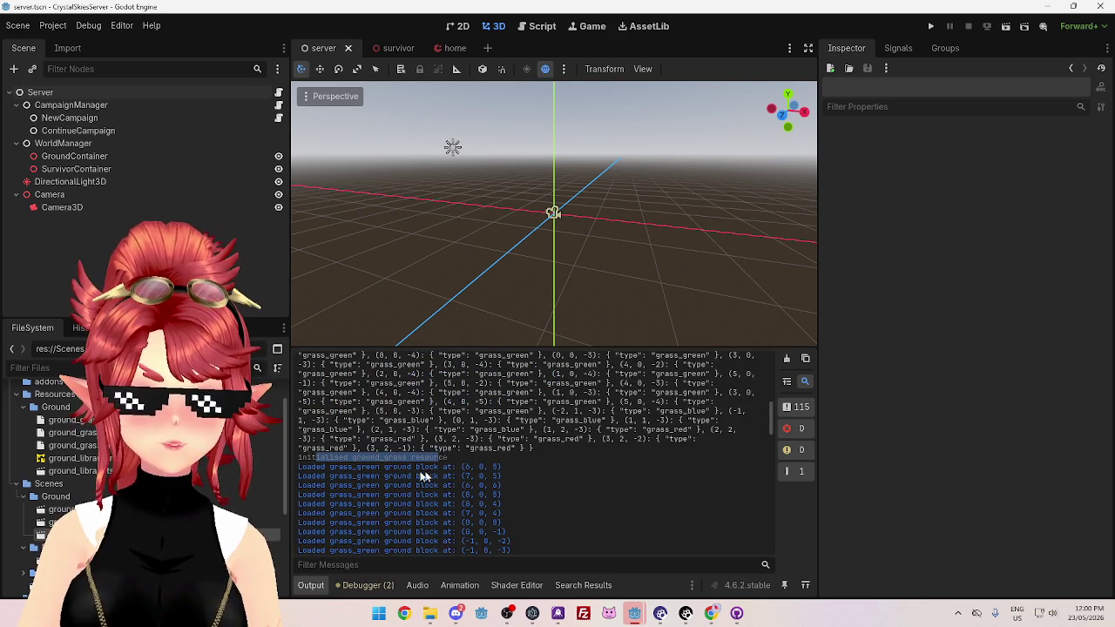
{"action": "scroll", "coordinate": [409, 465], "scroll_direction": "down", "scroll_amount": 5}
{"action": "scroll", "coordinate": [448, 462], "scroll_direction": "down", "scroll_amount": 10}
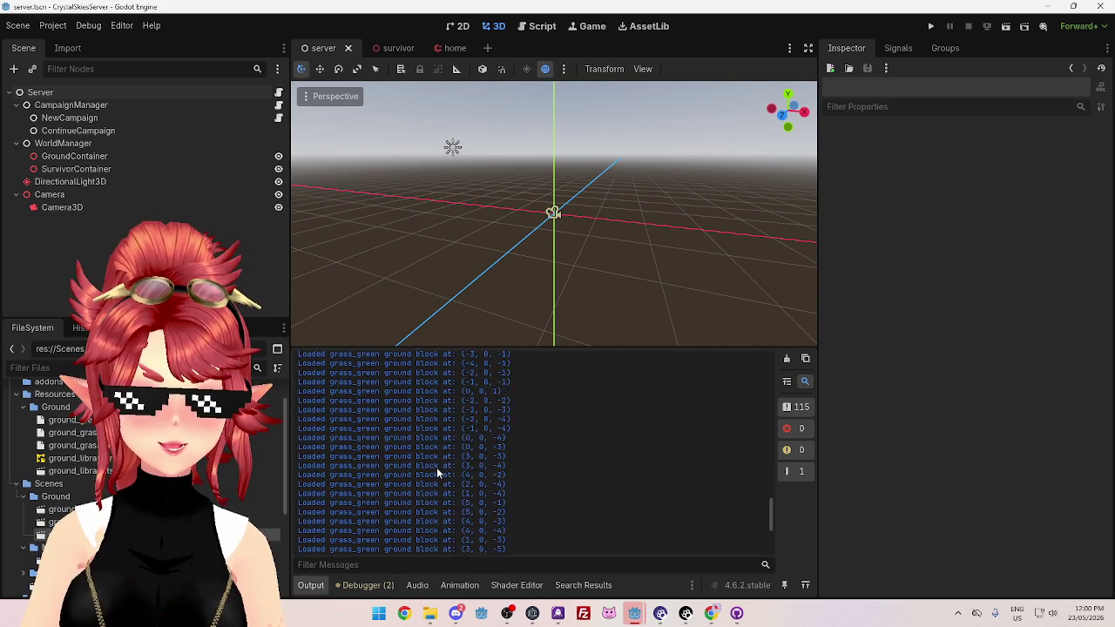
{"action": "left_click", "coordinate": [542, 27]}
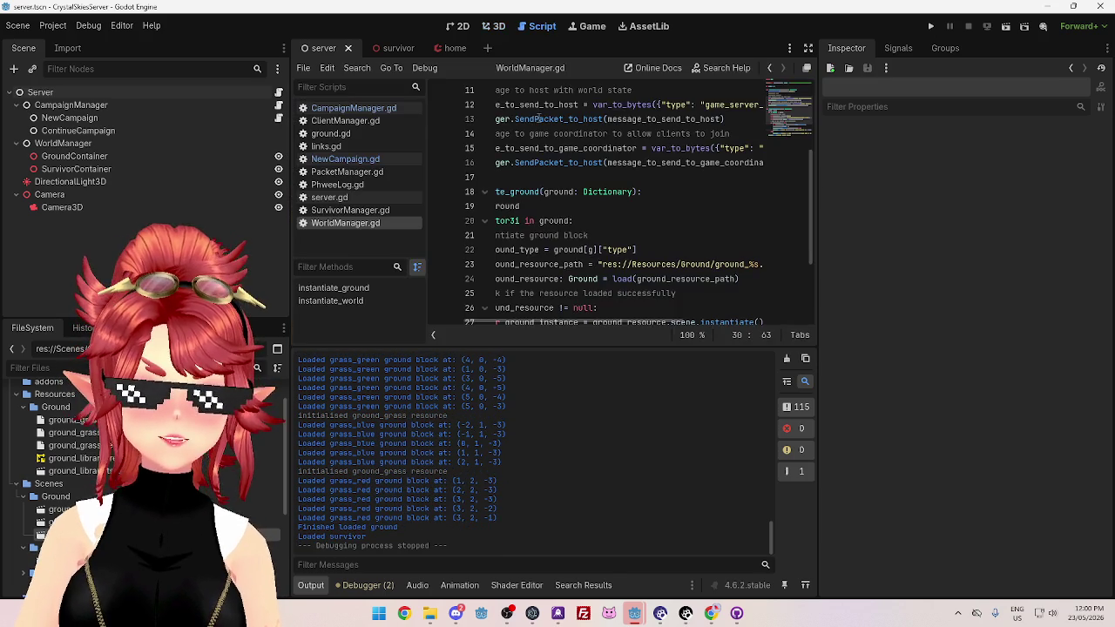
Scroll through WorldManager.gd and select the 'initialised ground_grass resource' log line
{"action": "scroll", "coordinate": [539, 319], "scroll_direction": "left", "scroll_amount": 3}
{"action": "scroll", "coordinate": [558, 287], "scroll_direction": "down", "scroll_amount": 3}
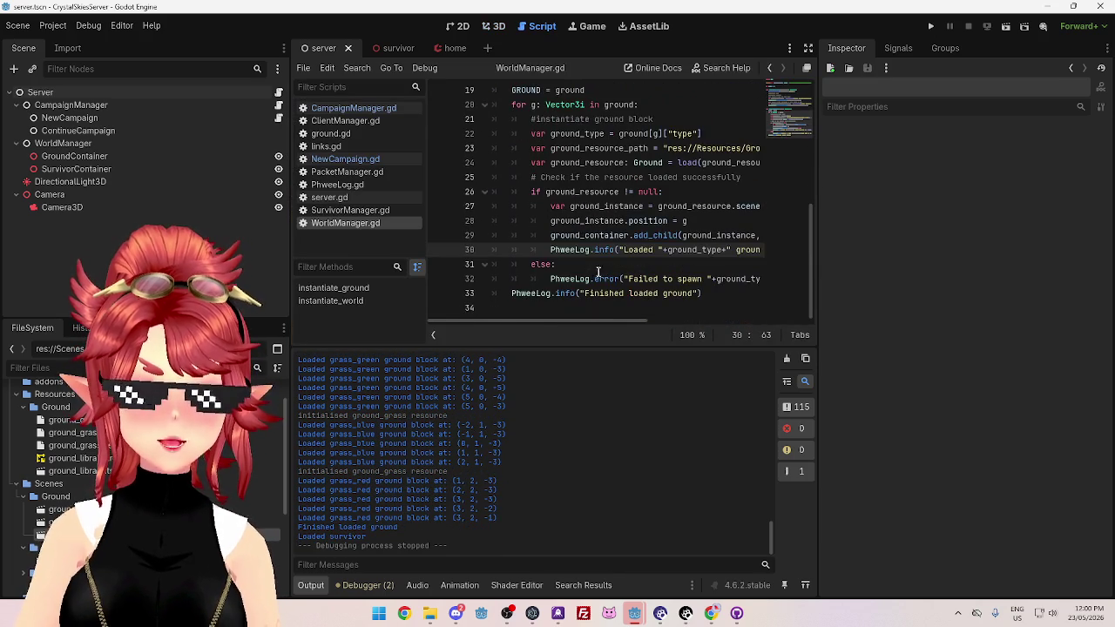
{"action": "scroll", "coordinate": [598, 324], "scroll_direction": "right", "scroll_amount": 3}
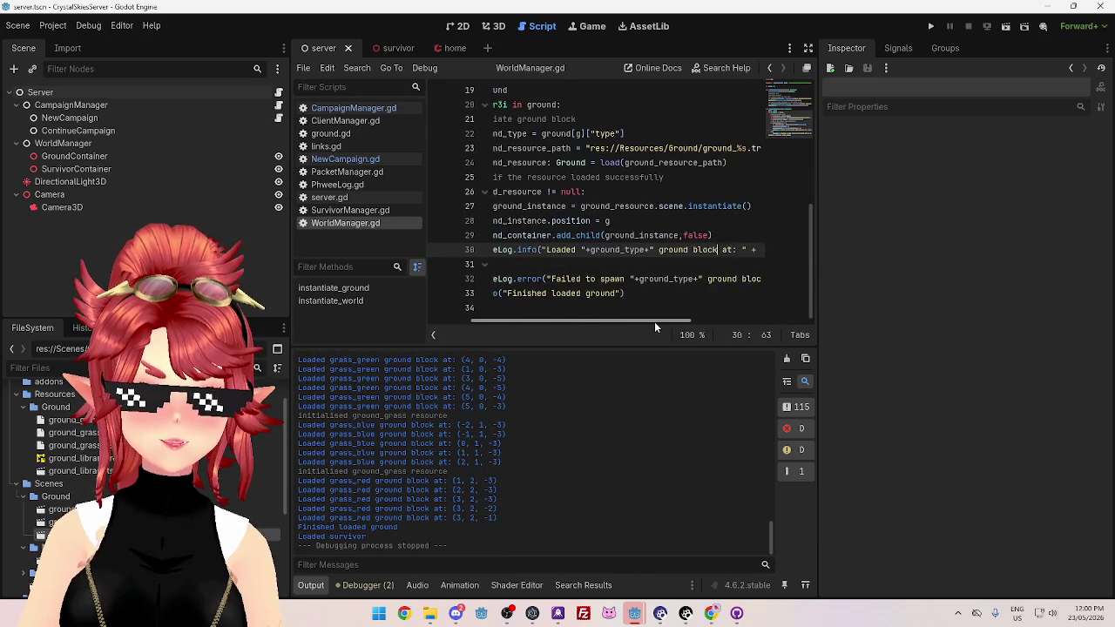
{"action": "scroll", "coordinate": [590, 313], "scroll_direction": "left", "scroll_amount": 2}
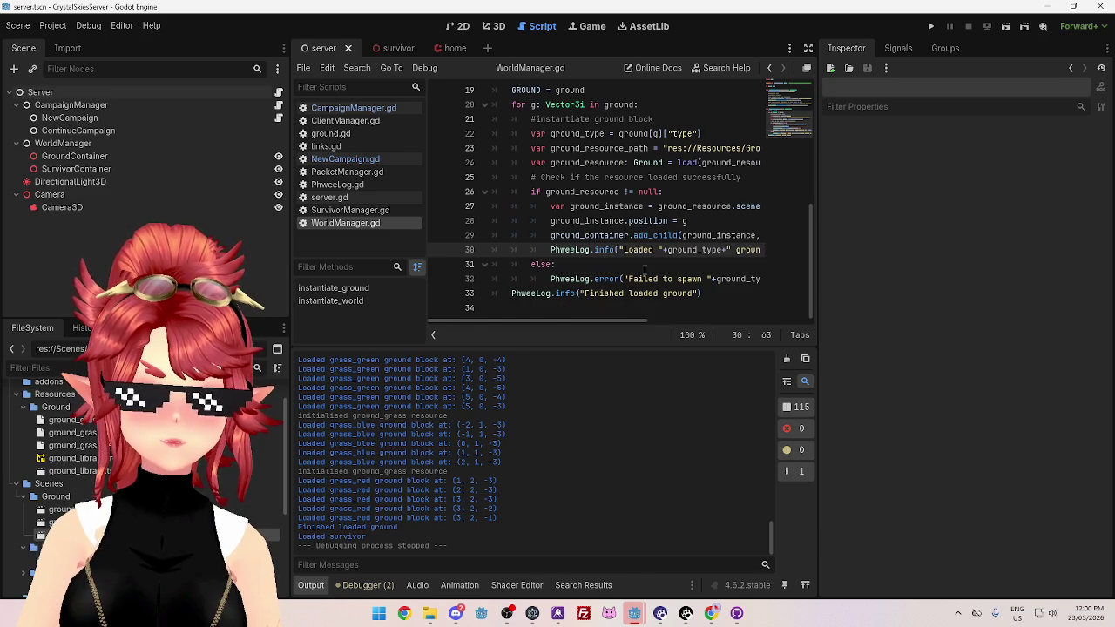
{"action": "scroll", "coordinate": [645, 272], "scroll_direction": "up", "scroll_amount": 3}
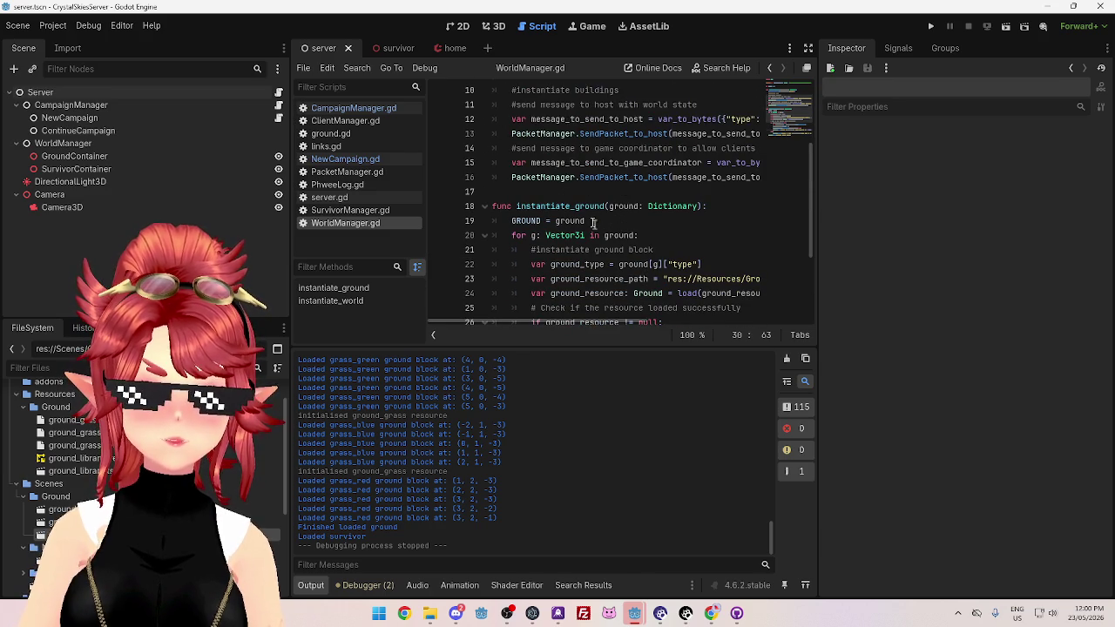
{"action": "scroll", "coordinate": [593, 223], "scroll_direction": "up", "scroll_amount": 2}
{"action": "scroll", "coordinate": [573, 222], "scroll_direction": "down", "scroll_amount": 5}
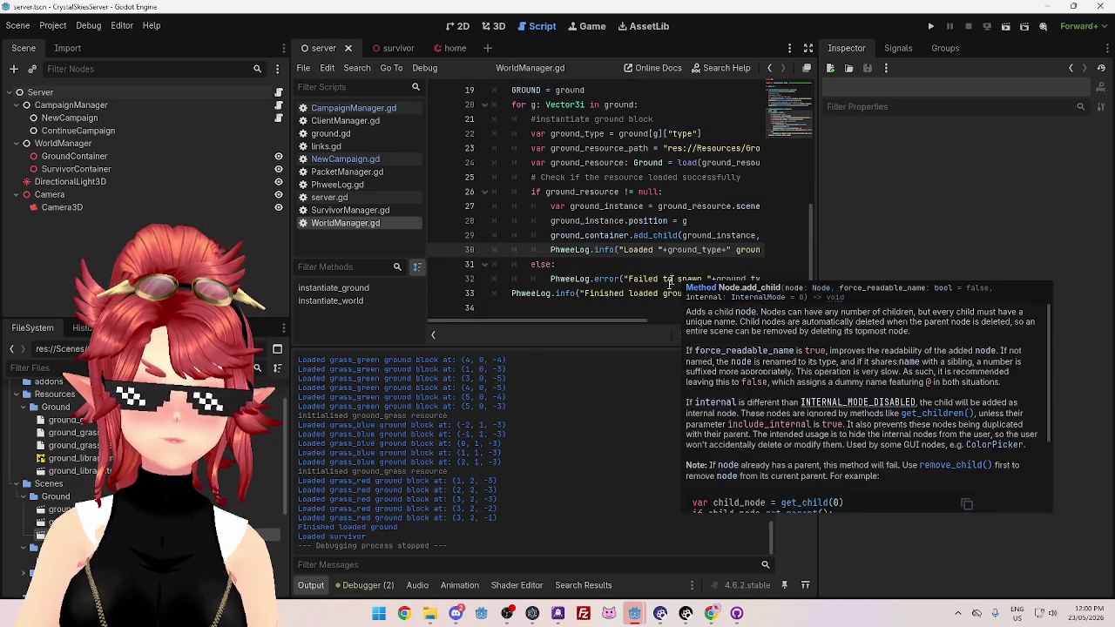
{"action": "scroll", "coordinate": [644, 322], "scroll_direction": "right", "scroll_amount": 4}
{"action": "scroll", "coordinate": [688, 334], "scroll_direction": "left", "scroll_amount": 4}
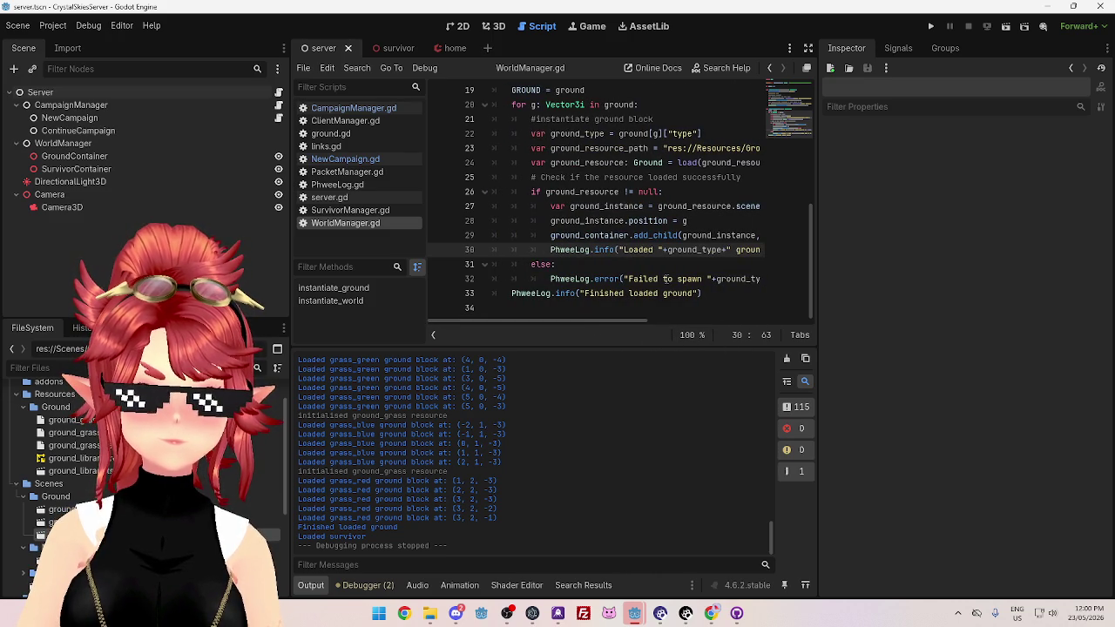
{"action": "scroll", "coordinate": [599, 272], "scroll_direction": "up", "scroll_amount": 1}
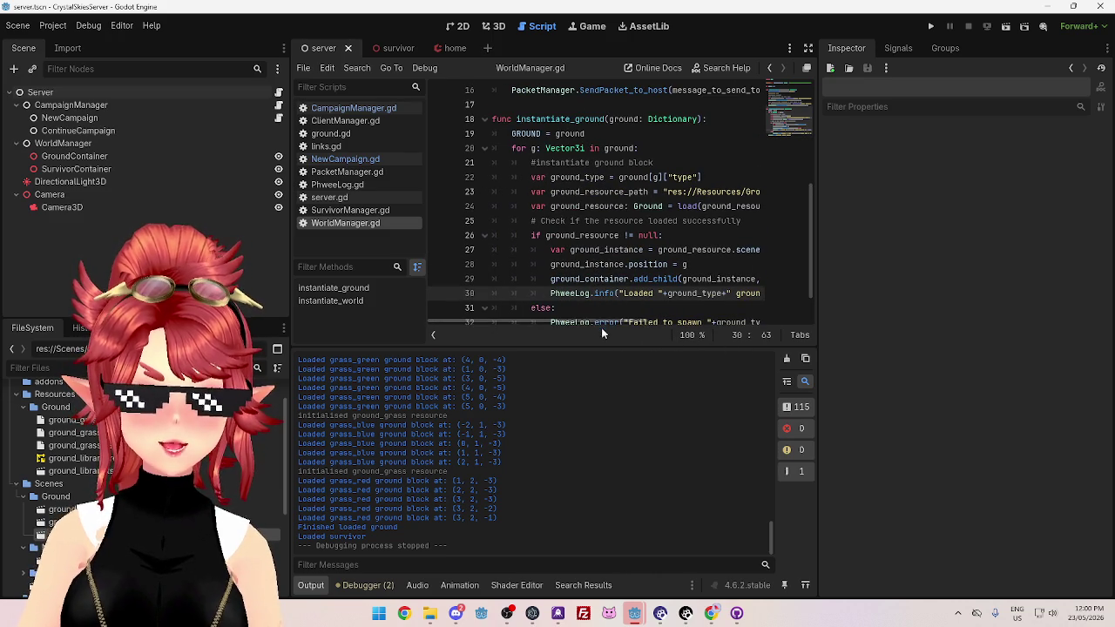
{"action": "left_click_drag", "start_coordinate": [595, 320], "coordinate": [665, 327]}
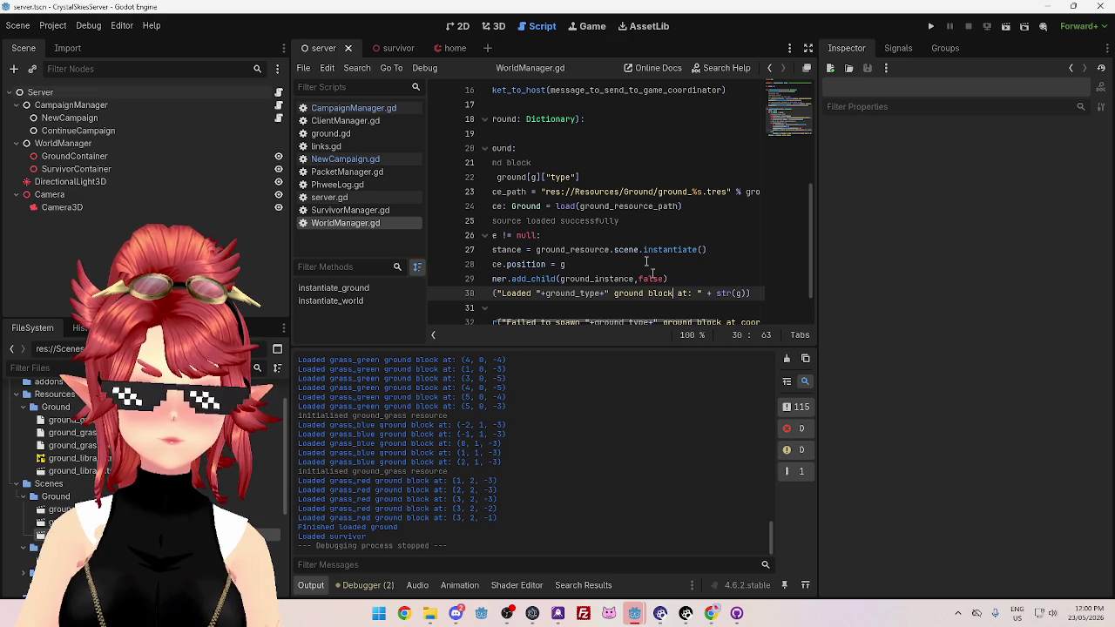
{"action": "left_click_drag", "start_coordinate": [607, 326], "coordinate": [470, 324]}
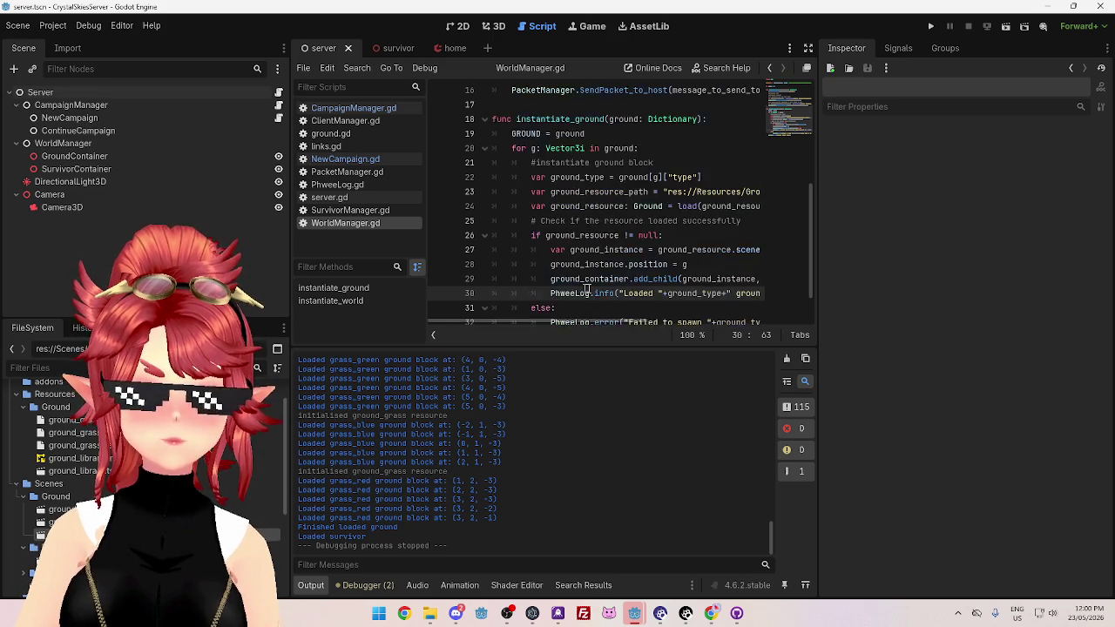
{"action": "scroll", "coordinate": [471, 309], "scroll_direction": "down", "scroll_amount": 1}
{"action": "left_click_drag", "start_coordinate": [446, 469], "coordinate": [300, 471]}
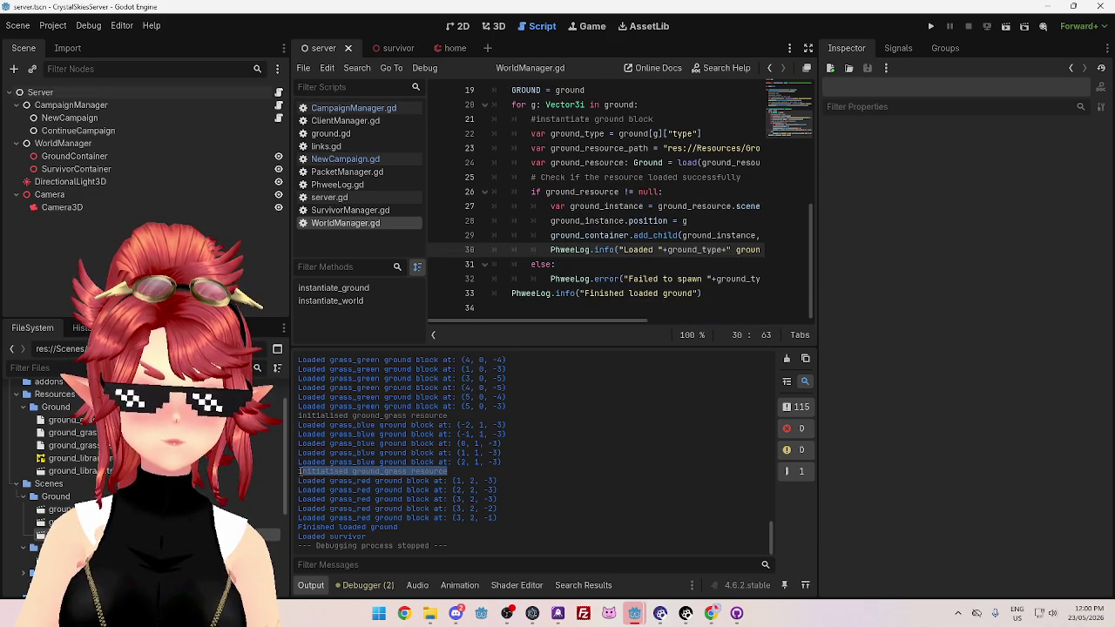
Abandon a pasted ground_type search, then browse CampaignManager.gd and NewCampaign.gd
{"action": "key", "text": "ctrl+shift+f"}
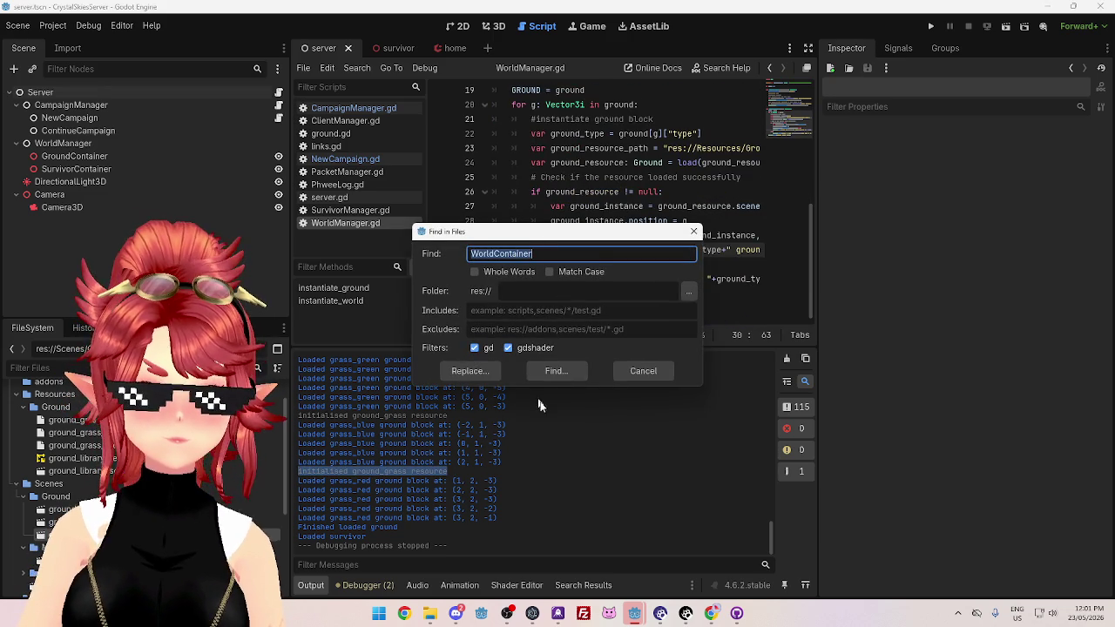
{"action": "type", "text": "\"+ground_type+\""}
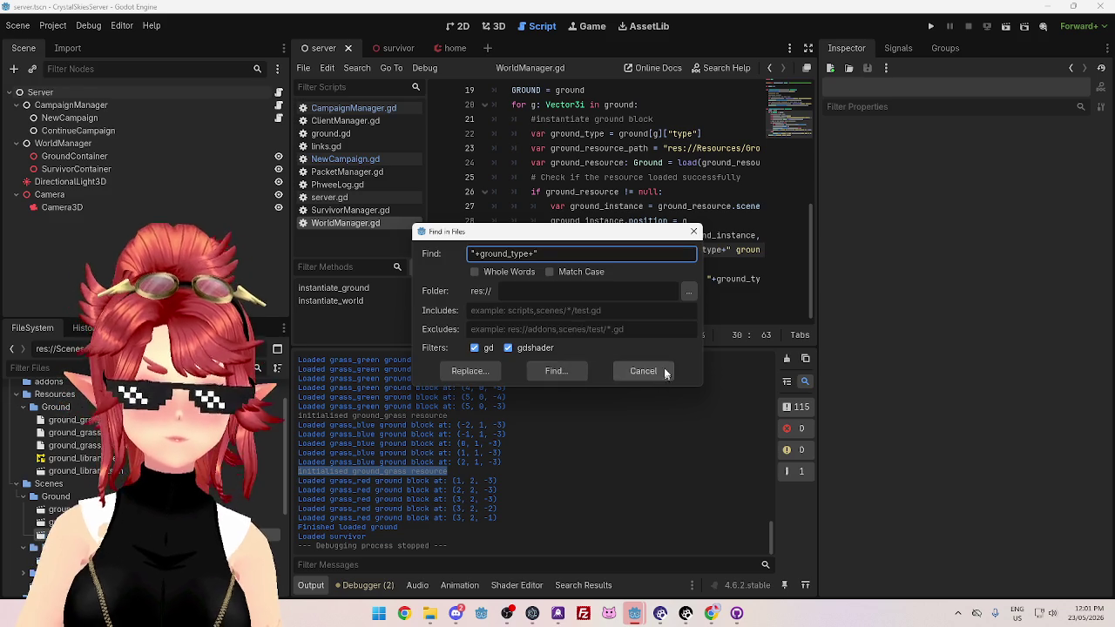
{"action": "left_click", "coordinate": [643, 371]}
{"action": "left_click", "coordinate": [365, 108]}
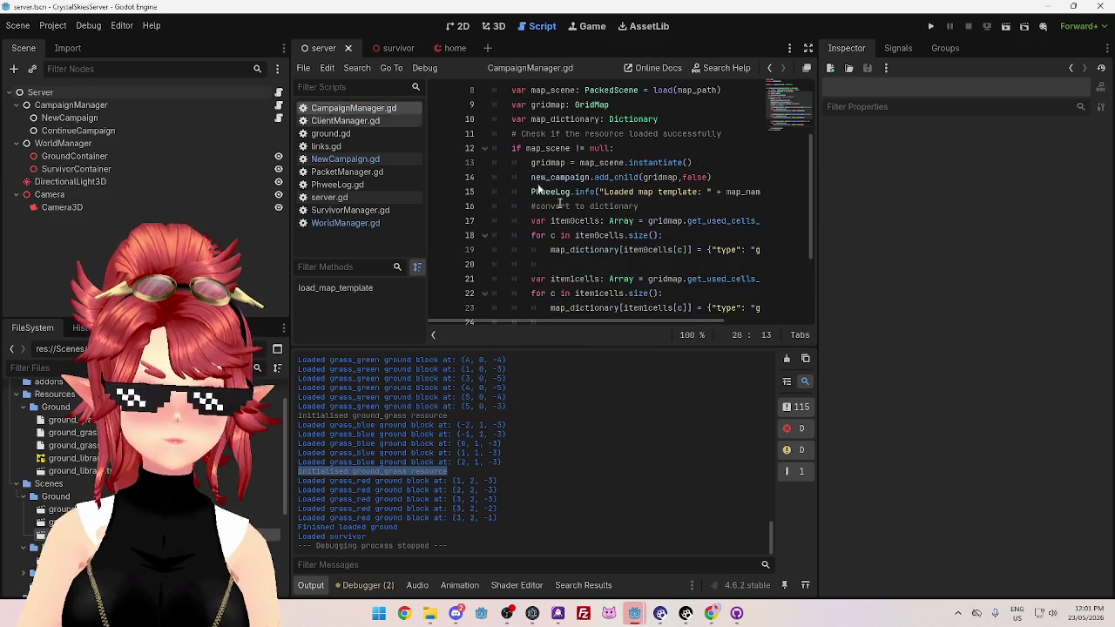
{"action": "scroll", "coordinate": [597, 268], "scroll_direction": "down", "scroll_amount": 3}
{"action": "left_click", "coordinate": [345, 159]}
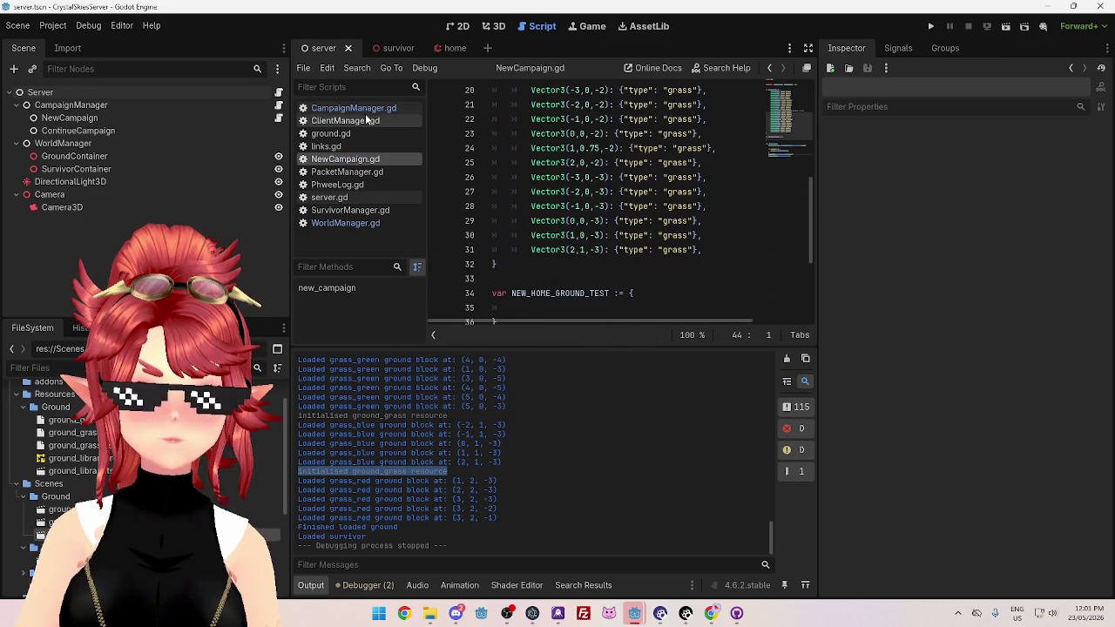
{"action": "scroll", "coordinate": [554, 239], "scroll_direction": "down", "scroll_amount": 4}
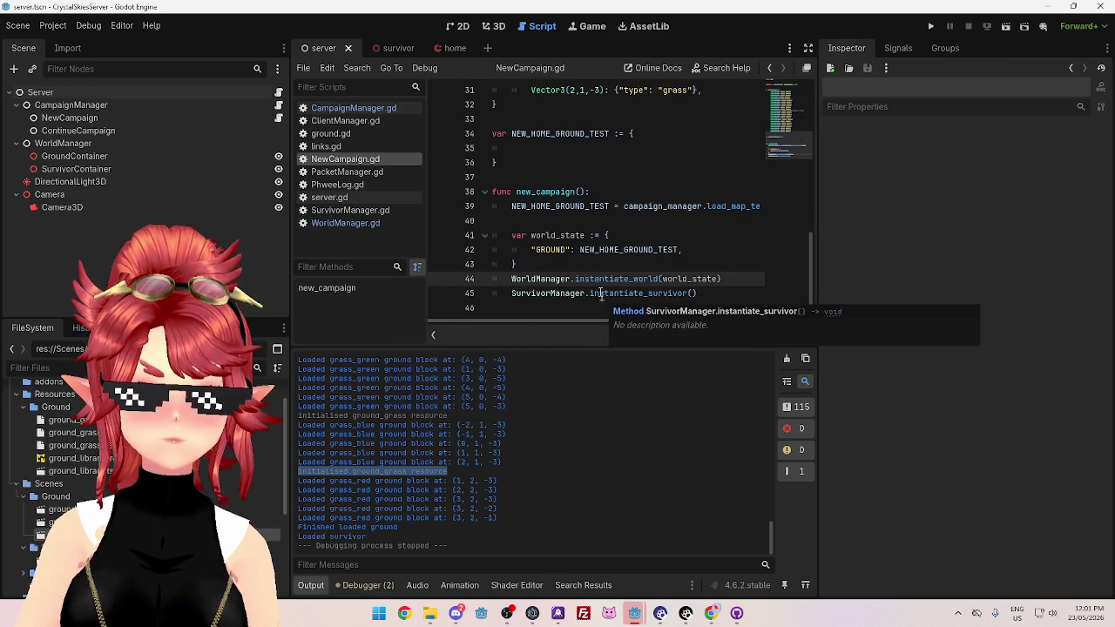
{"action": "scroll", "coordinate": [601, 278], "scroll_direction": "up", "scroll_amount": 1}
Search all project files for 'initialised ground'
{"action": "left_click", "coordinate": [601, 195]}
{"action": "key", "text": "ctrl+shift+f"}
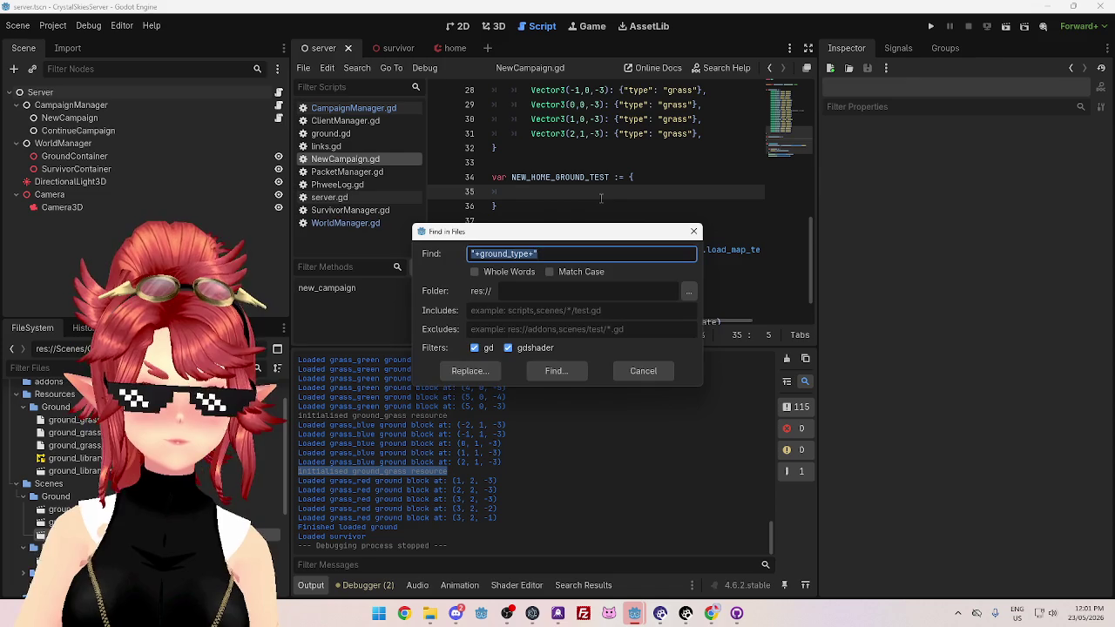
{"action": "type", "text": "initialised"}
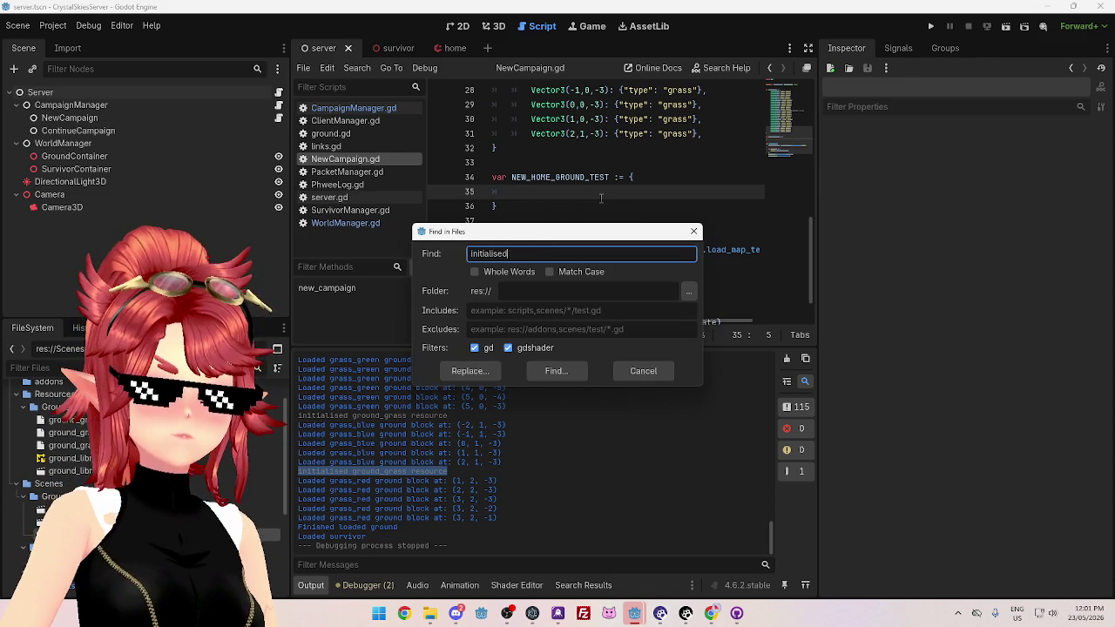
{"action": "type", "text": " ground"}
{"action": "key", "text": "Return"}
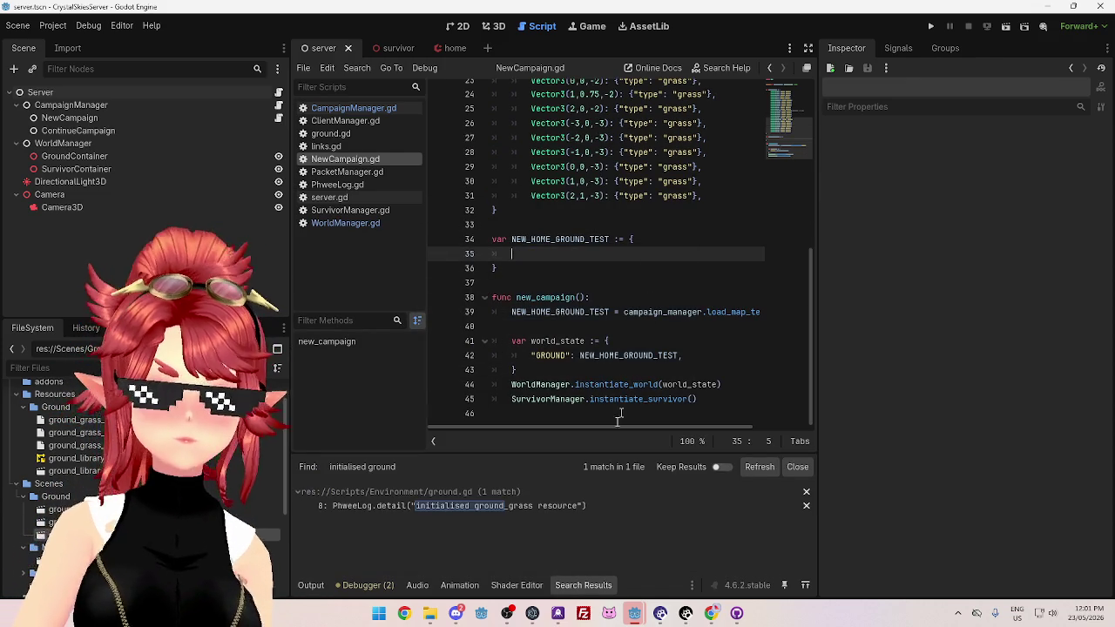
Open the ground.gd match at line 8 and select the exported 'scene' variable on line 4
{"action": "left_click", "coordinate": [533, 506]}
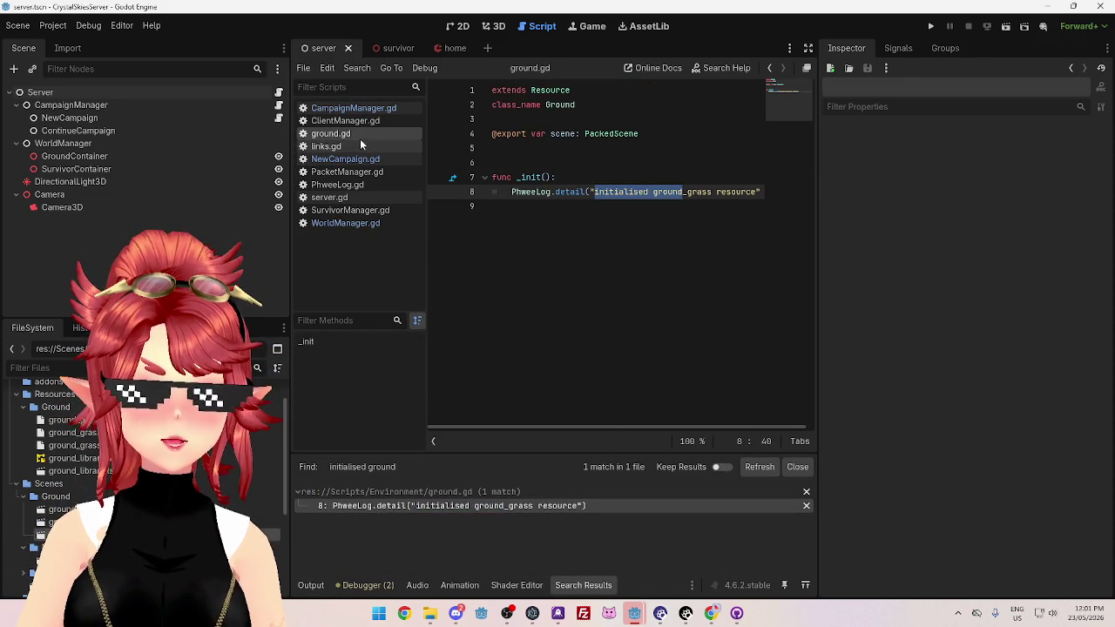
{"action": "left_click", "coordinate": [673, 193]}
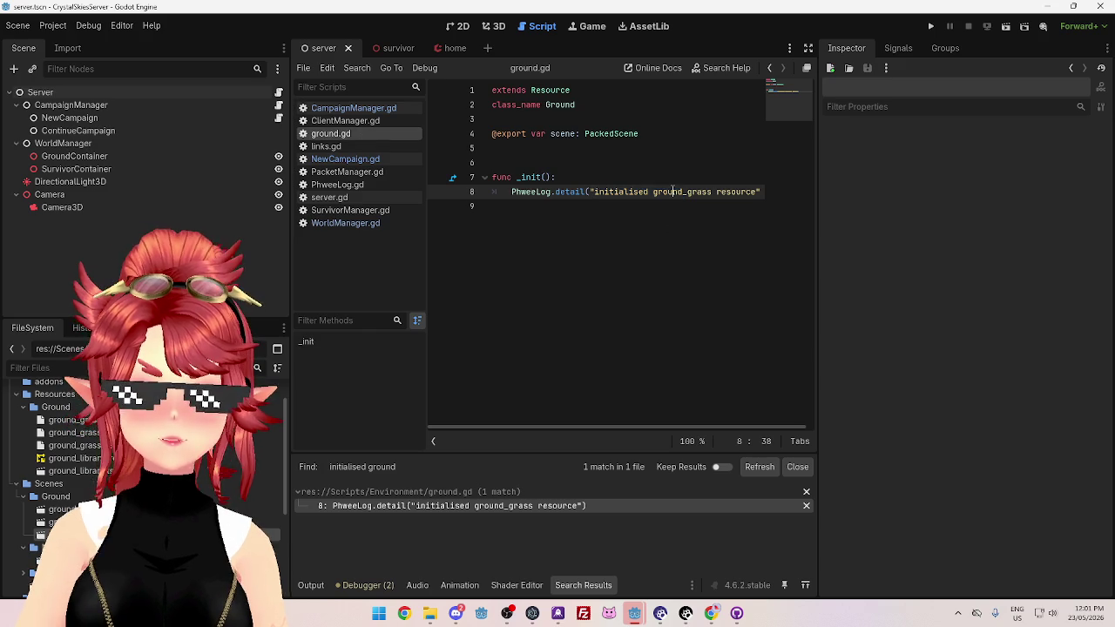
{"action": "left_click", "coordinate": [614, 191]}
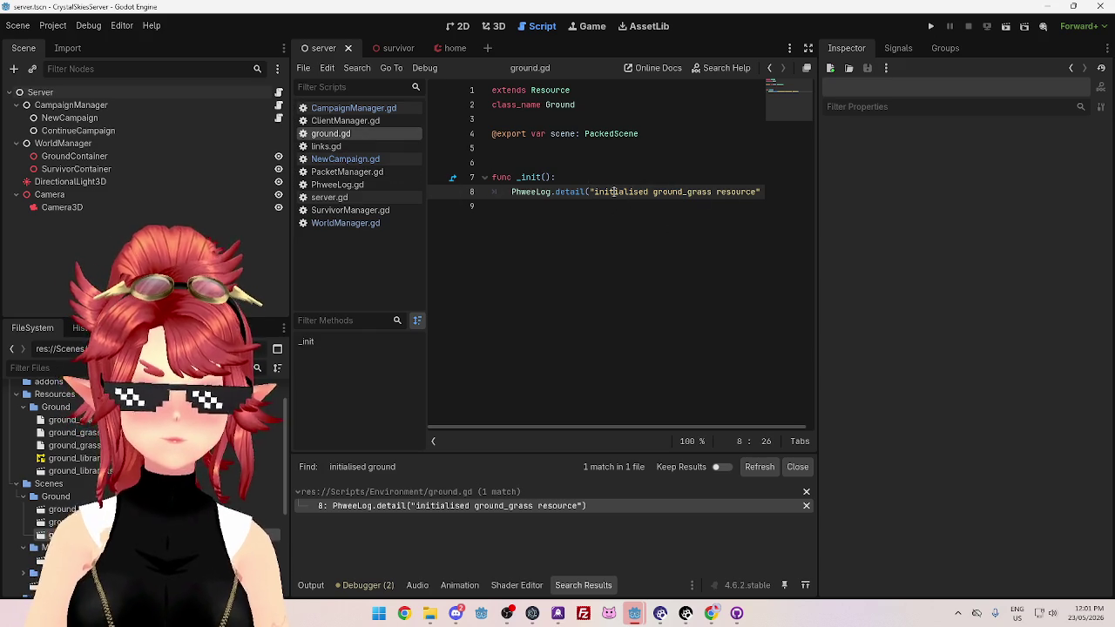
{"action": "left_click", "coordinate": [592, 149]}
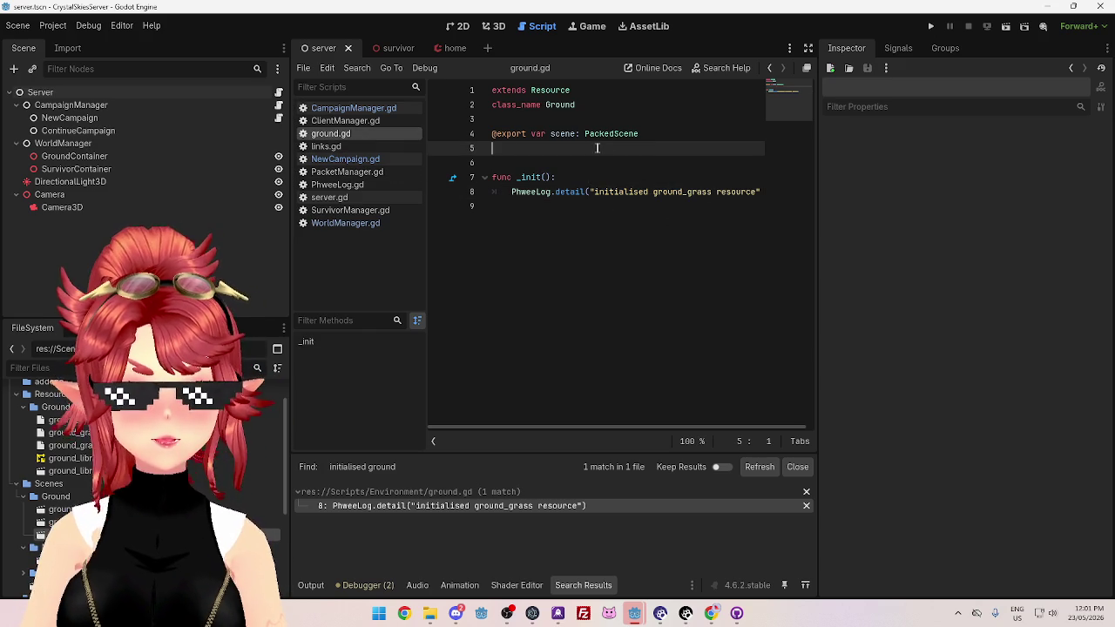
{"action": "left_click", "coordinate": [653, 137]}
{"action": "left_click_drag", "start_coordinate": [550, 133], "coordinate": [582, 133]}
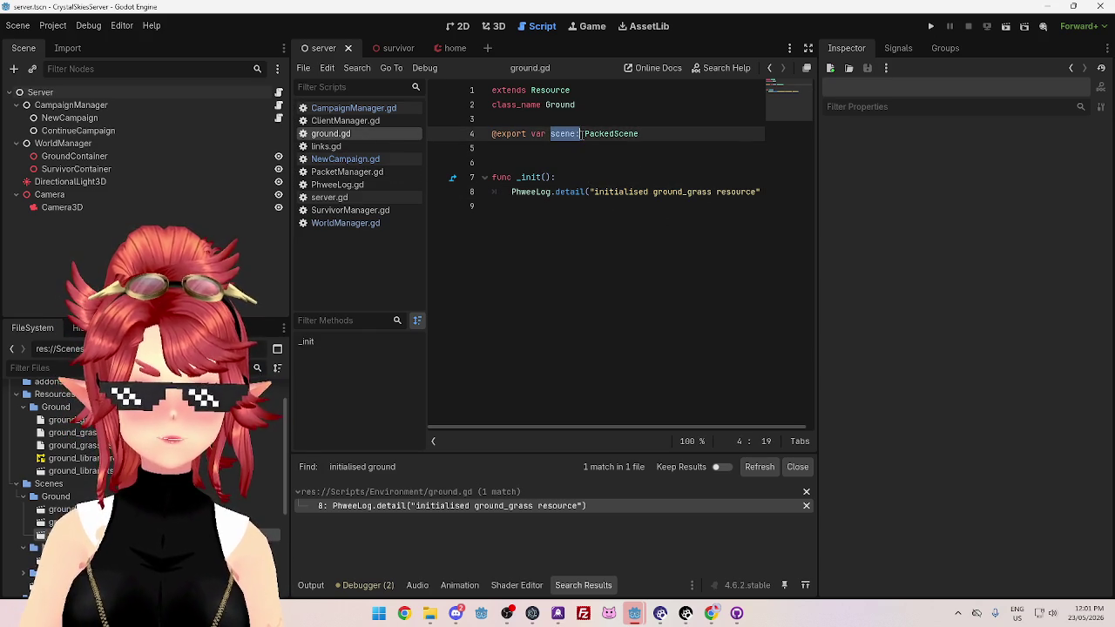
{"action": "left_click", "coordinate": [630, 191]}
{"action": "double_click", "coordinate": [562, 133]}
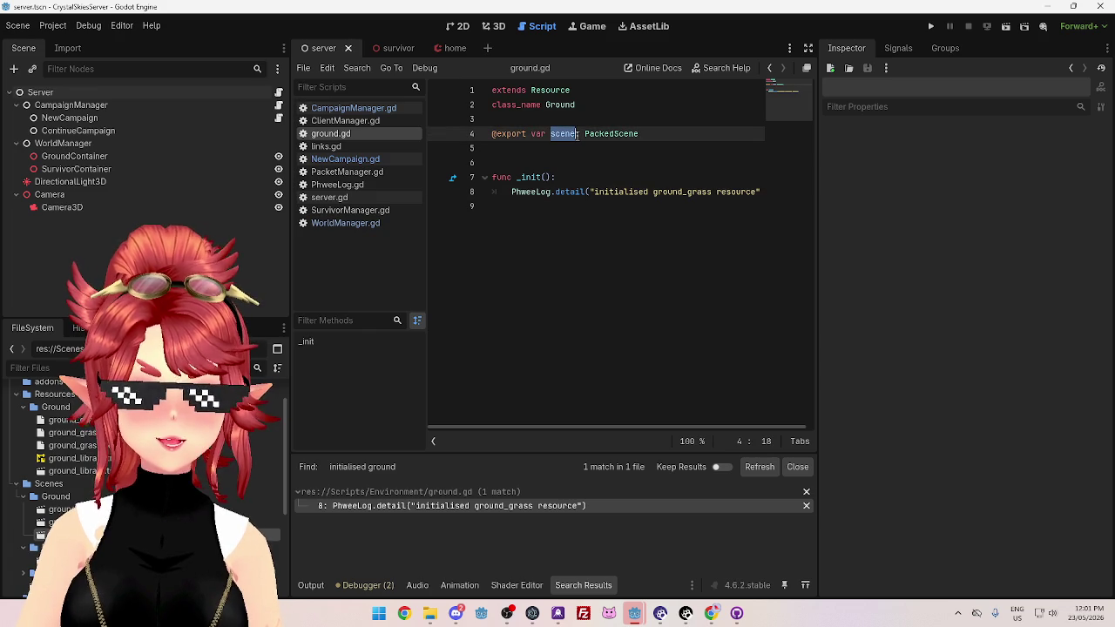
{"action": "scroll", "coordinate": [632, 431], "scroll_direction": "right", "scroll_amount": 1}
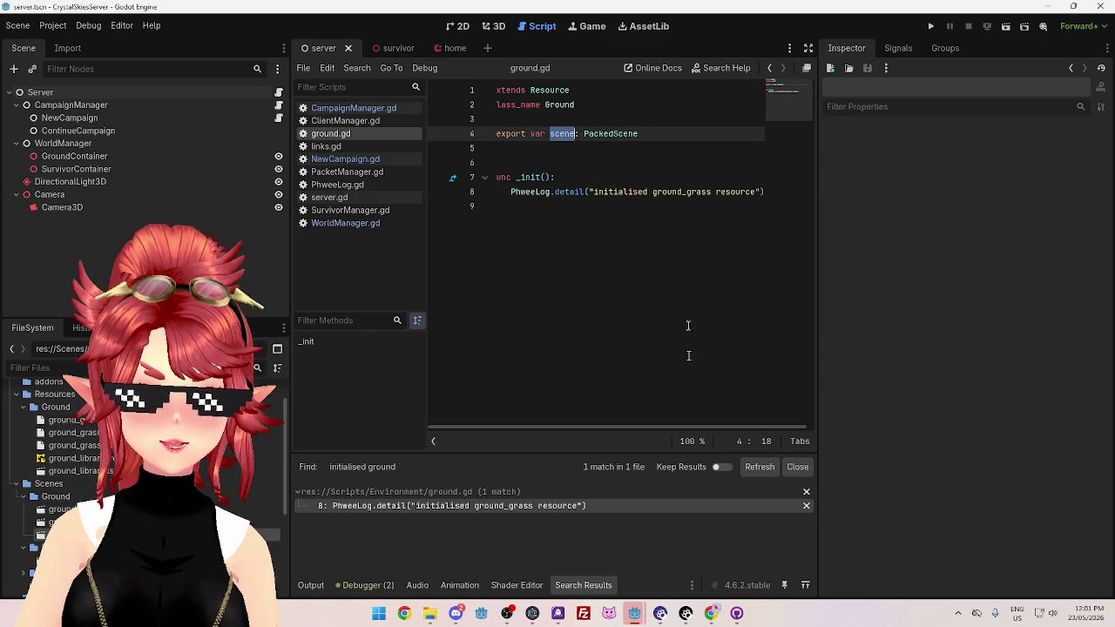
{"action": "left_click", "coordinate": [757, 191]}
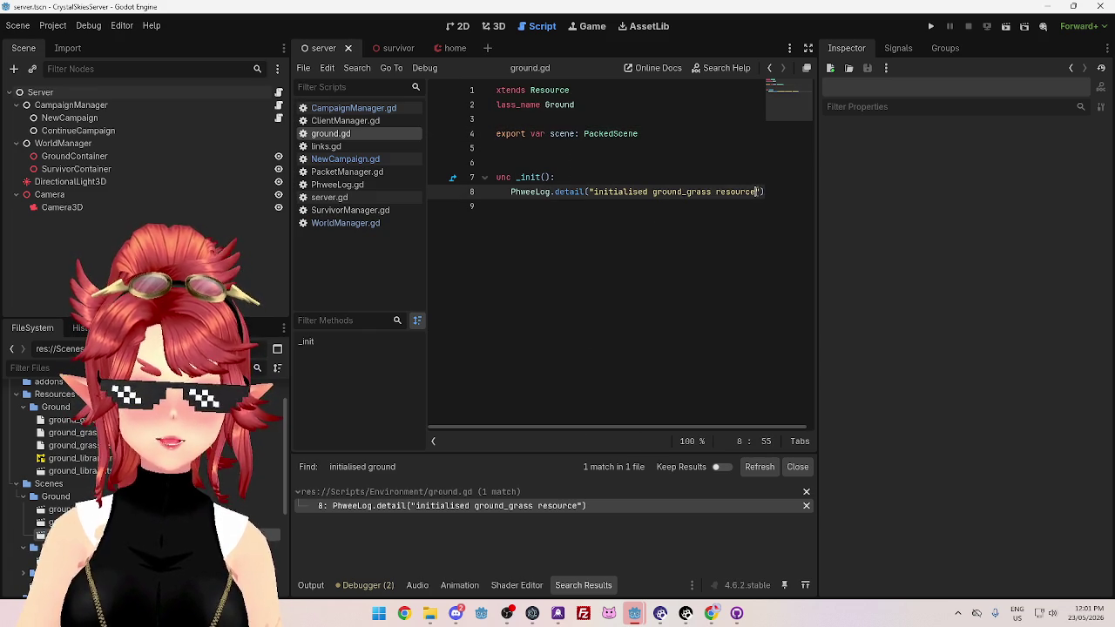
Append ': " + scene.resource_name' to the line 8 log message and save ground.gd
{"action": "type", "text": ": \""}
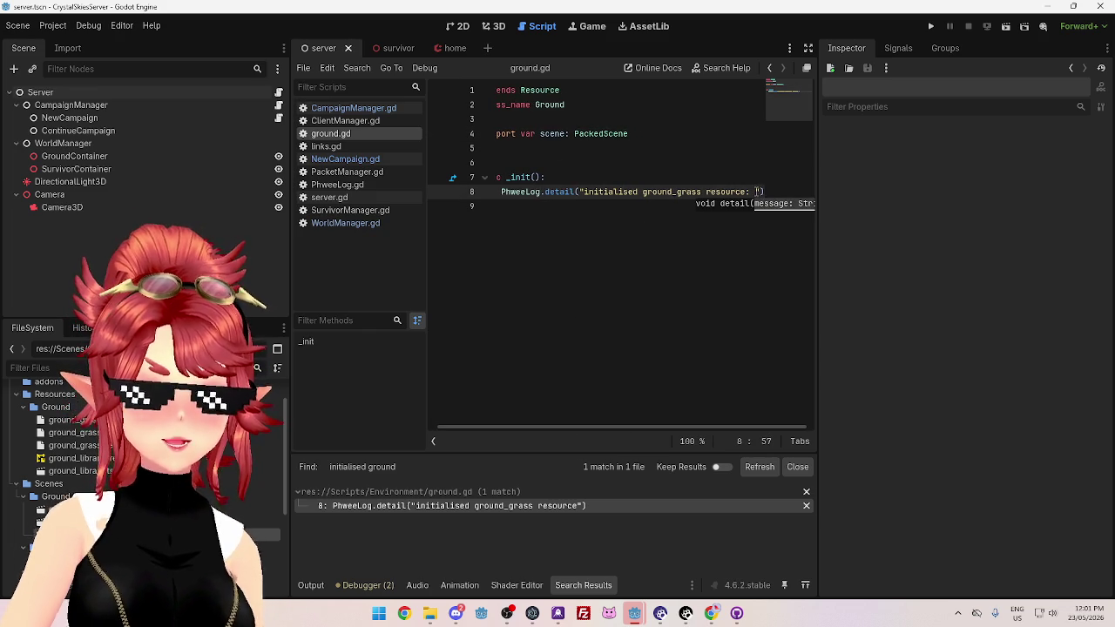
{"action": "type", "text": " + scene"}
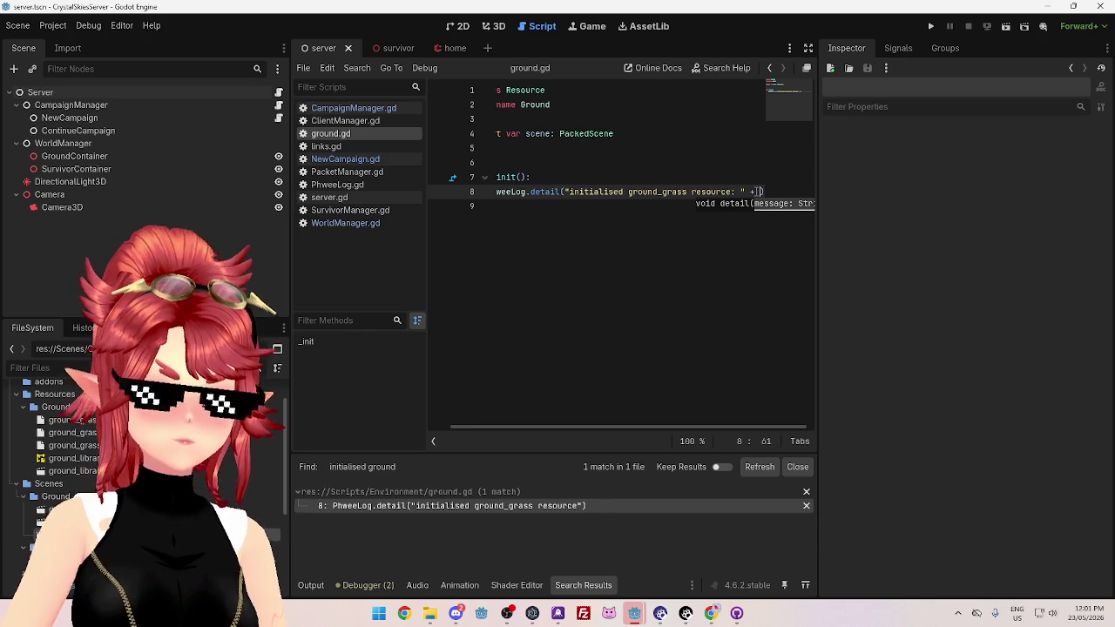
{"action": "type", "text": "."}
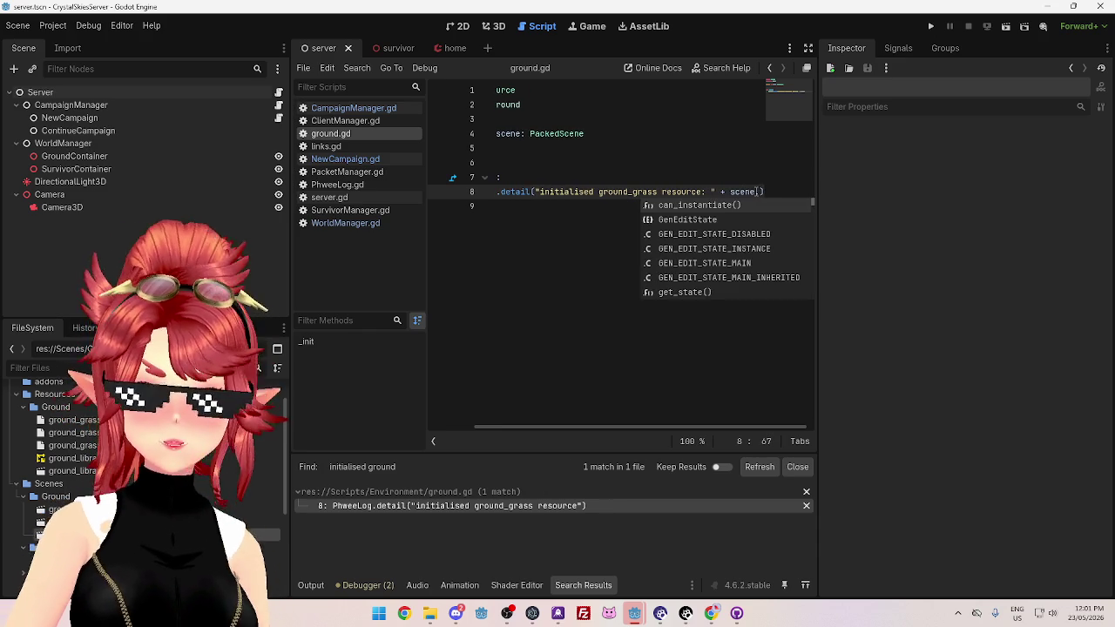
{"action": "scroll", "coordinate": [747, 277], "scroll_direction": "down", "scroll_amount": 10}
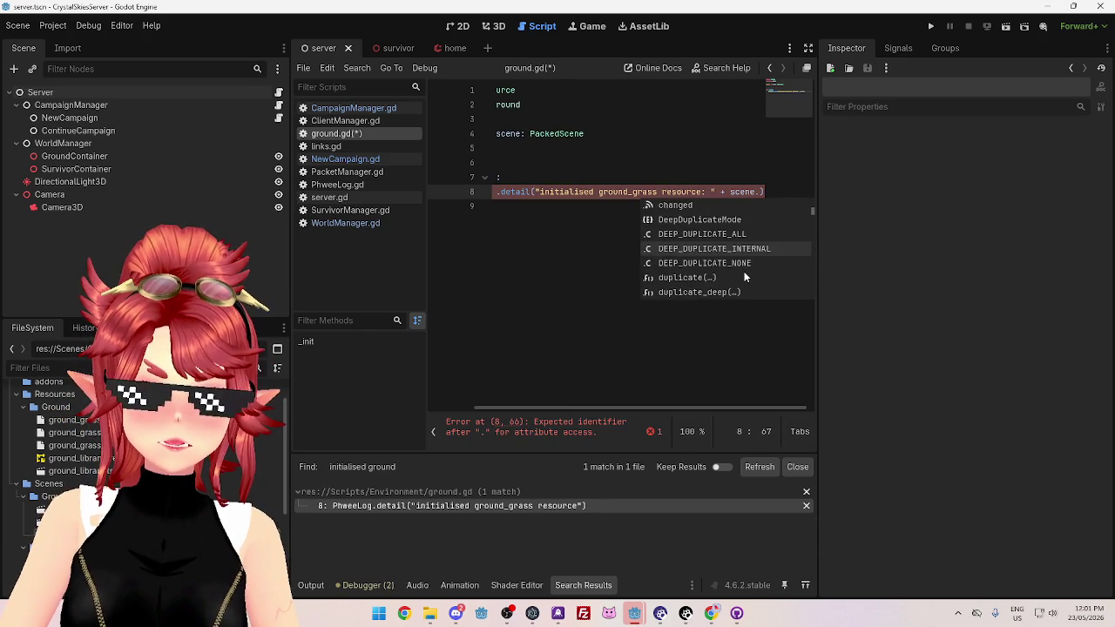
{"action": "scroll", "coordinate": [745, 277], "scroll_direction": "down", "scroll_amount": 10}
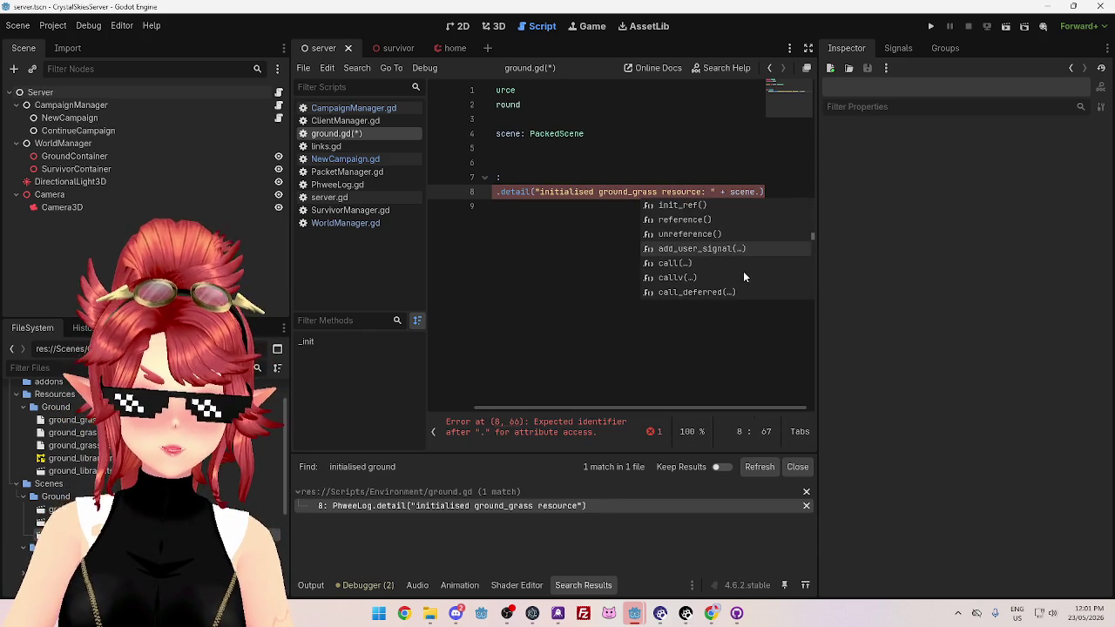
{"action": "scroll", "coordinate": [743, 277], "scroll_direction": "down", "scroll_amount": 3}
{"action": "type", "text": "n"}
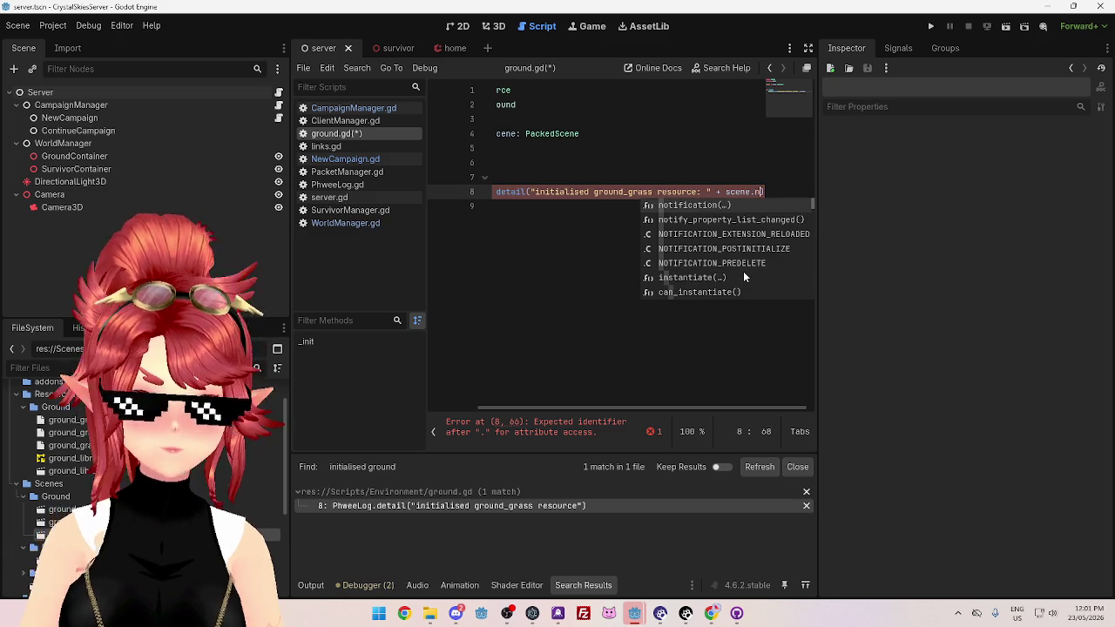
{"action": "type", "text": "a"}
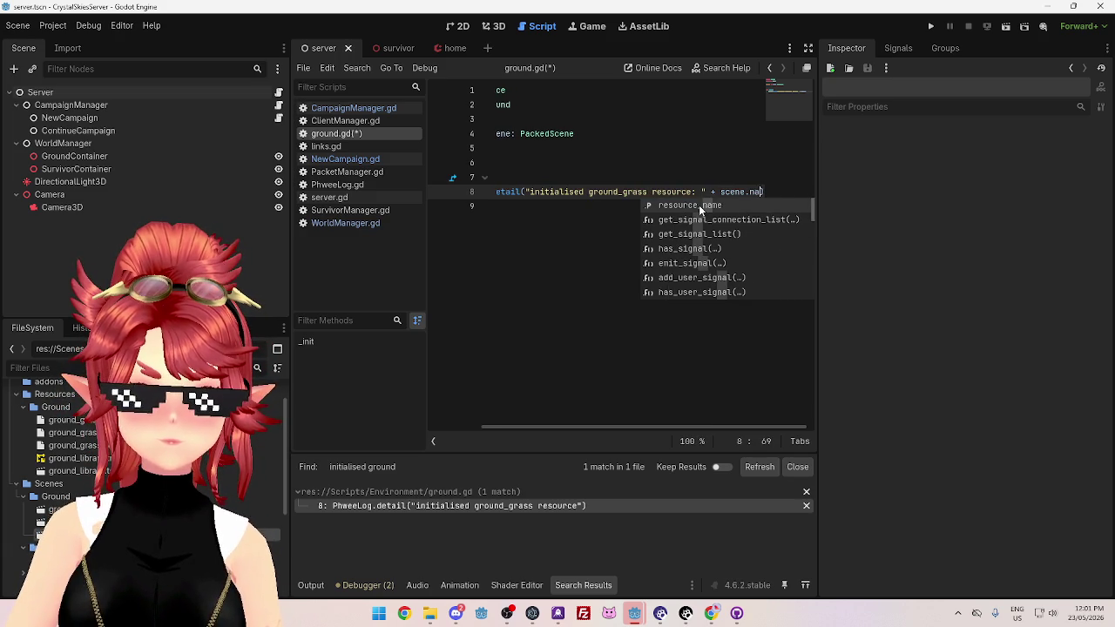
{"action": "left_click", "coordinate": [699, 205]}
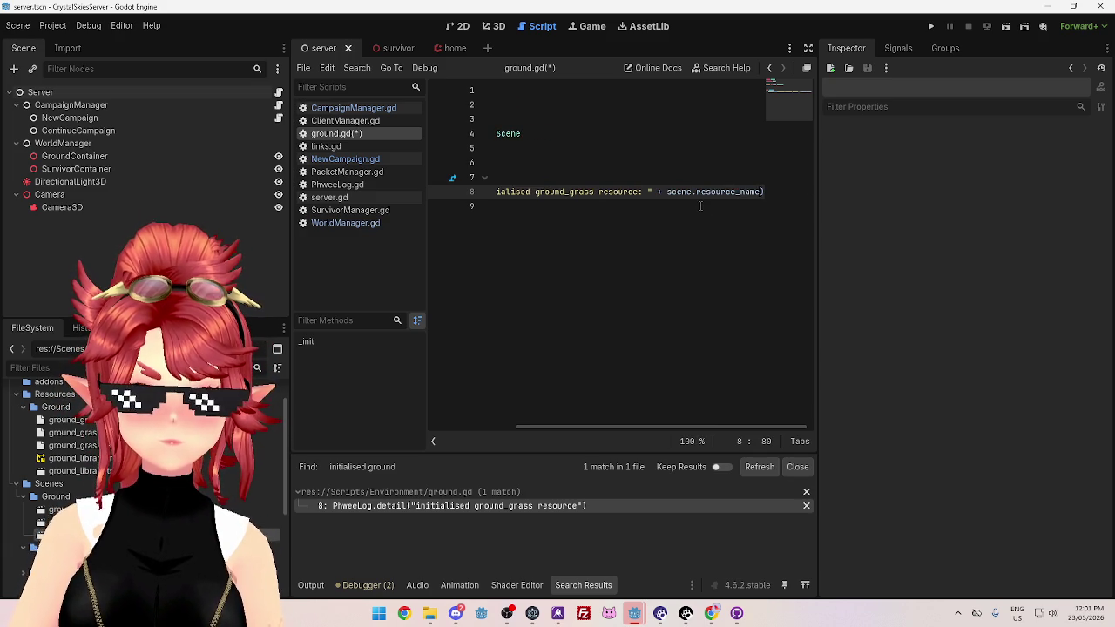
{"action": "left_click", "coordinate": [696, 236]}
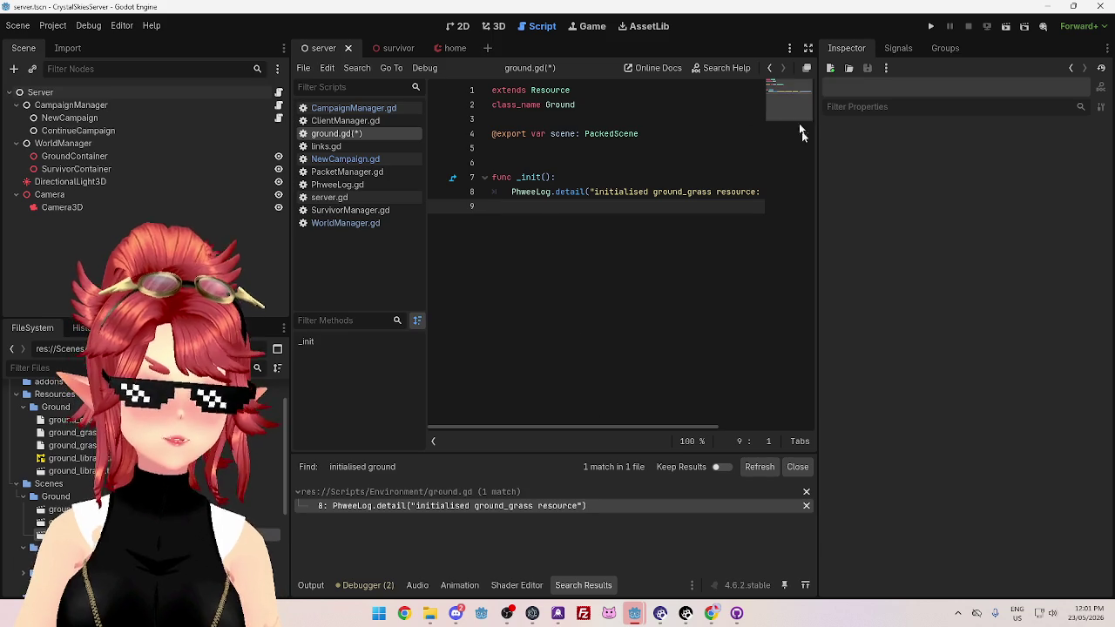
{"action": "key", "text": "ctrl+s"}
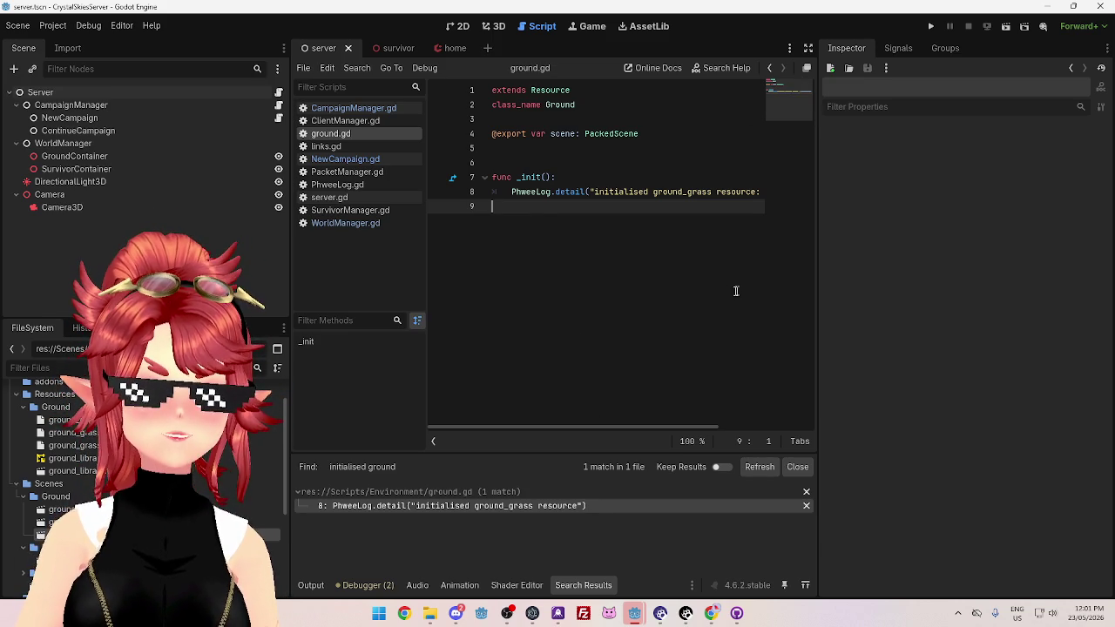
Widen the script editor past the Inspector and glance at CampaignManager.gd before returning
{"action": "left_click_drag", "start_coordinate": [816, 290], "coordinate": [942, 311]}
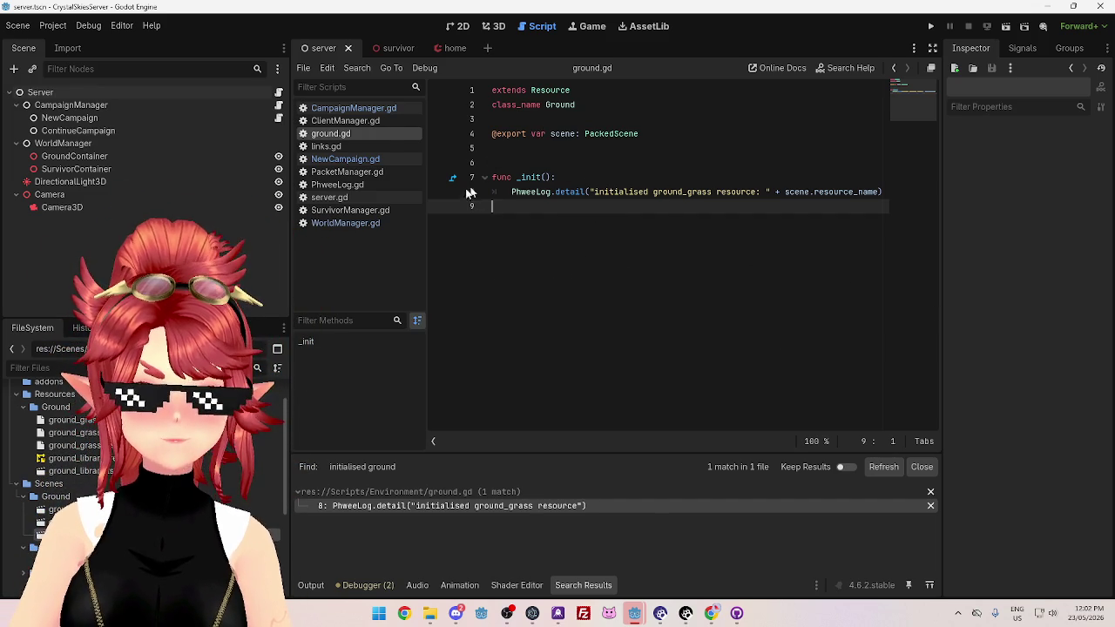
{"action": "left_click", "coordinate": [383, 110]}
{"action": "left_click", "coordinate": [367, 134]}
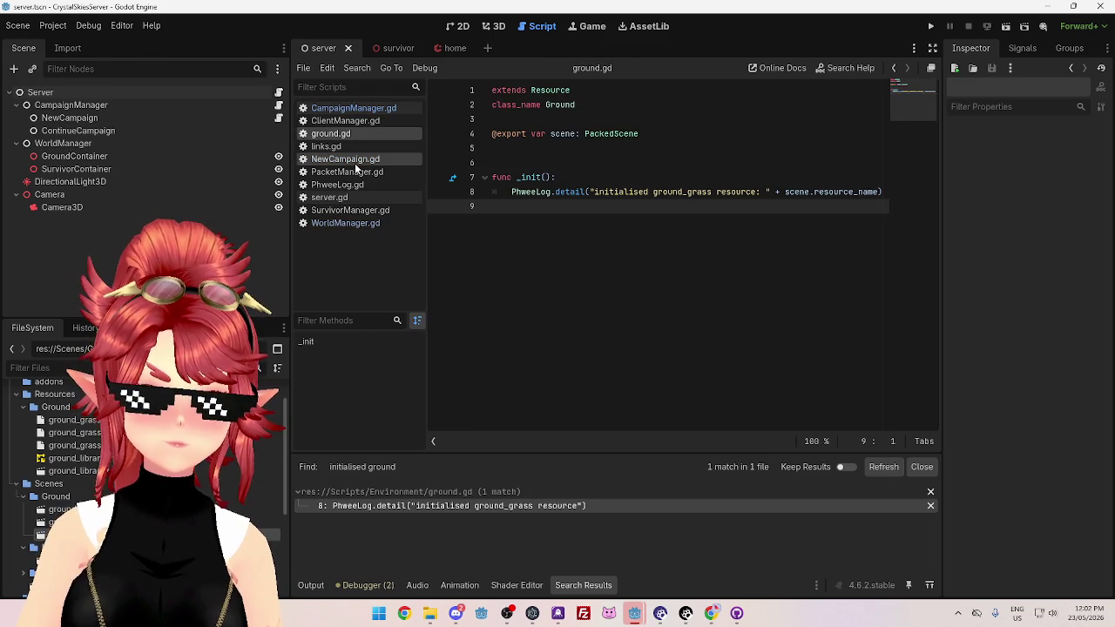
Show the Output log, check NewCampaign.gd, and scroll CampaignManager.gd to load_map_template
{"action": "left_click", "coordinate": [314, 586]}
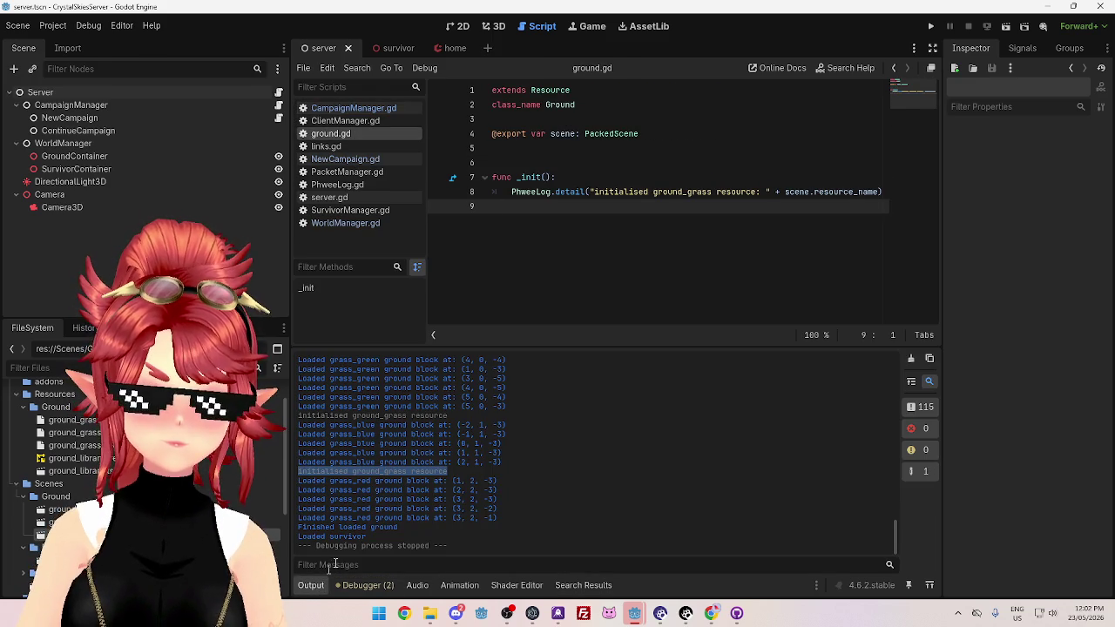
{"action": "left_click", "coordinate": [357, 159]}
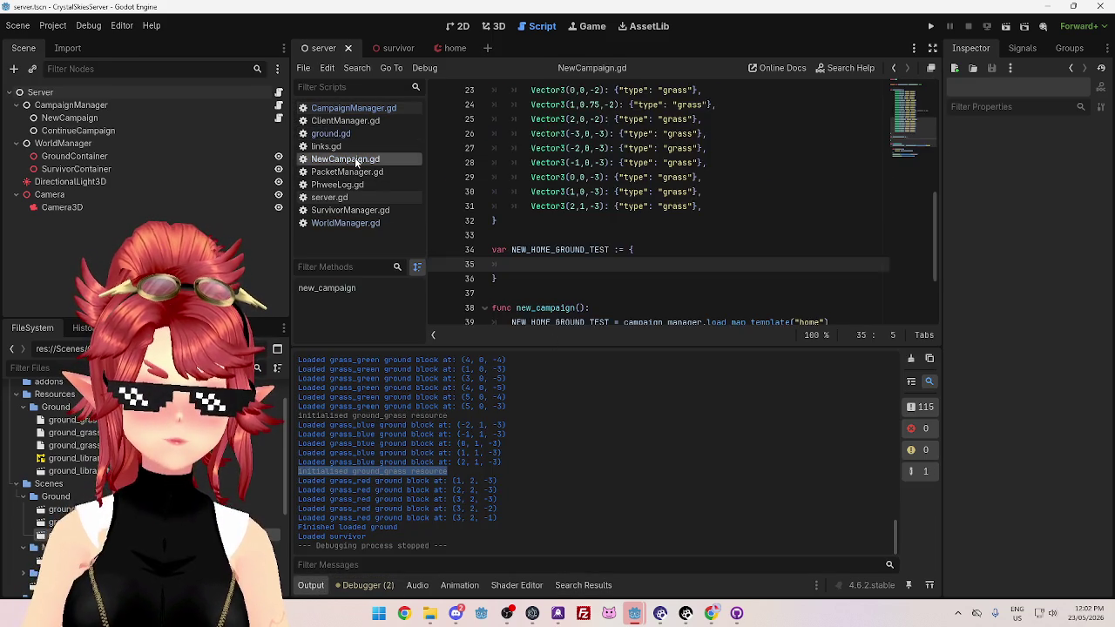
{"action": "left_click", "coordinate": [540, 163]}
{"action": "left_click", "coordinate": [353, 108]}
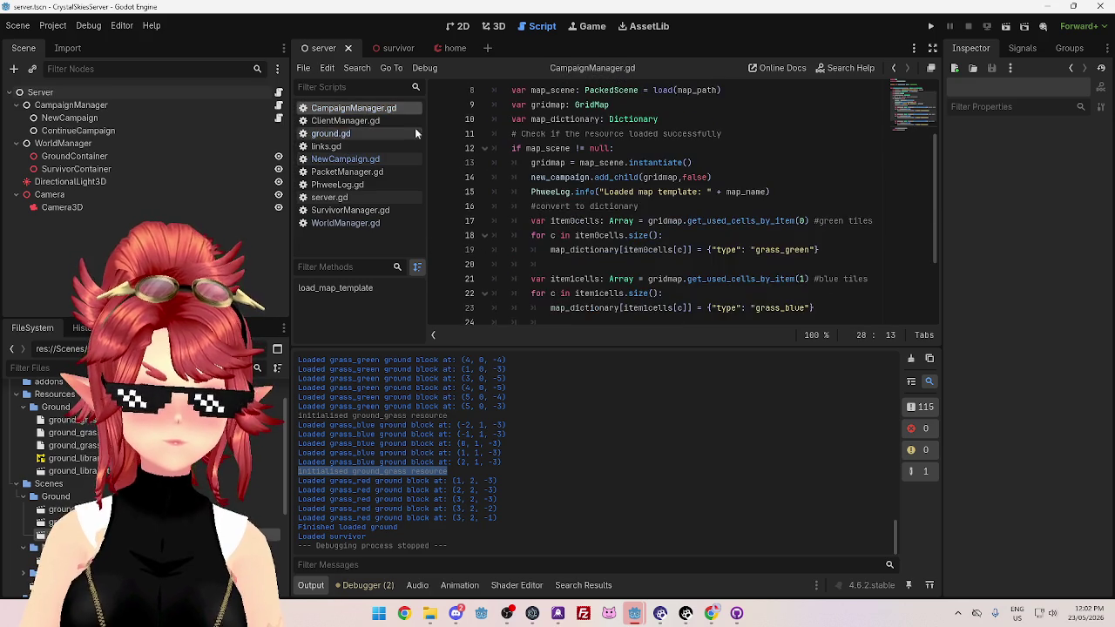
{"action": "scroll", "coordinate": [600, 235], "scroll_direction": "up", "scroll_amount": 3}
{"action": "scroll", "coordinate": [601, 232], "scroll_direction": "up", "scroll_amount": 1}
{"action": "scroll", "coordinate": [603, 240], "scroll_direction": "down", "scroll_amount": 4}
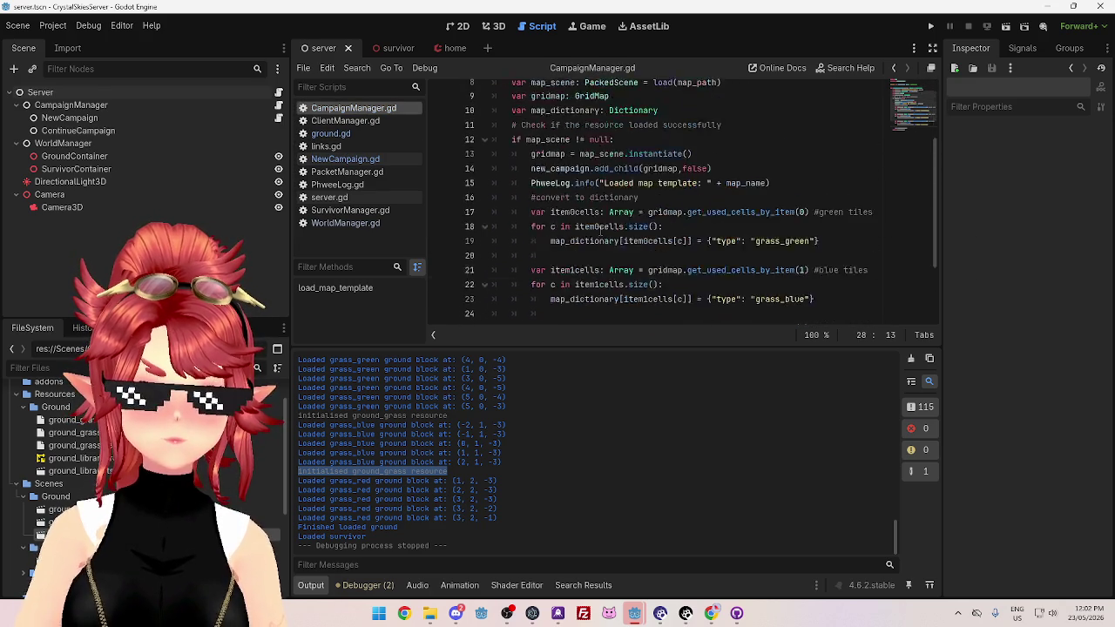
{"action": "scroll", "coordinate": [605, 250], "scroll_direction": "up", "scroll_amount": 4}
{"action": "scroll", "coordinate": [601, 244], "scroll_direction": "down", "scroll_amount": 1}
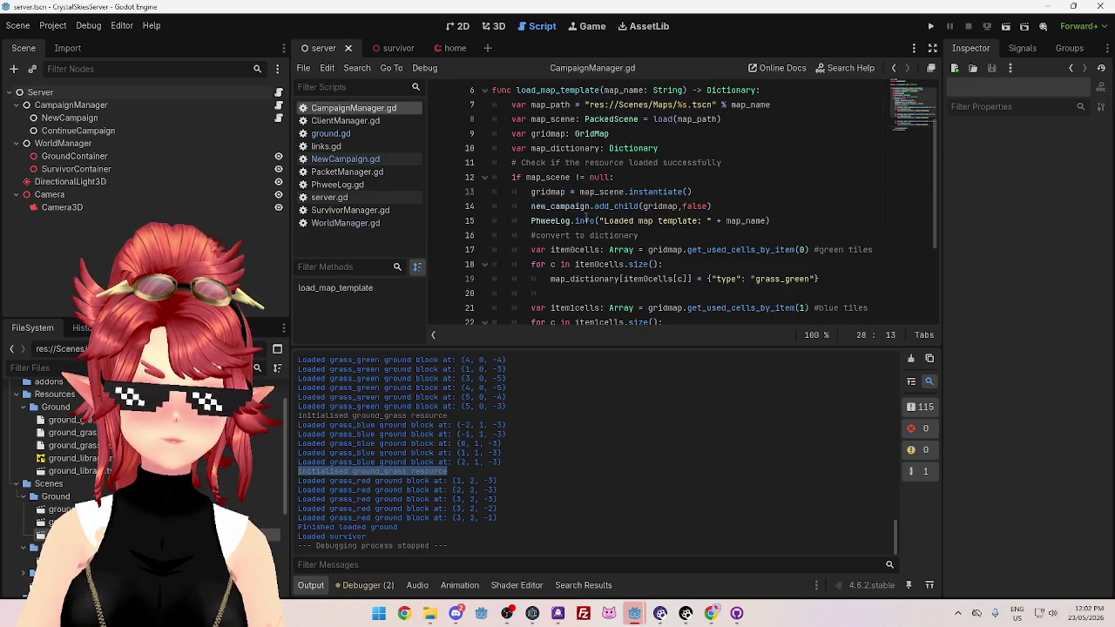
{"action": "scroll", "coordinate": [557, 113], "scroll_direction": "up", "scroll_amount": 1}
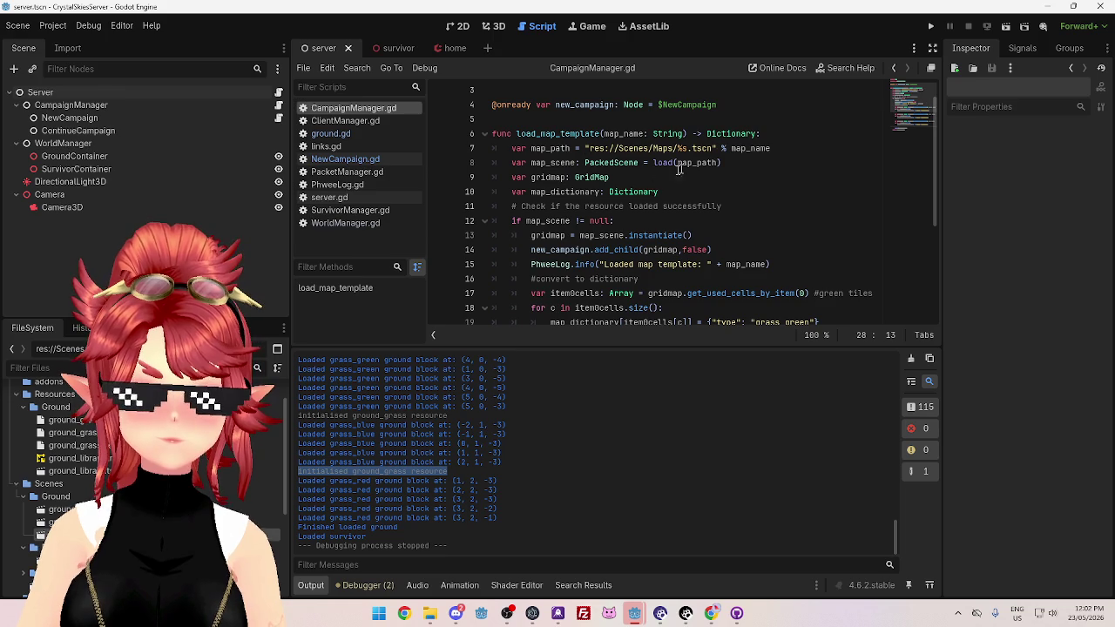
{"action": "scroll", "coordinate": [609, 199], "scroll_direction": "down", "scroll_amount": 3}
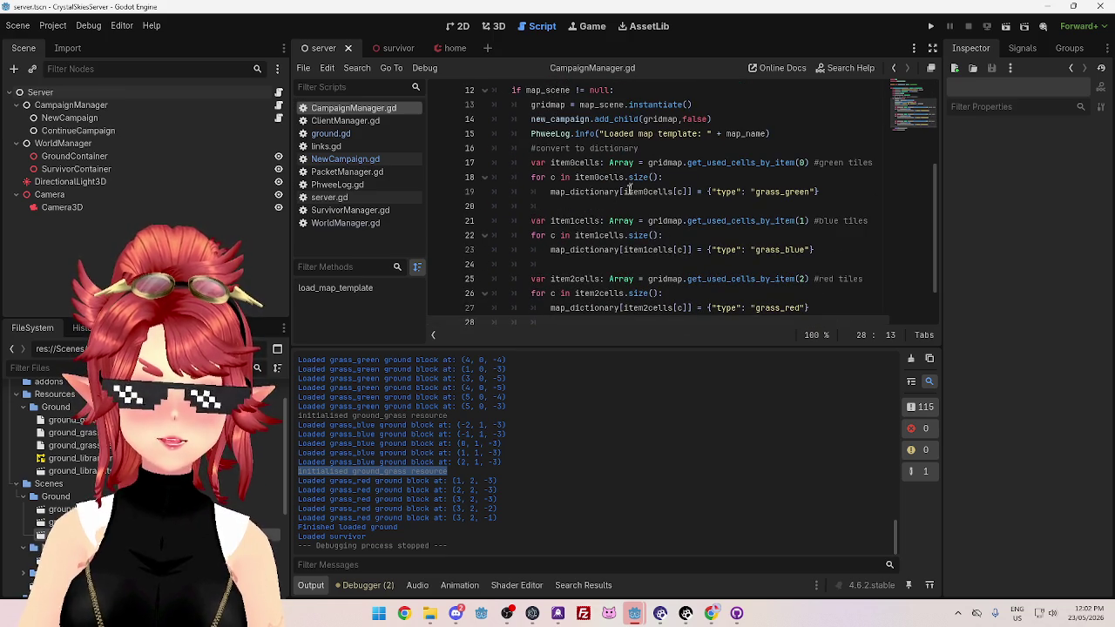
{"action": "scroll", "coordinate": [639, 262], "scroll_direction": "down", "scroll_amount": 1}
{"action": "scroll", "coordinate": [639, 262], "scroll_direction": "up", "scroll_amount": 1}
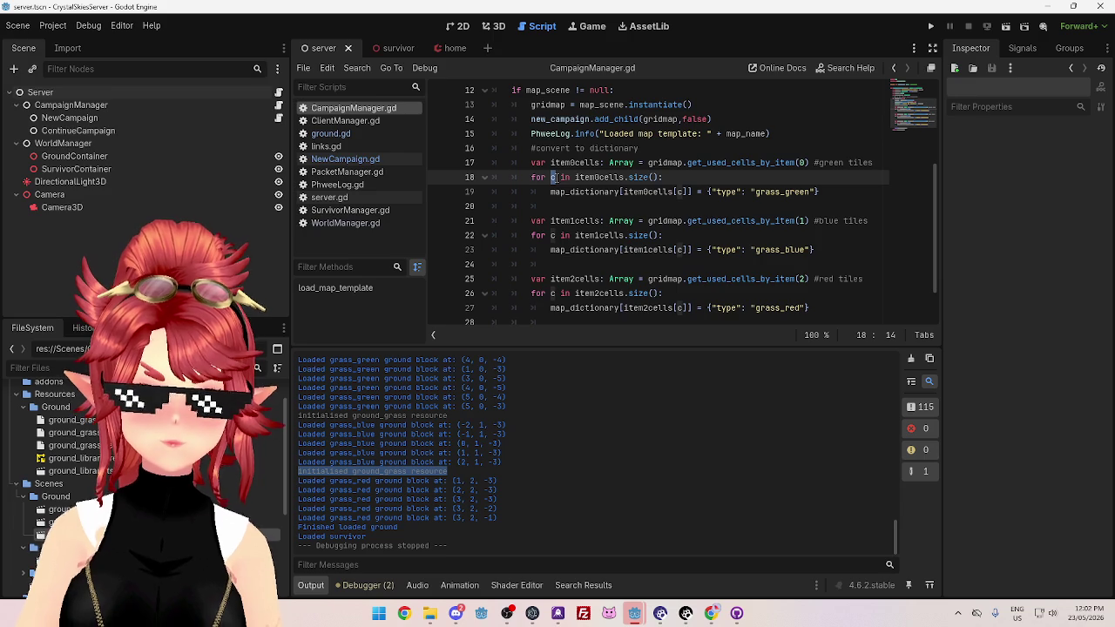
Select item0cells[c] on line 19 and add a blank line above the map_dictionary assignment
{"action": "left_click", "coordinate": [622, 191]}
{"action": "left_click_drag", "start_coordinate": [622, 192], "coordinate": [689, 192]}
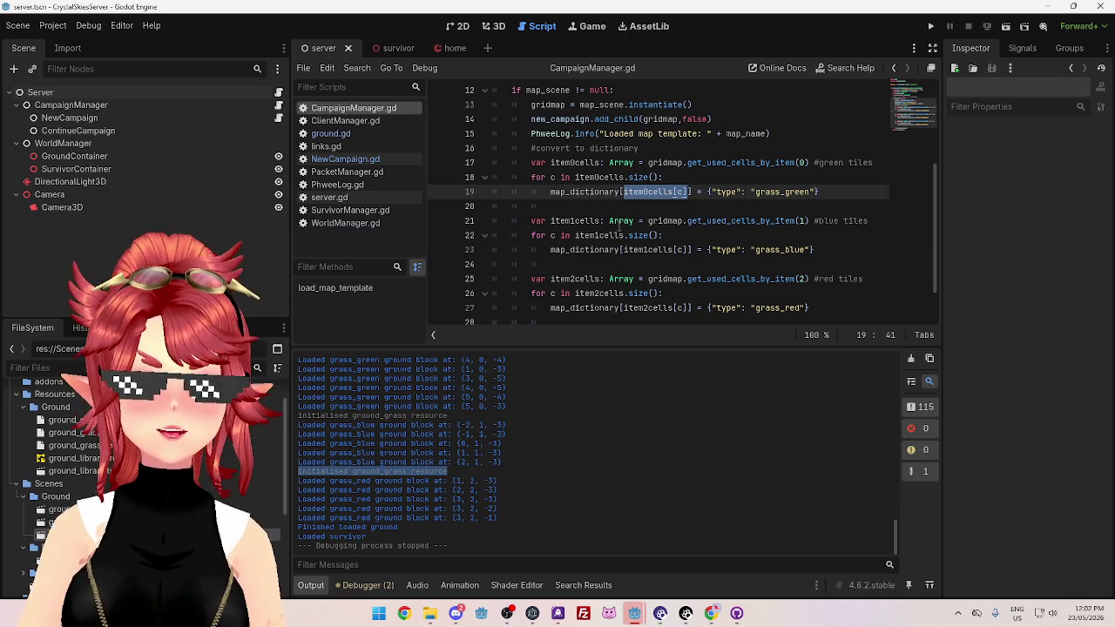
{"action": "mouse_move", "coordinate": [620, 228]}
{"action": "left_click", "coordinate": [550, 192]}
{"action": "key", "text": "Return"}
Write line 19 as 'var cell_coord = Vector3item0cells[c]' using the copied item0cells[c]
{"action": "left_click_drag", "start_coordinate": [623, 207], "coordinate": [688, 207]}
{"action": "key", "text": "ctrl+c"}
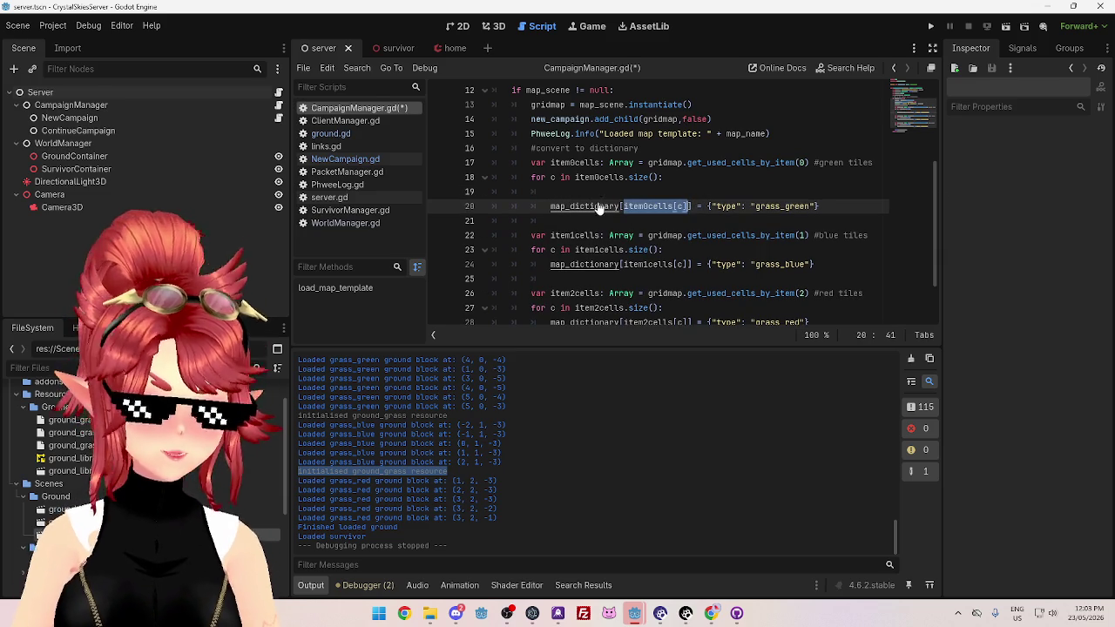
{"action": "left_click", "coordinate": [609, 191]}
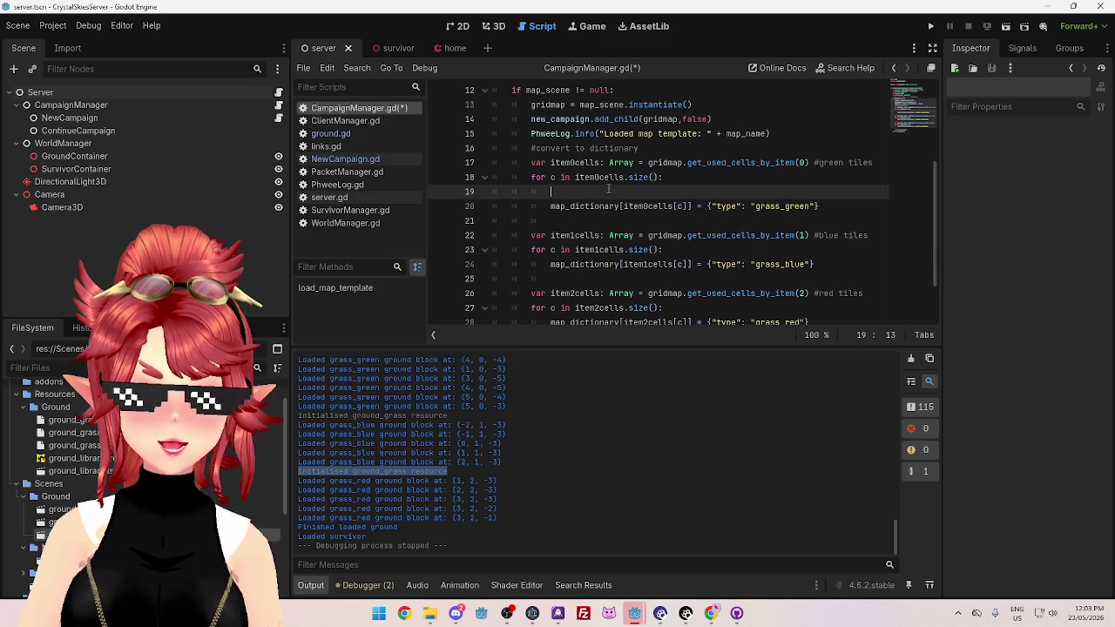
{"action": "key", "text": "ctrl+v"}
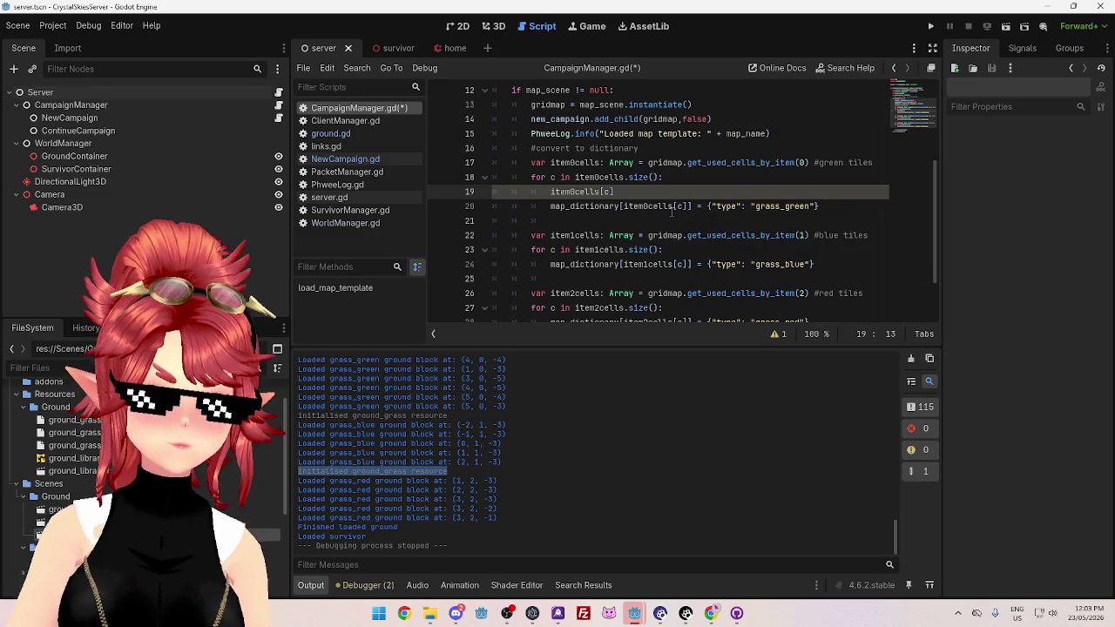
{"action": "type", "text": "var "}
{"action": "type", "text": "cell_co"}
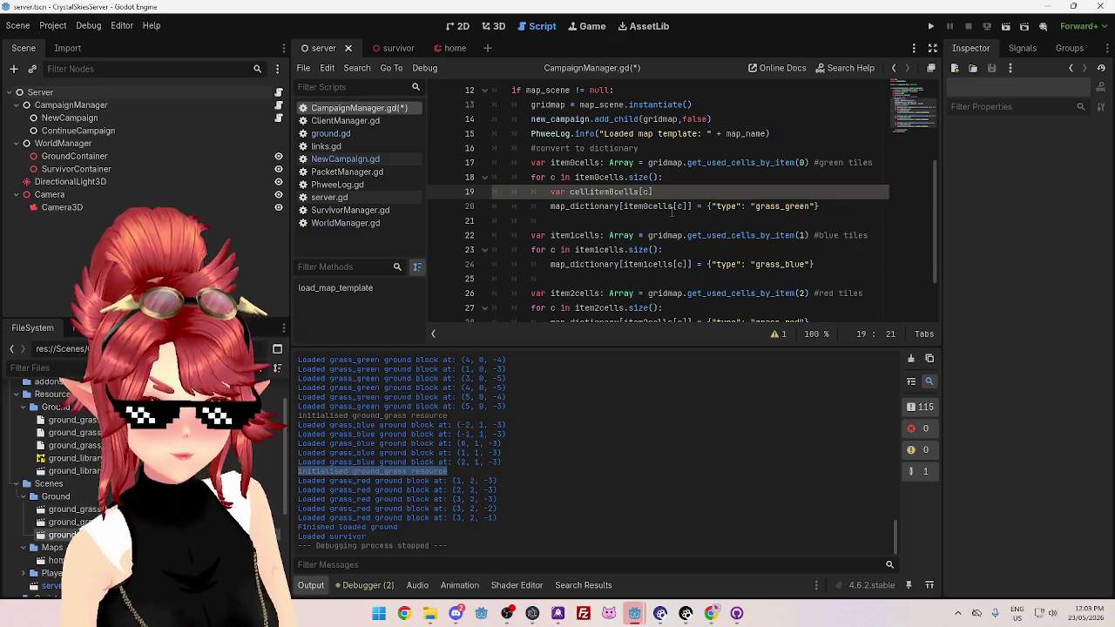
{"action": "type", "text": "ord"}
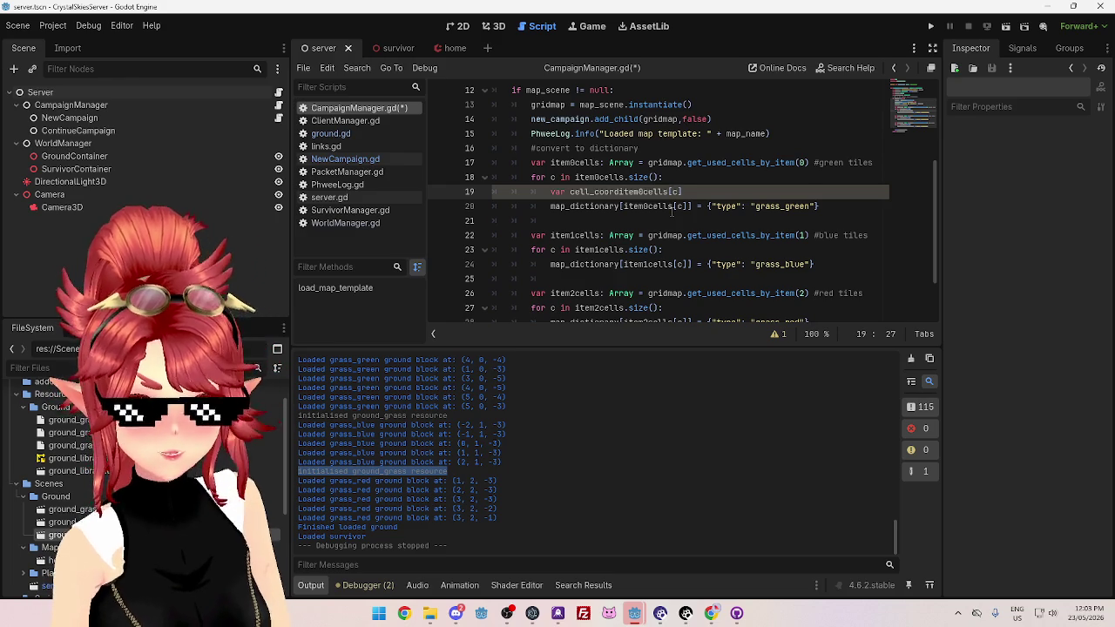
{"action": "type", "text": " ="}
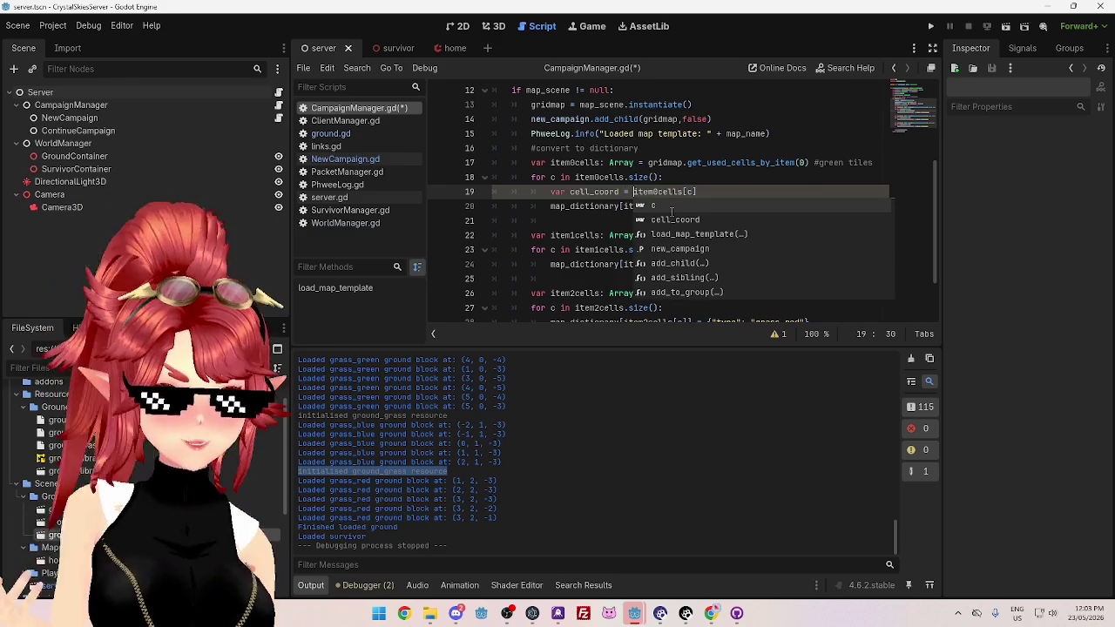
{"action": "left_click", "coordinate": [702, 193]}
{"action": "type", "text": "/ 2"}
{"action": "key", "text": "BackSpace"}
{"action": "key", "text": "BackSpace"}
{"action": "key", "text": "BackSpace"}
{"action": "left_click", "coordinate": [620, 206]}
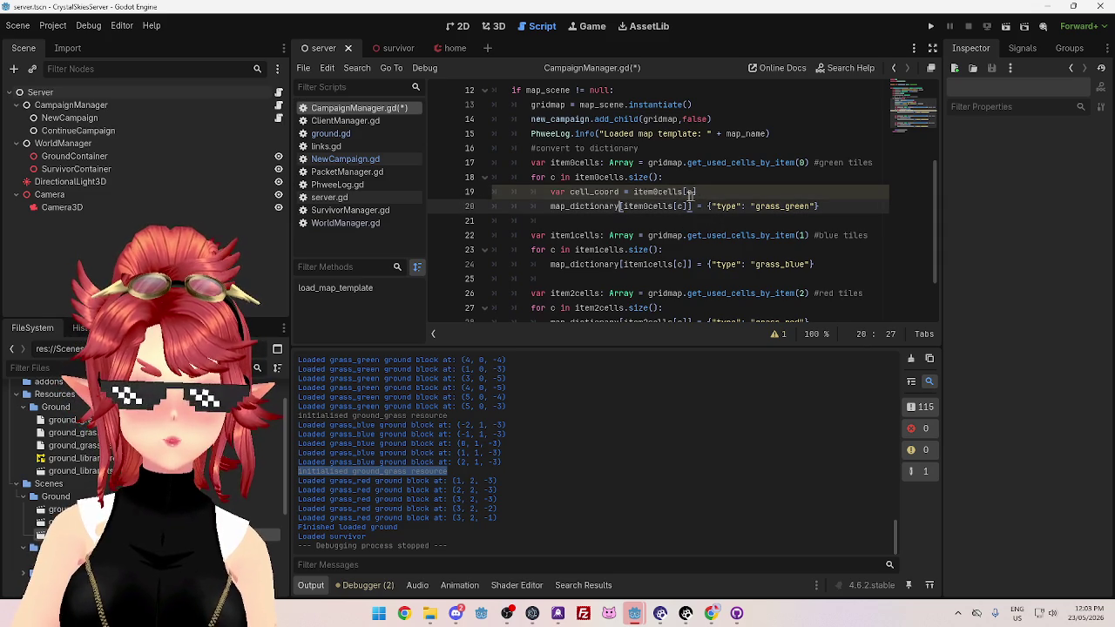
{"action": "left_click", "coordinate": [715, 191]}
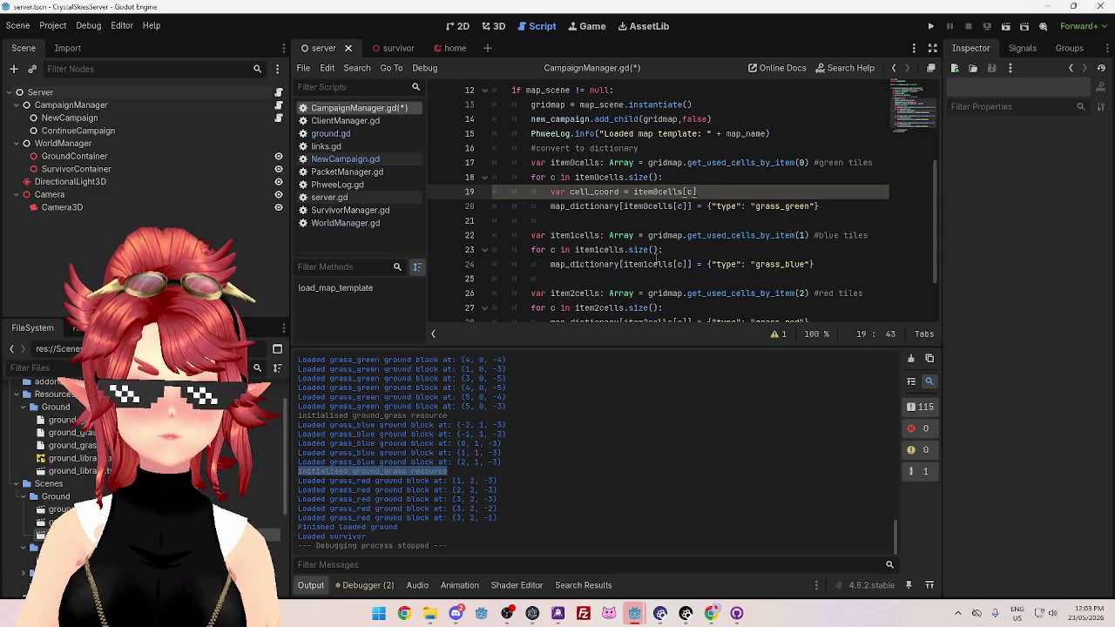
{"action": "left_click", "coordinate": [634, 191]}
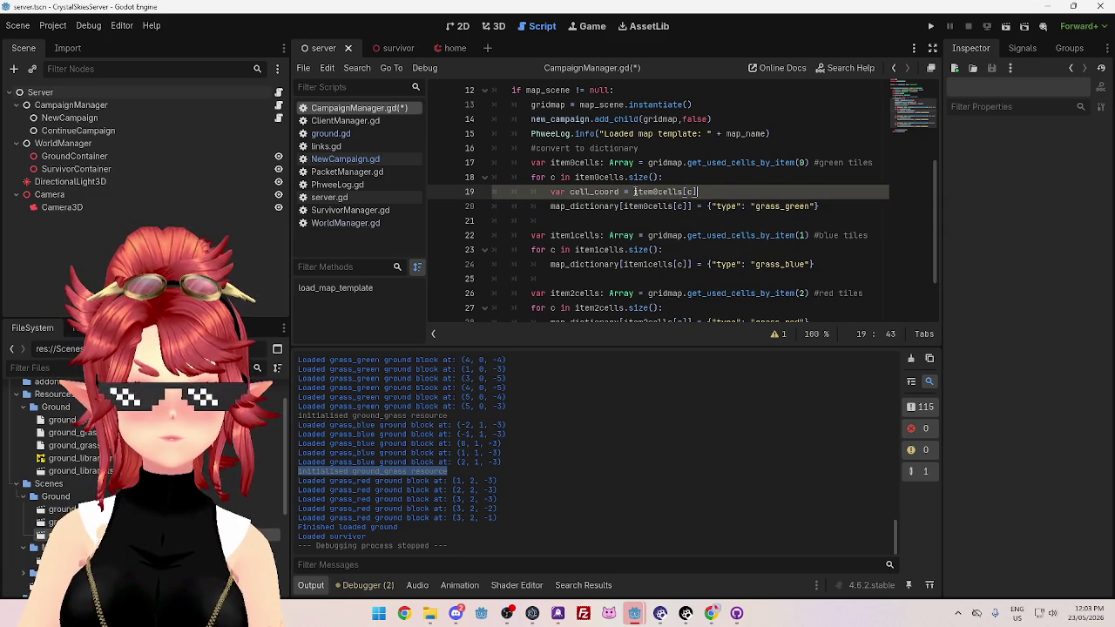
{"action": "type", "text": "Vector3"}
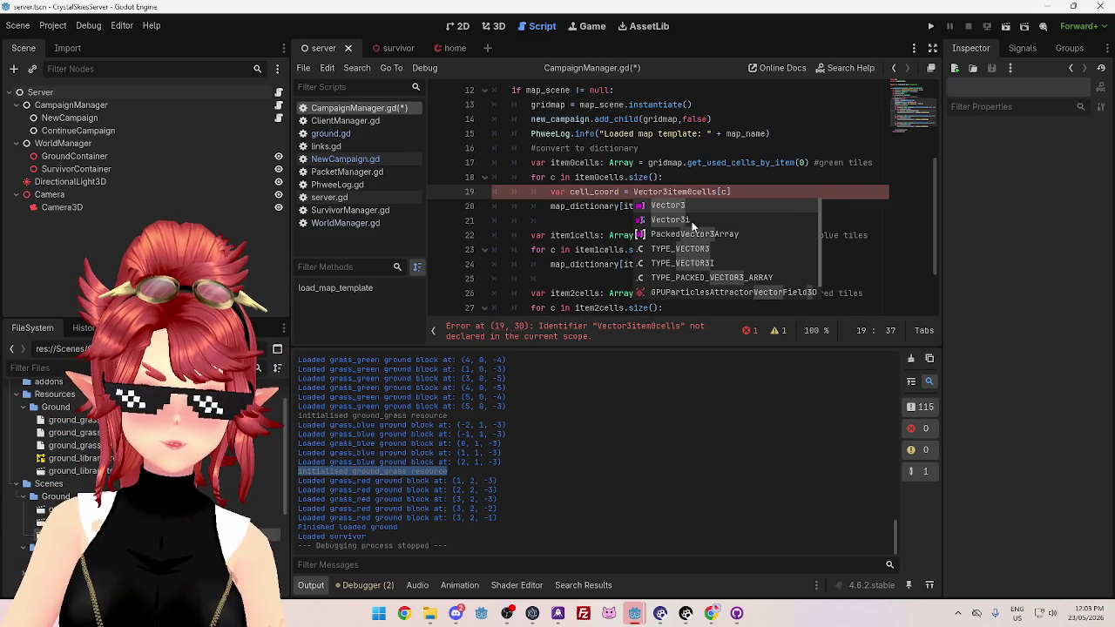
Complete the line 19 Vector3 with item0cells[c].x, item0cells[c].y / 2 and item0cells[c].z
{"action": "key", "text": "Right"}
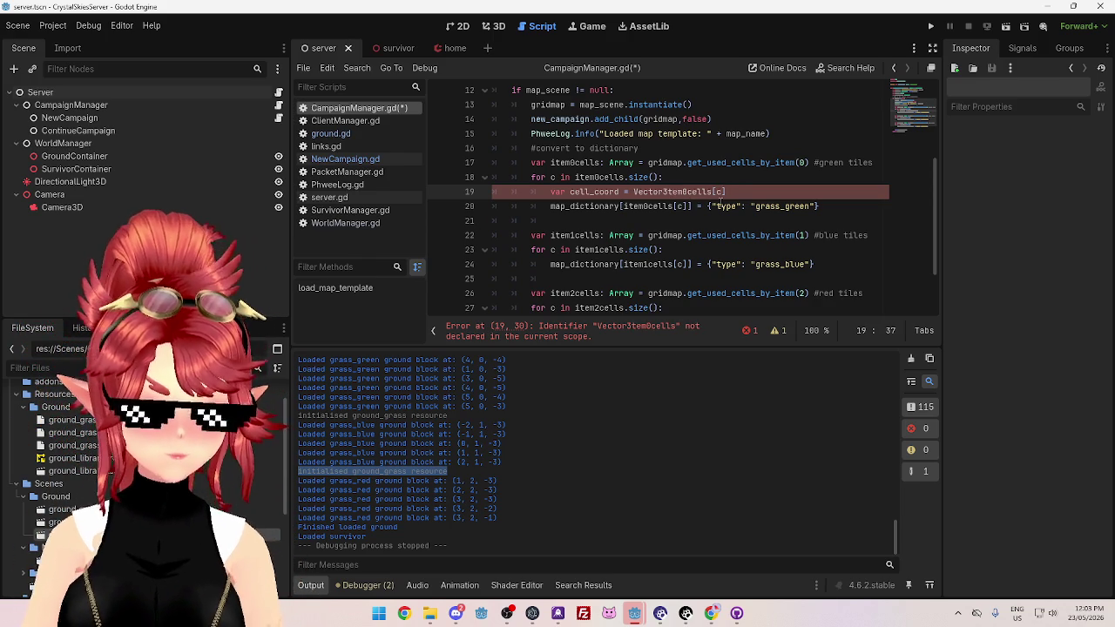
{"action": "type", "text": "("}
{"action": "left_click", "coordinate": [531, 208]}
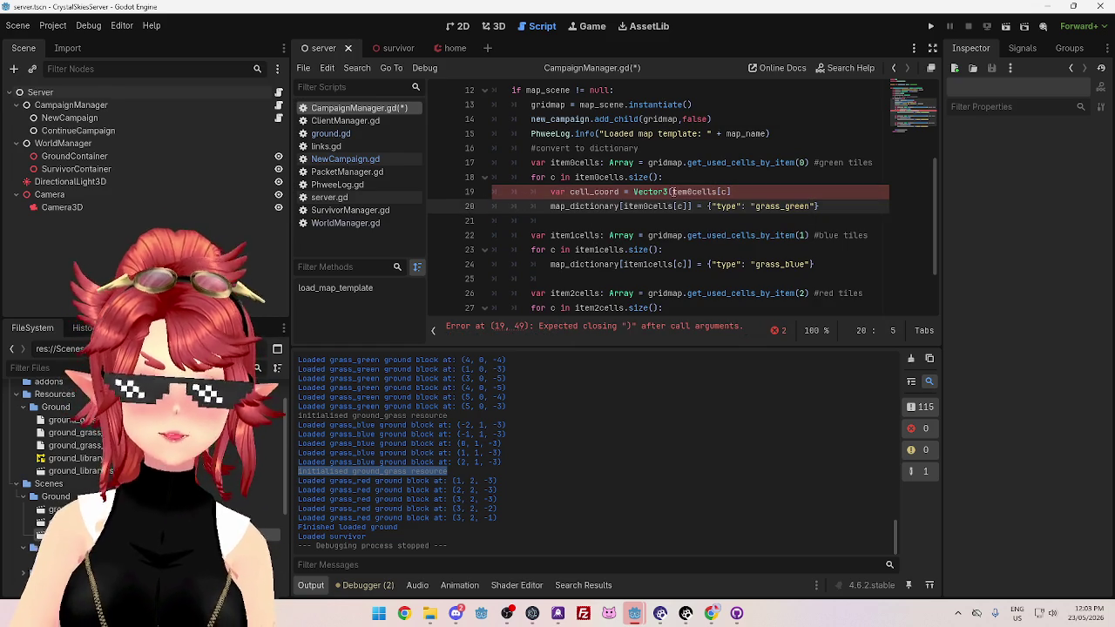
{"action": "scroll", "coordinate": [659, 240], "scroll_direction": "down", "scroll_amount": 2}
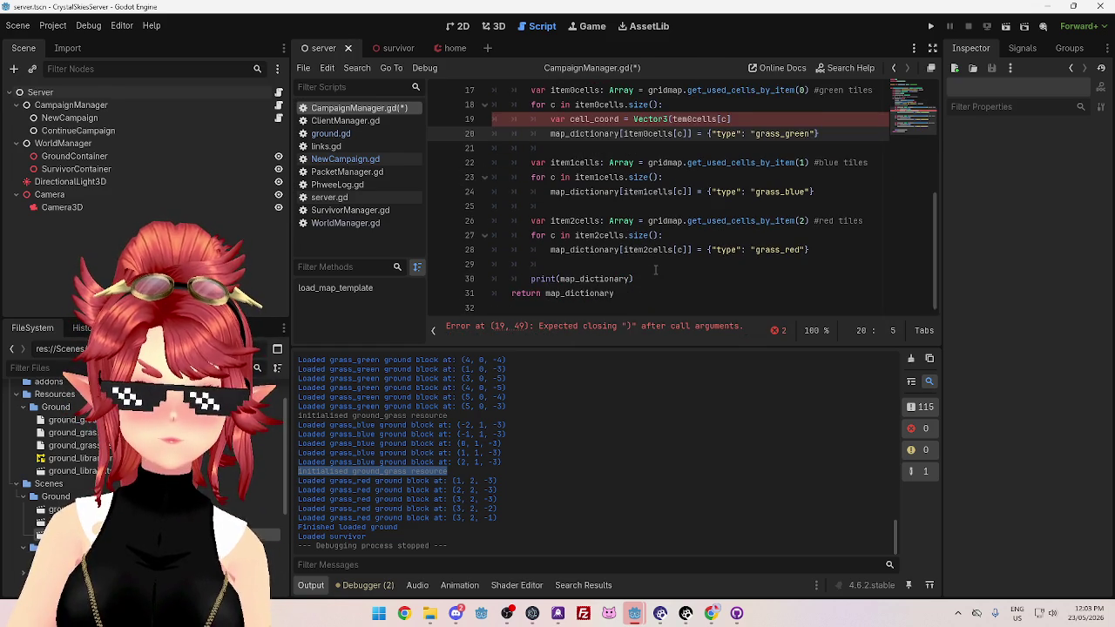
{"action": "scroll", "coordinate": [660, 240], "scroll_direction": "up", "scroll_amount": 1}
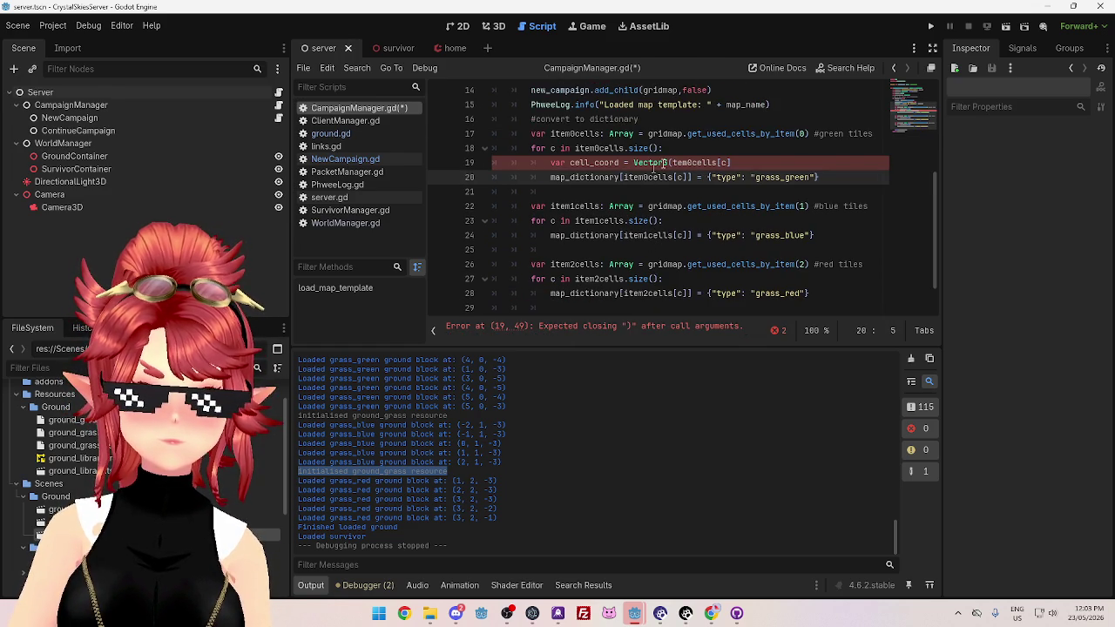
{"action": "scroll", "coordinate": [688, 190], "scroll_direction": "up", "scroll_amount": 1}
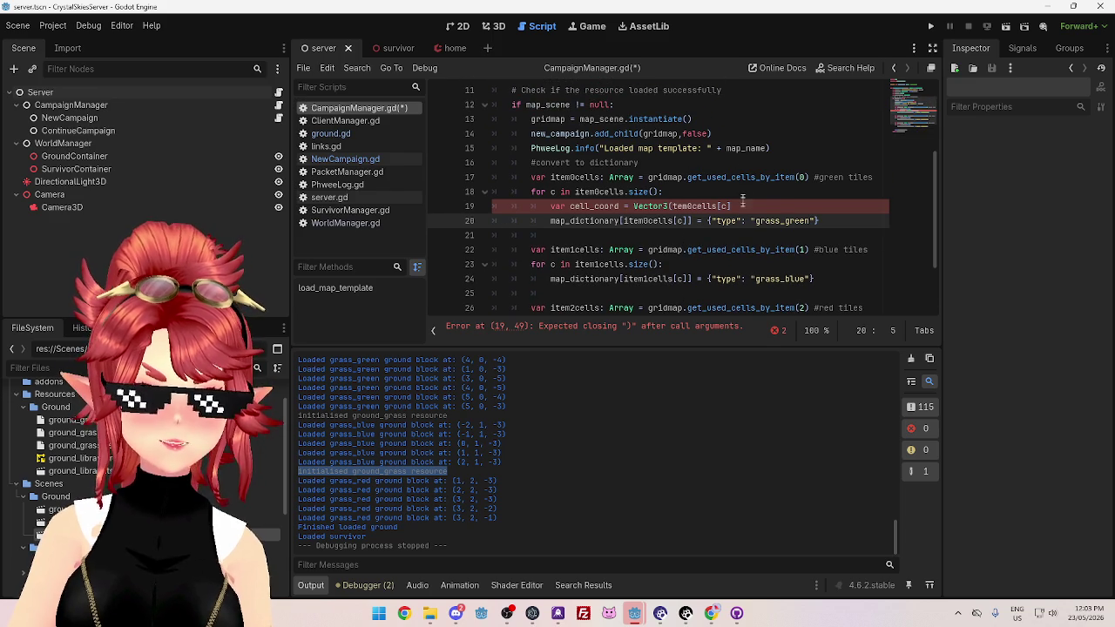
{"action": "scroll", "coordinate": [697, 218], "scroll_direction": "down", "scroll_amount": 1}
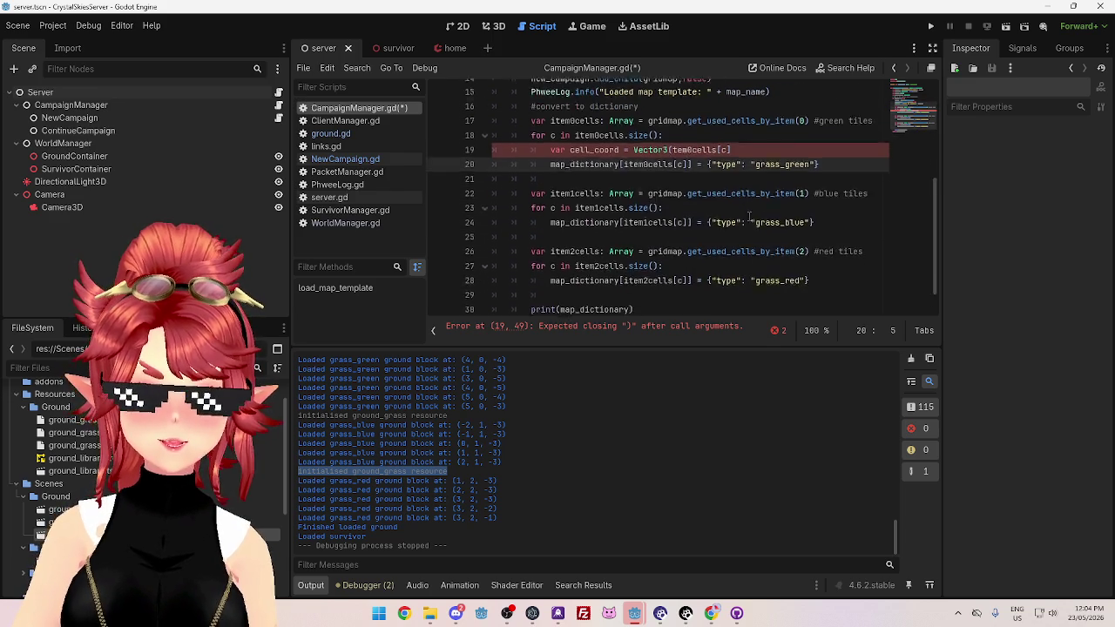
{"action": "scroll", "coordinate": [688, 228], "scroll_direction": "up", "scroll_amount": 1}
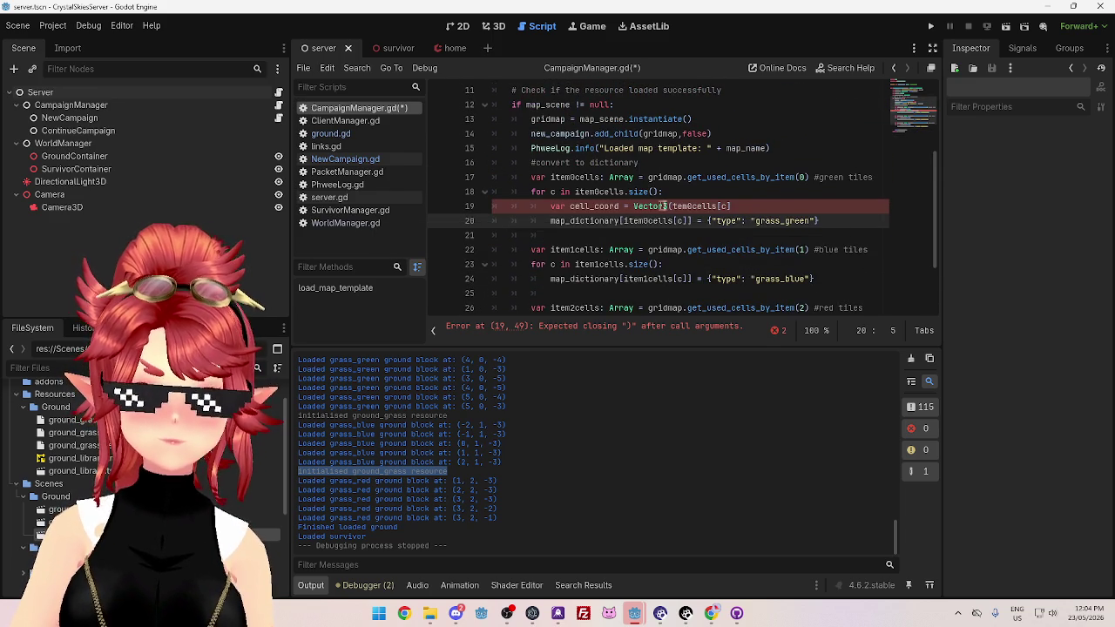
{"action": "left_click", "coordinate": [739, 207]}
{"action": "left_click", "coordinate": [672, 206]}
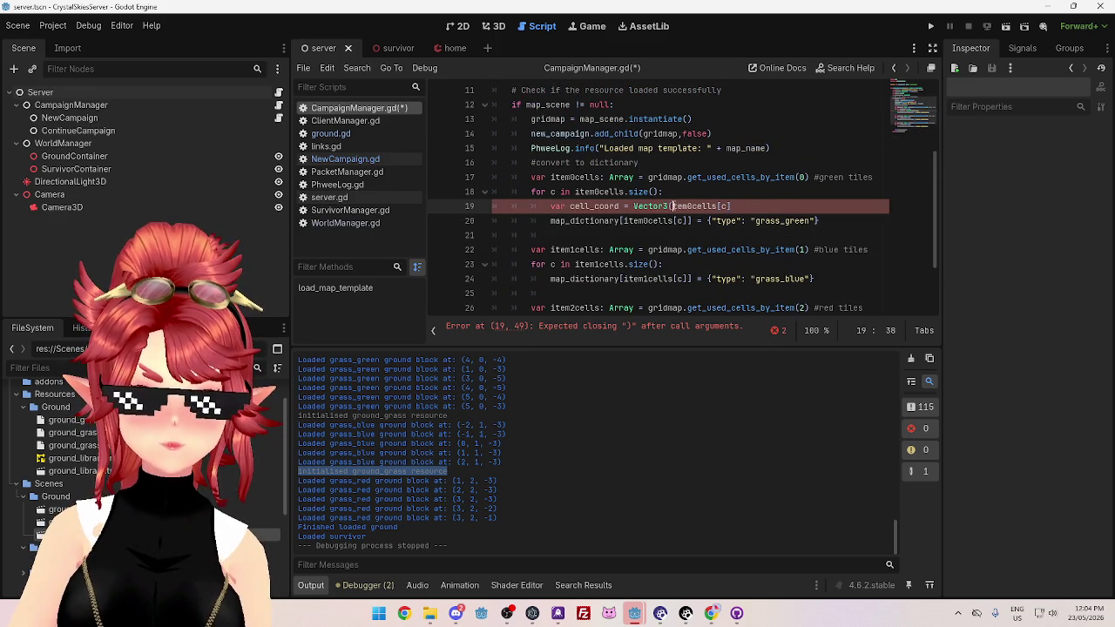
{"action": "left_click", "coordinate": [741, 206]}
{"action": "type", "text": ".x,"}
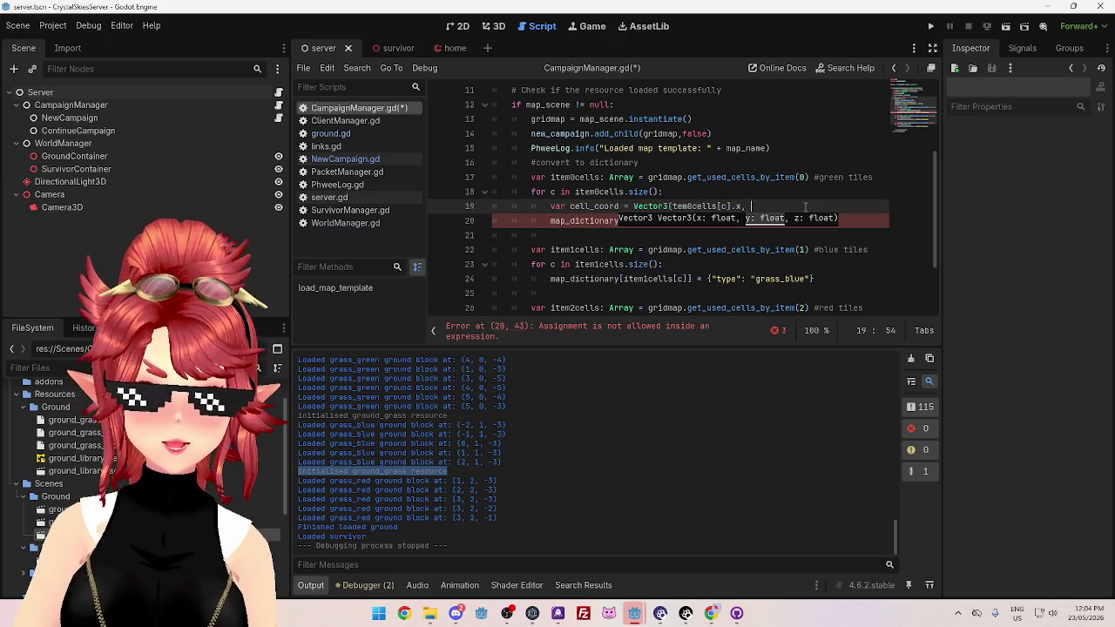
{"action": "type", "text": "item0cells[c]."}
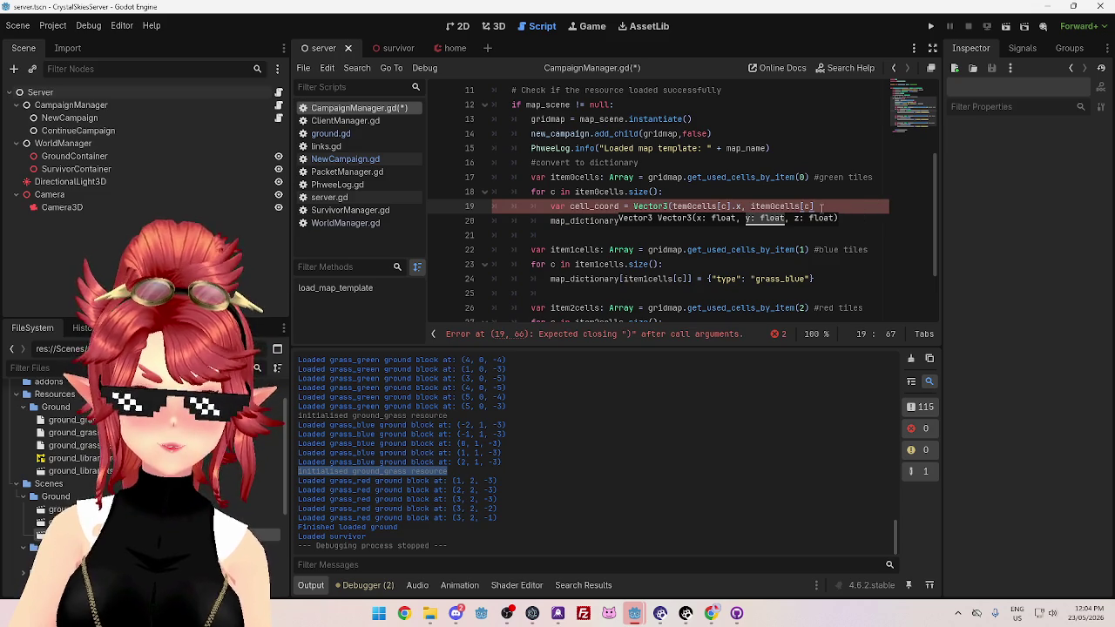
{"action": "type", "text": "y / 2"}
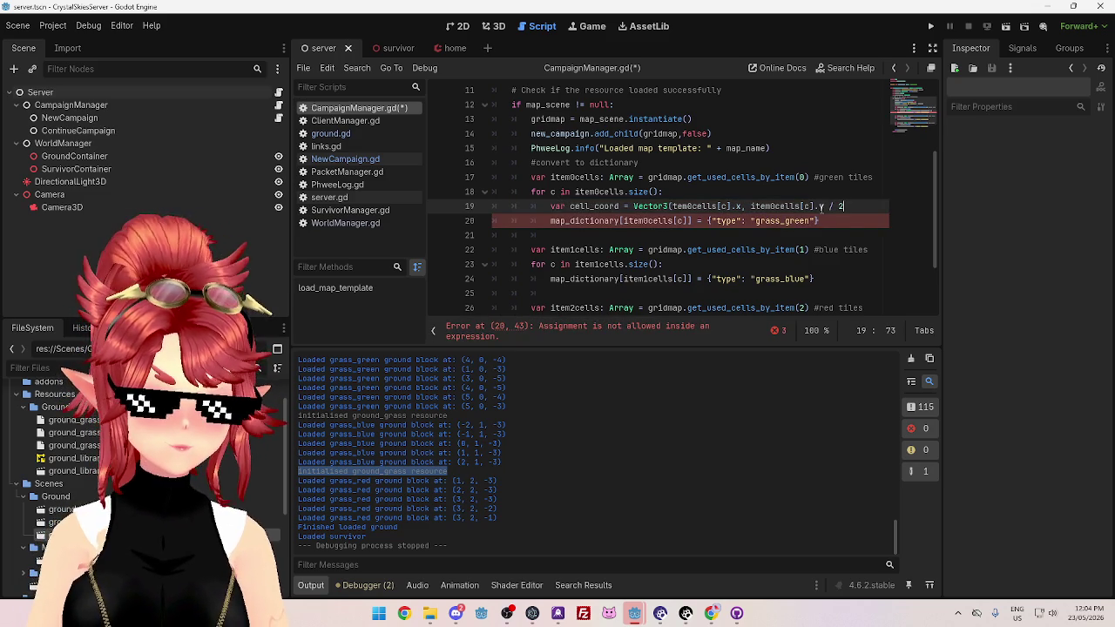
{"action": "type", "text": ", item0cells[c]"}
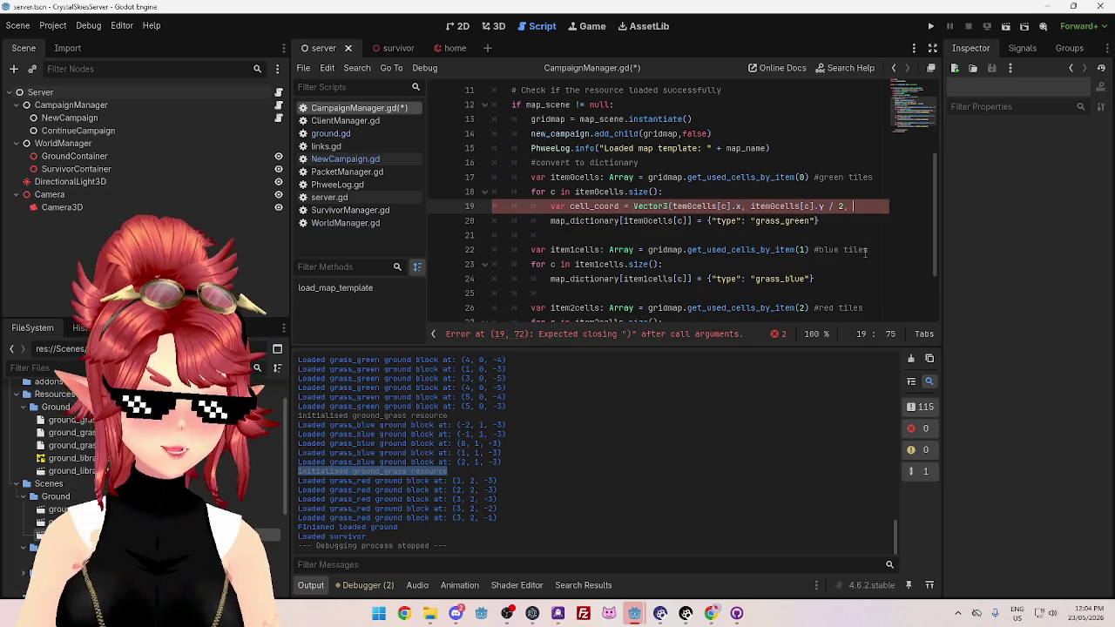
{"action": "type", "text": ".z"}
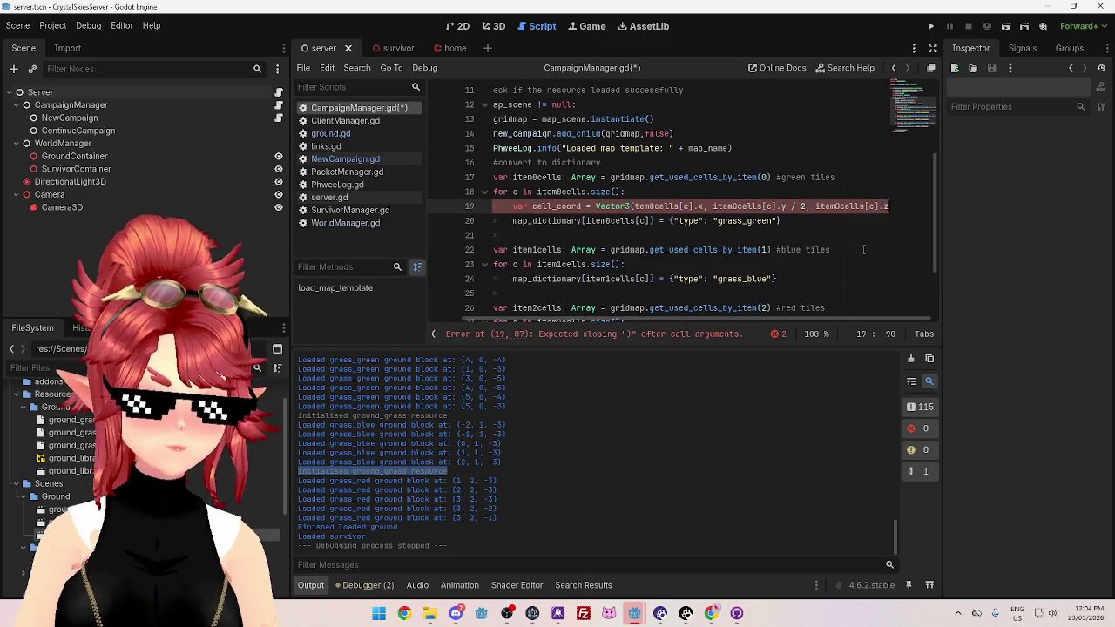
{"action": "type", "text": ")"}
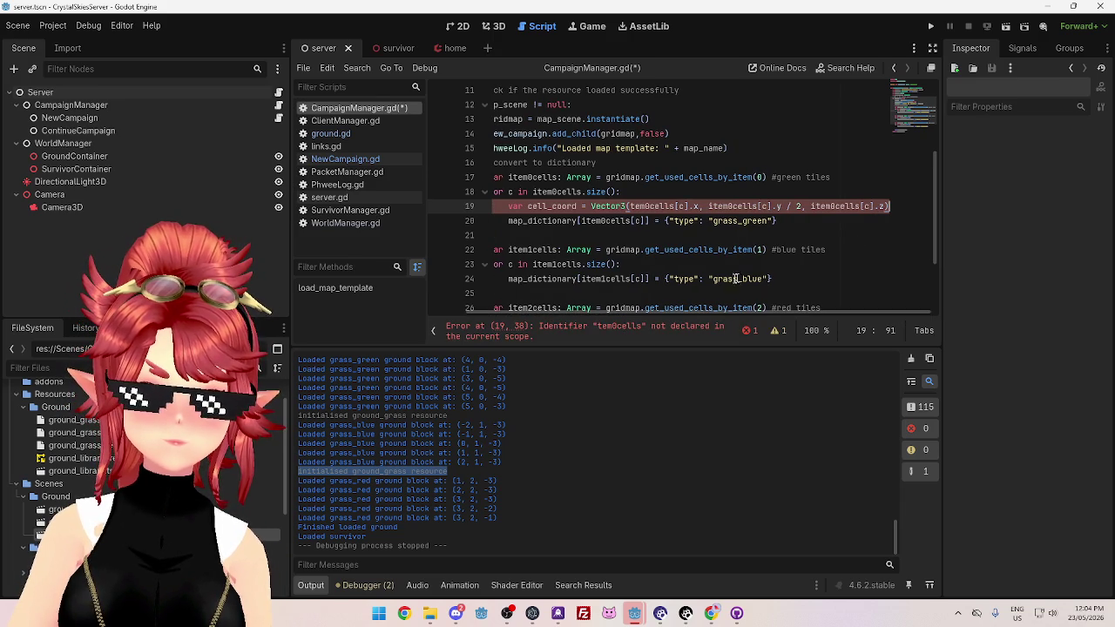
Correct the tem0cells typo to item0cells and select the cell_coord name for copying
{"action": "scroll", "coordinate": [650, 315], "scroll_direction": "left", "scroll_amount": 1}
{"action": "left_click", "coordinate": [644, 207]}
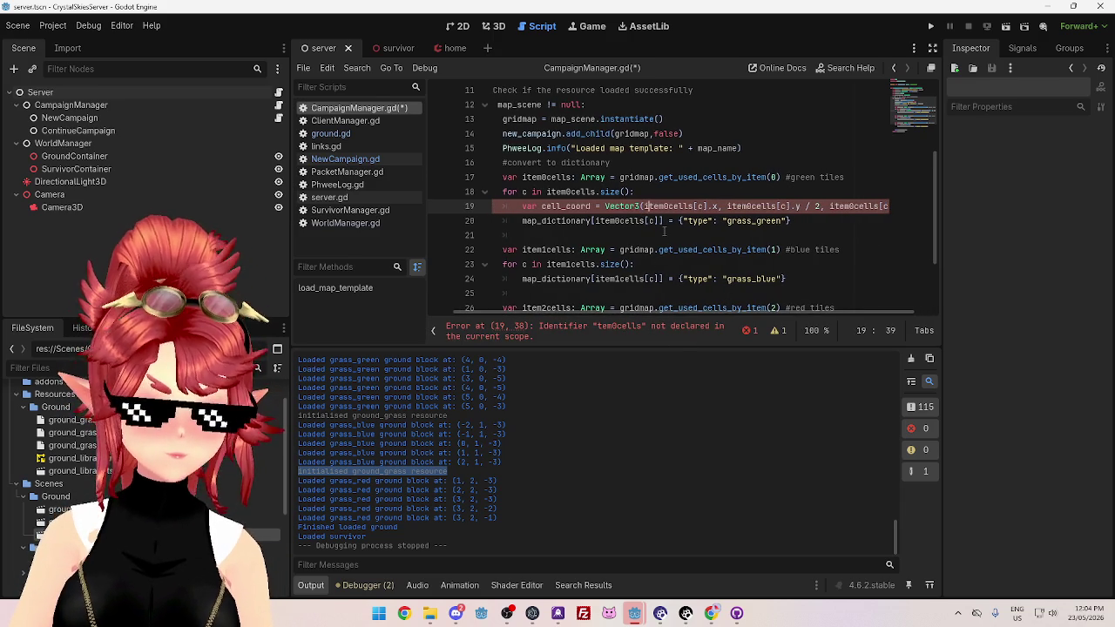
{"action": "type", "text": "i"}
{"action": "left_click", "coordinate": [612, 221]}
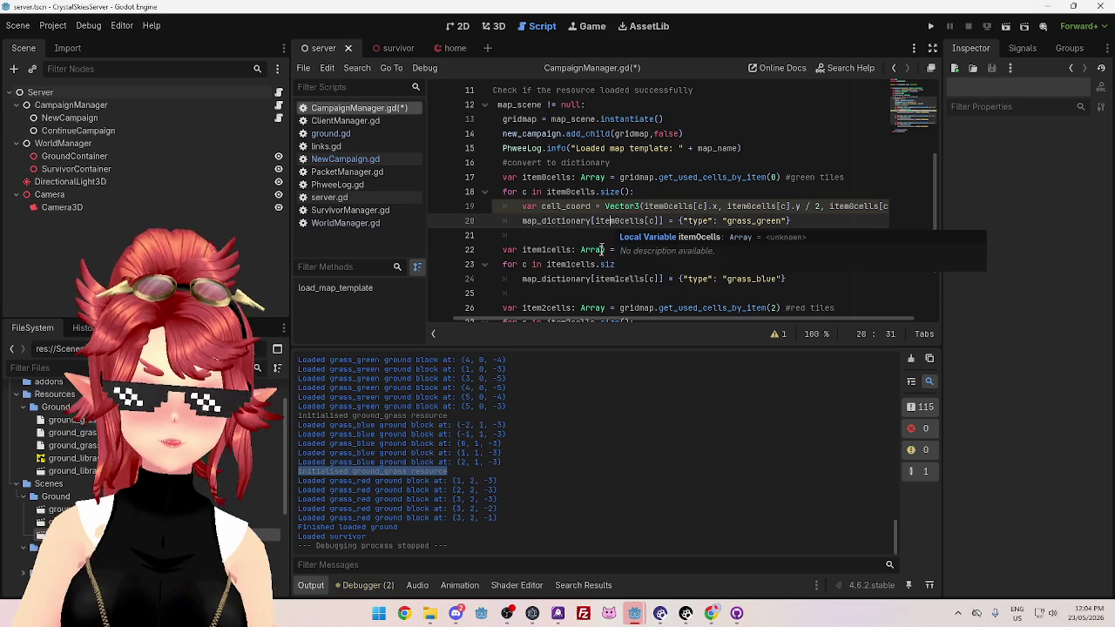
{"action": "scroll", "coordinate": [679, 317], "scroll_direction": "right", "scroll_amount": 1}
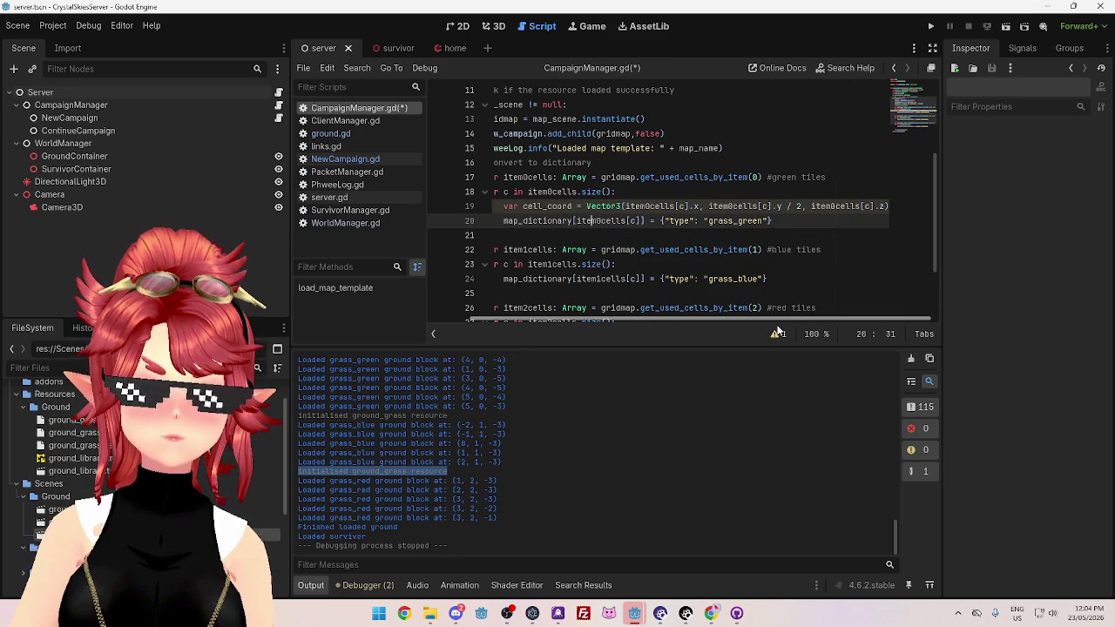
{"action": "double_click", "coordinate": [526, 206]}
{"action": "key", "text": "ctrl+c"}
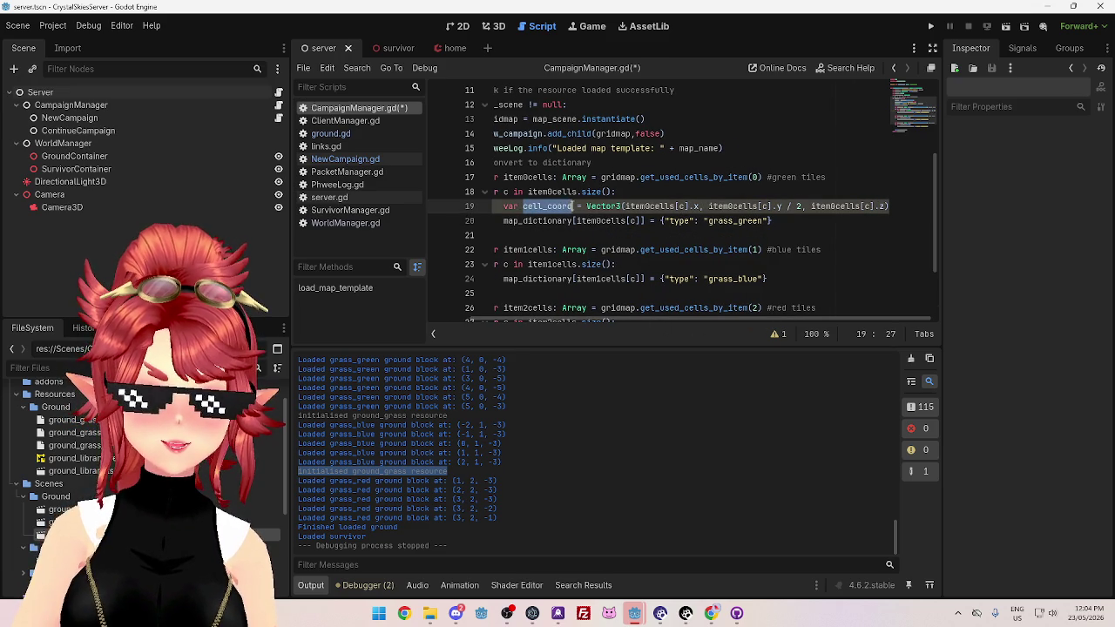
Key the green entry by cell_coord and copy the cell_coord line into the blue loop
{"action": "left_click_drag", "start_coordinate": [576, 222], "coordinate": [643, 221]}
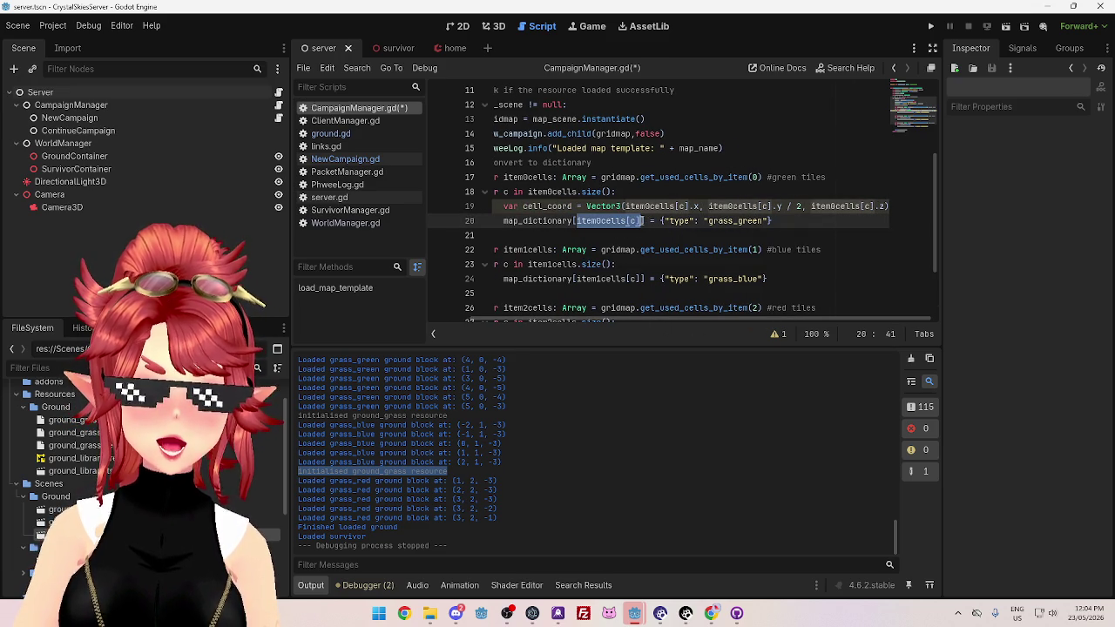
{"action": "key", "text": "ctrl+v"}
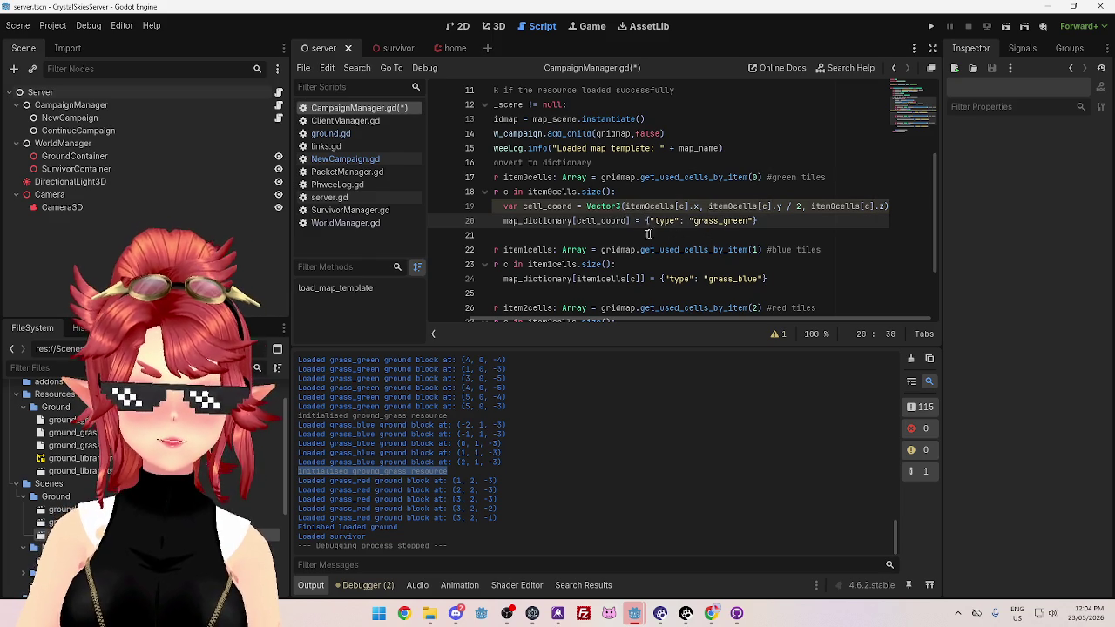
{"action": "left_click", "coordinate": [504, 206]}
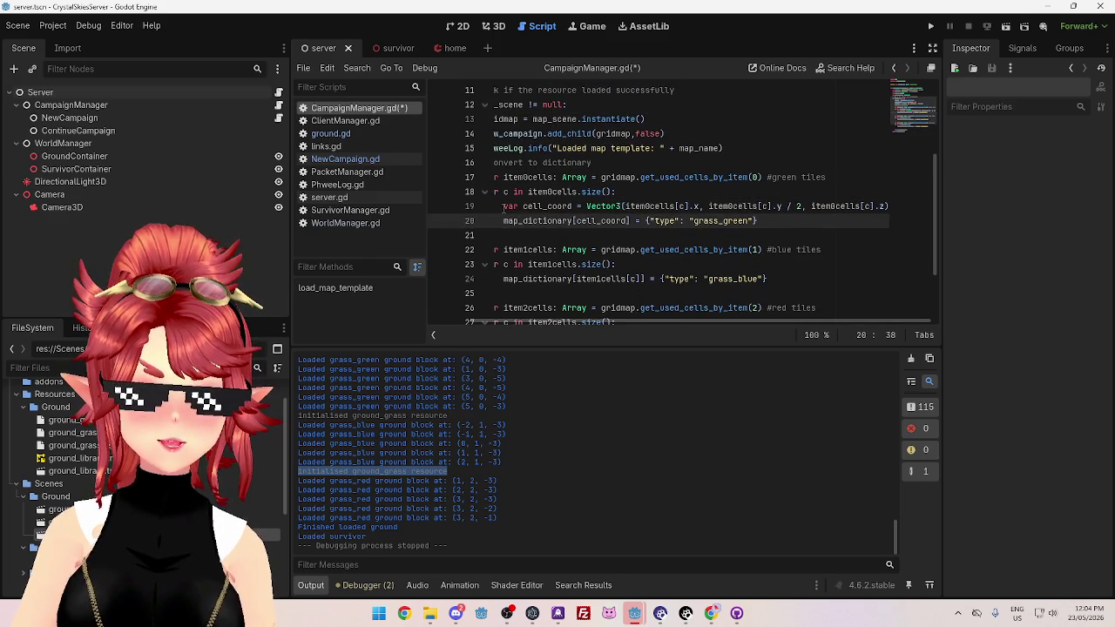
{"action": "left_click", "coordinate": [628, 206], "text": "shift"}
{"action": "left_click_drag", "start_coordinate": [670, 211], "coordinate": [904, 209]}
{"action": "key", "text": "ctrl+c"}
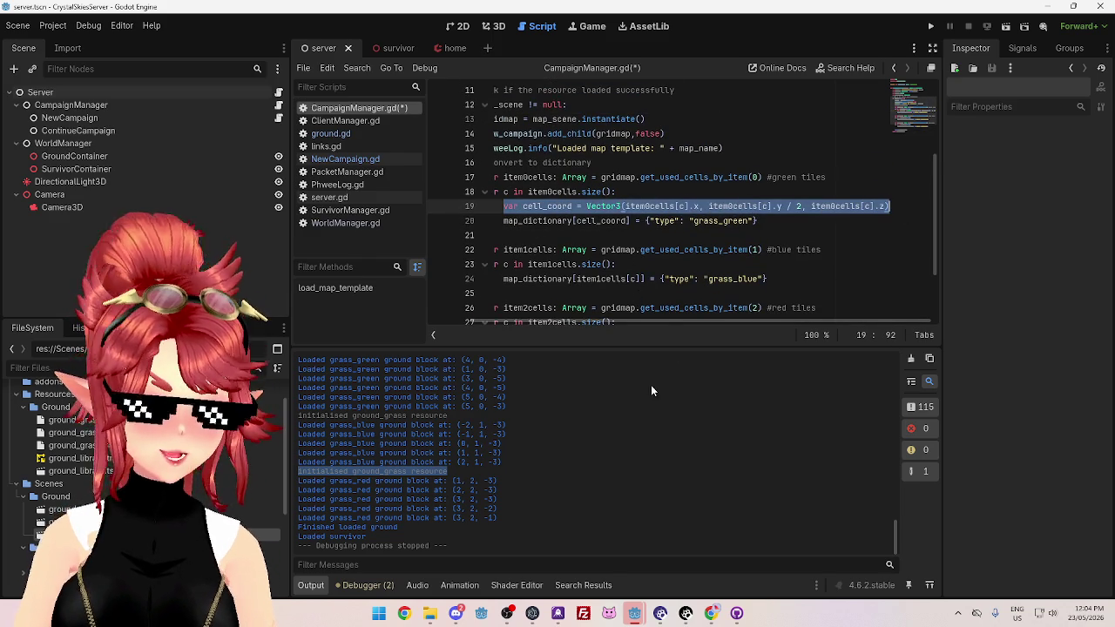
{"action": "scroll", "coordinate": [662, 323], "scroll_direction": "left", "scroll_amount": 2}
{"action": "left_click", "coordinate": [550, 279]}
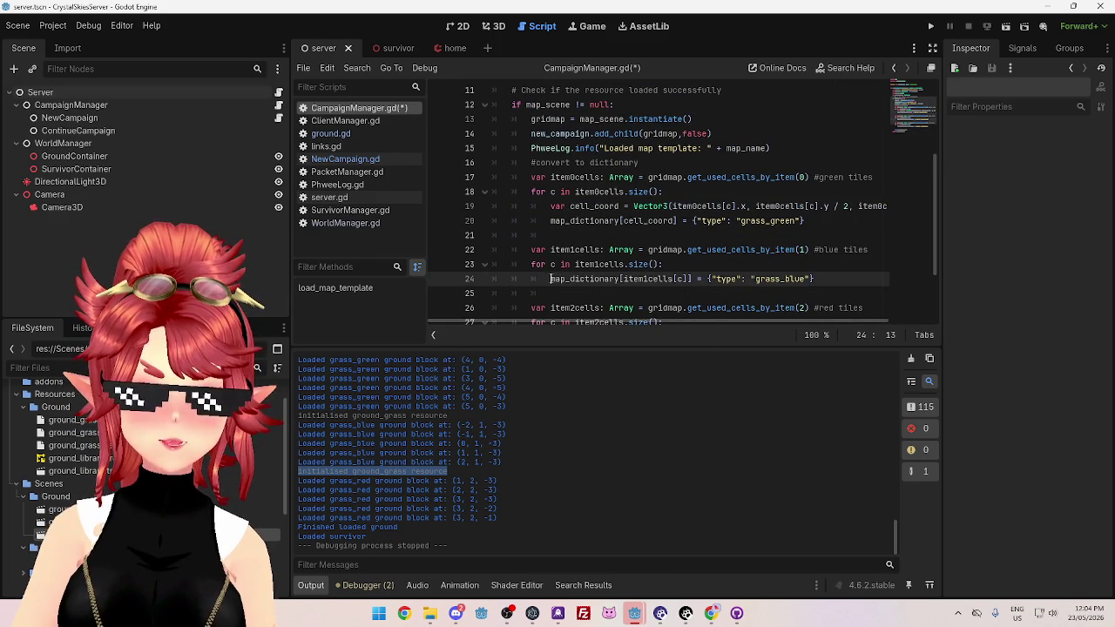
{"action": "key", "text": "Return"}
{"action": "key", "text": "Up"}
{"action": "key", "text": "ctrl+v"}
Paste the cell_coord line into the red loop as well
{"action": "scroll", "coordinate": [644, 242], "scroll_direction": "down", "scroll_amount": 2}
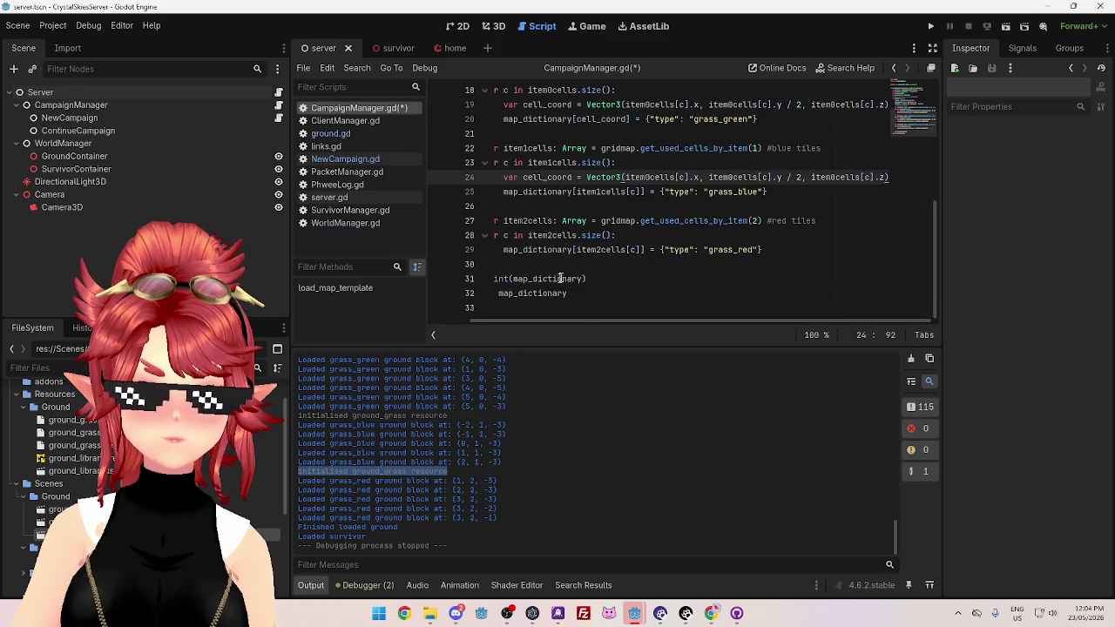
{"action": "left_click", "coordinate": [642, 236]}
{"action": "key", "text": "Return"}
{"action": "key", "text": "ctrl+v"}
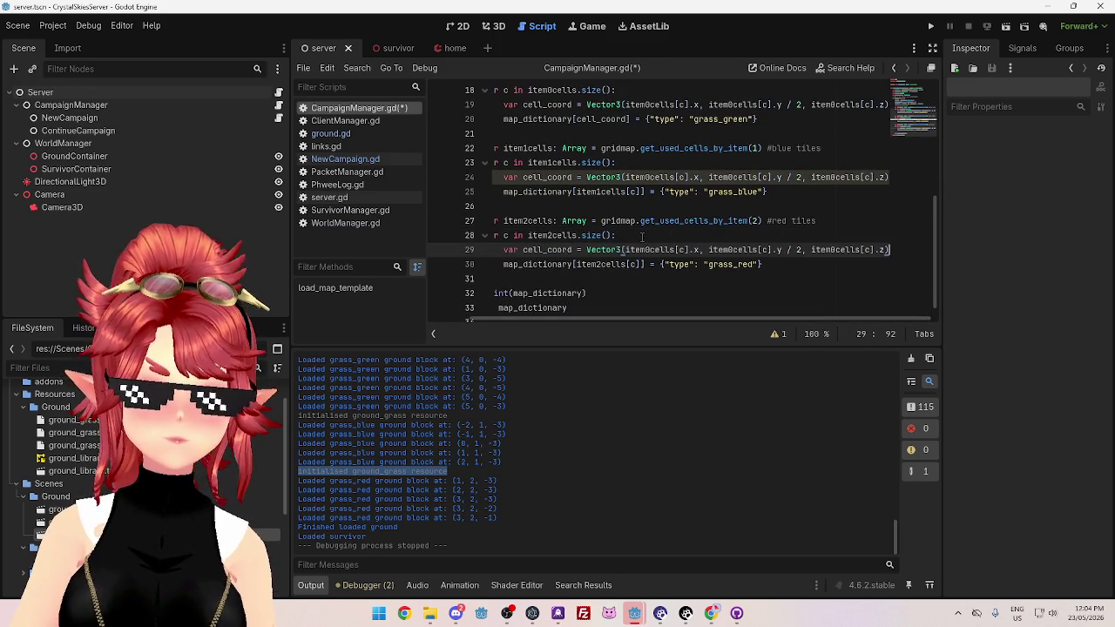
{"action": "mouse_move", "coordinate": [646, 317]}
{"action": "left_mouse_down"}
{"action": "mouse_move", "coordinate": [597, 311]}
{"action": "mouse_move", "coordinate": [648, 320]}
{"action": "left_mouse_up"}
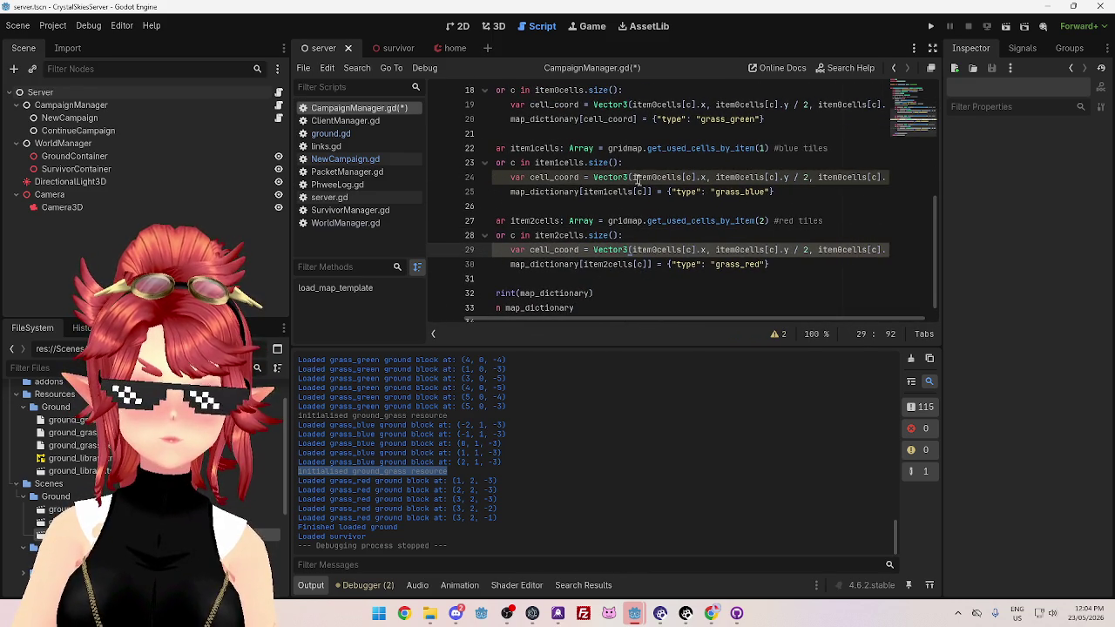
Rename item0cells to item1cells in the blue cell_coord line and item2cells in the red one
{"action": "left_click", "coordinate": [558, 163]}
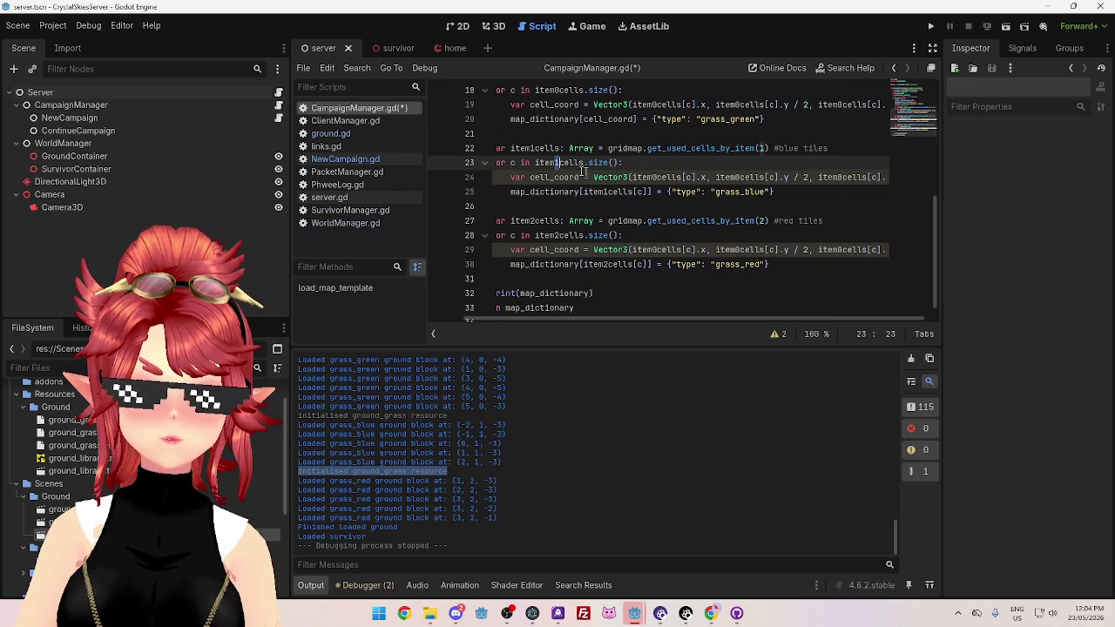
{"action": "double_click", "coordinate": [540, 163]}
{"action": "left_click", "coordinate": [632, 177]}
{"action": "left_click_drag", "start_coordinate": [632, 177], "coordinate": [684, 178]}
{"action": "key", "text": "ctrl+d"}
{"action": "key", "text": "ctrl+d"}
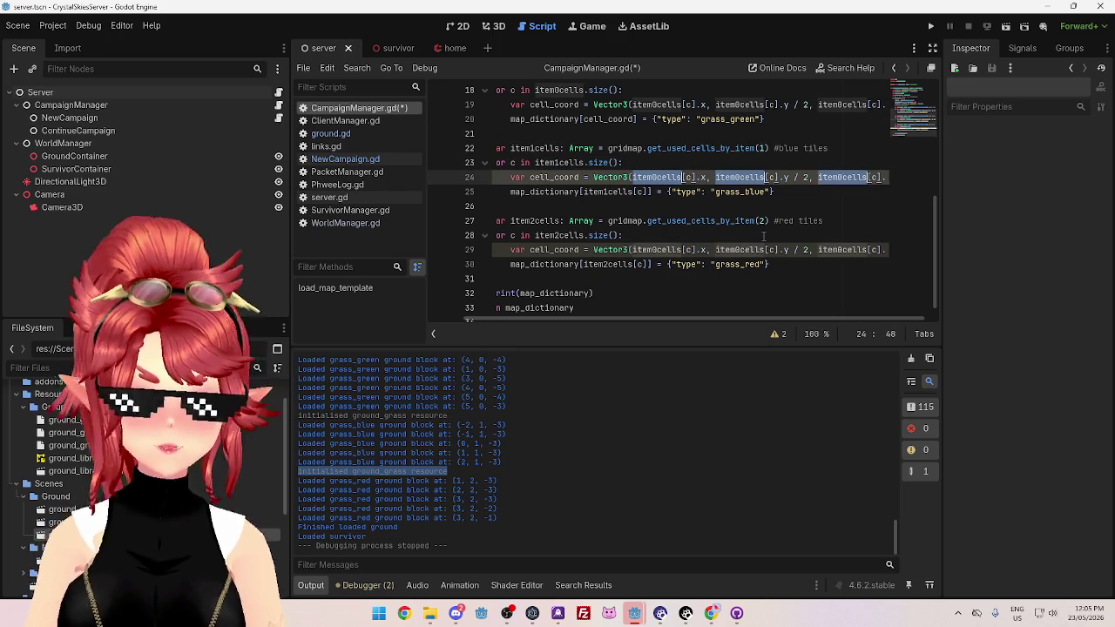
{"action": "type", "text": "item1cells"}
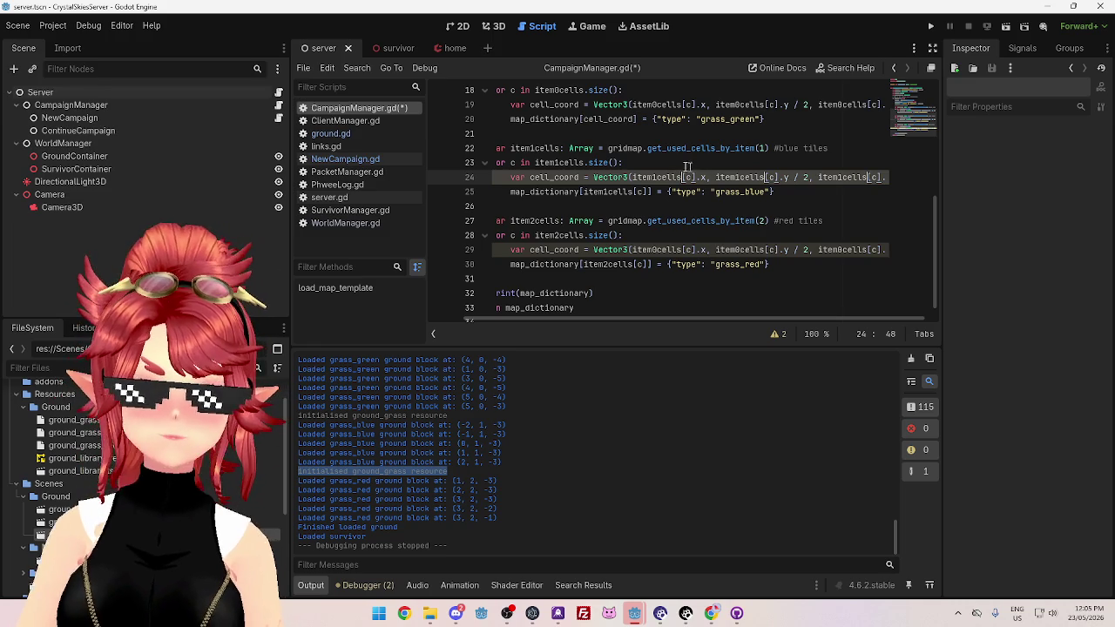
{"action": "left_click_drag", "start_coordinate": [536, 235], "coordinate": [687, 250]}
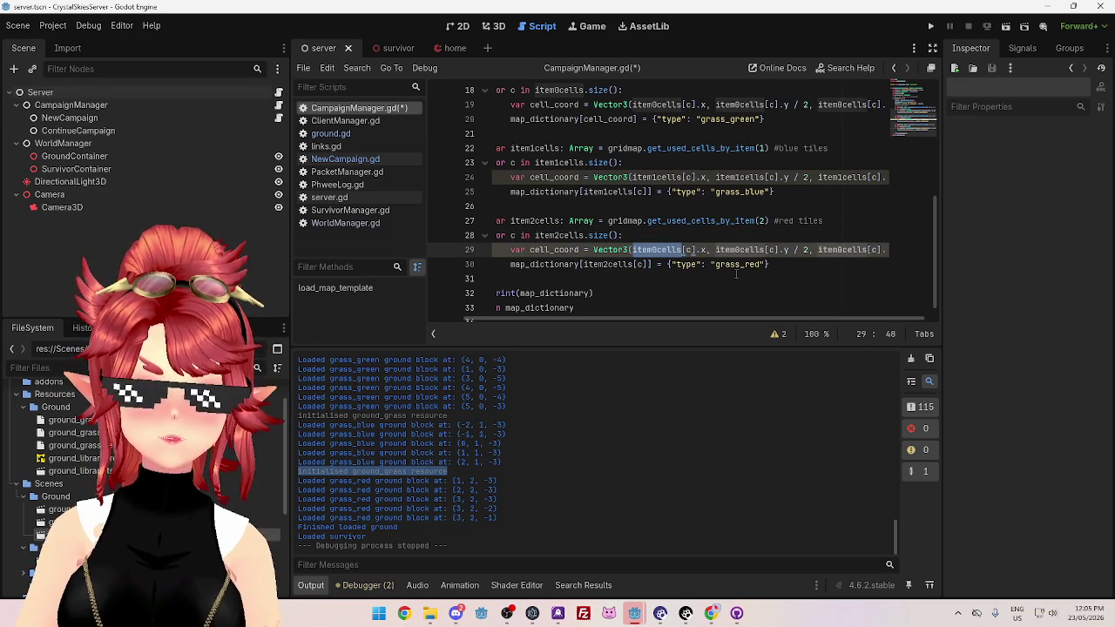
{"action": "key", "text": "ctrl+d"}
{"action": "key", "text": "ctrl+d"}
{"action": "type", "text": "item2cells"}
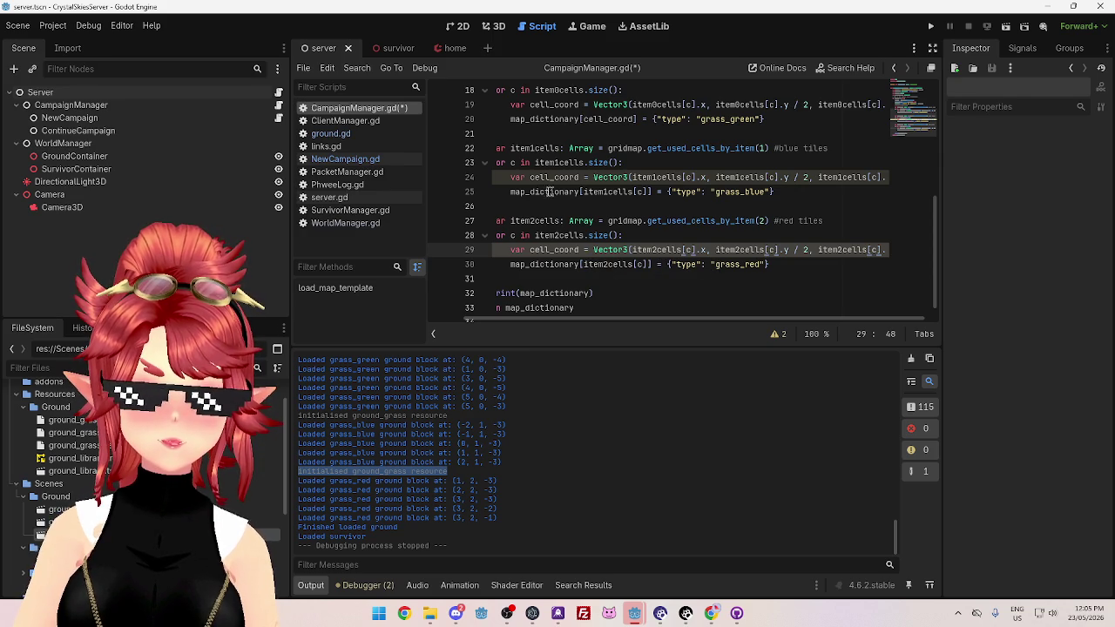
Make cell_coord the key for the blue and red entries, then save CampaignManager.gd
{"action": "left_click_drag", "start_coordinate": [530, 176], "coordinate": [649, 192]}
{"action": "type", "text": "cell_coord"}
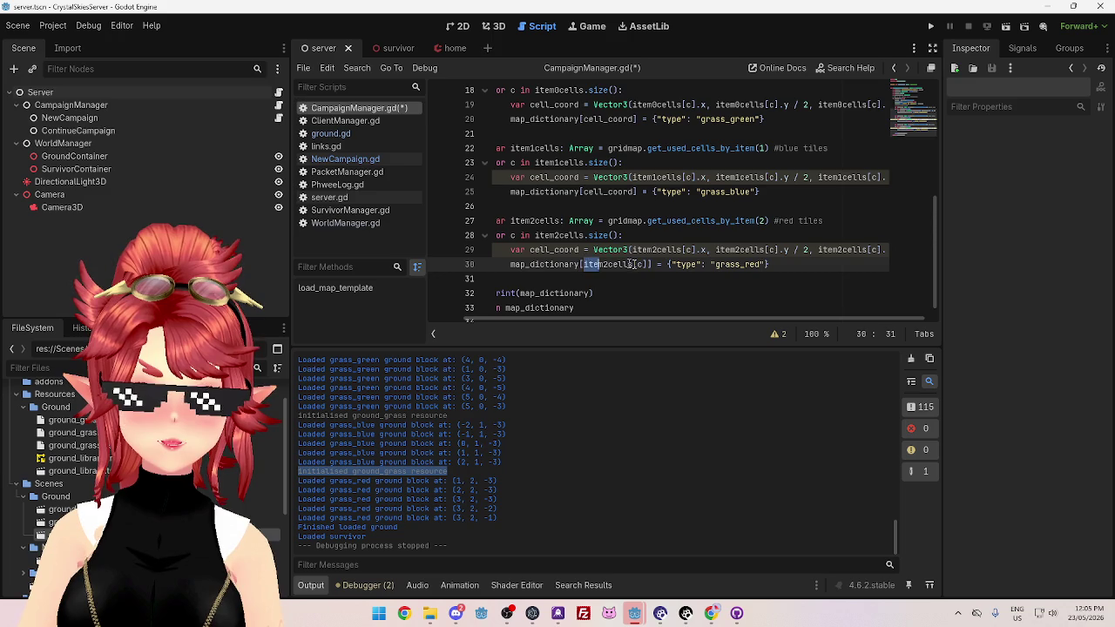
{"action": "left_click_drag", "start_coordinate": [584, 264], "coordinate": [648, 264]}
{"action": "type", "text": "cell_coord"}
{"action": "left_click", "coordinate": [632, 235]}
{"action": "key", "text": "ctrl+s"}
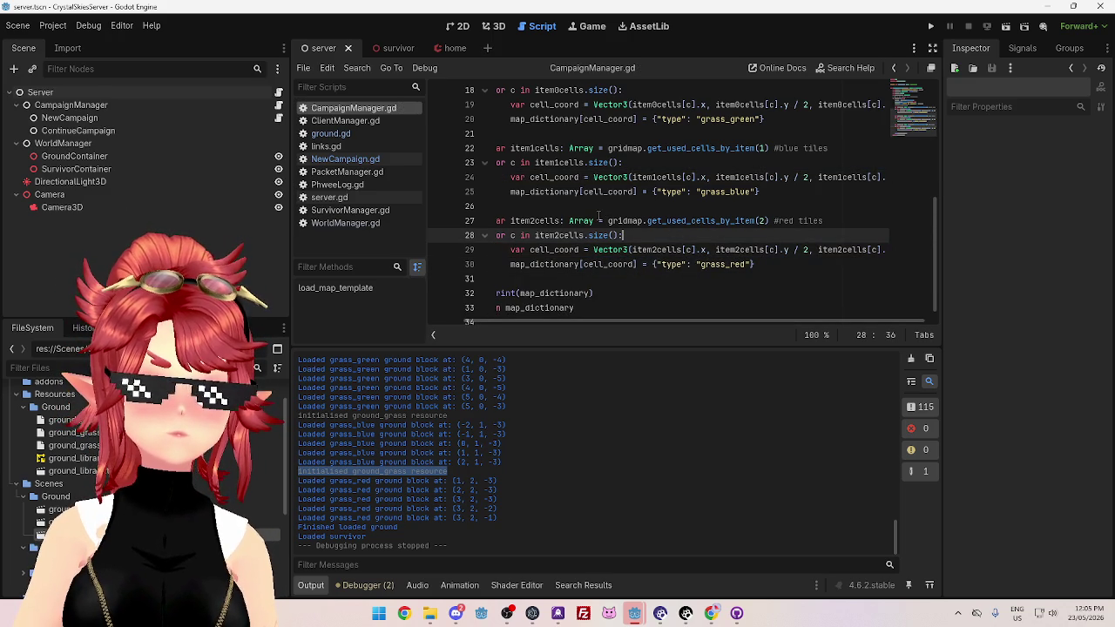
{"action": "scroll", "coordinate": [627, 222], "scroll_direction": "down", "scroll_amount": 1}
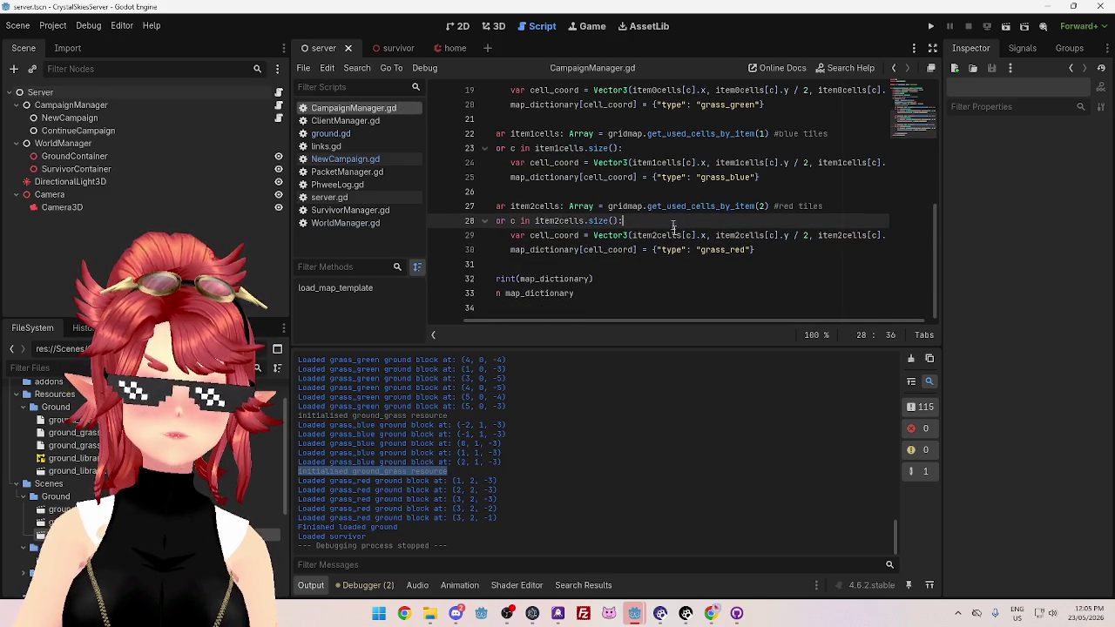
{"action": "left_click_drag", "start_coordinate": [689, 319], "coordinate": [625, 317]}
{"action": "scroll", "coordinate": [714, 257], "scroll_direction": "up", "scroll_amount": 3}
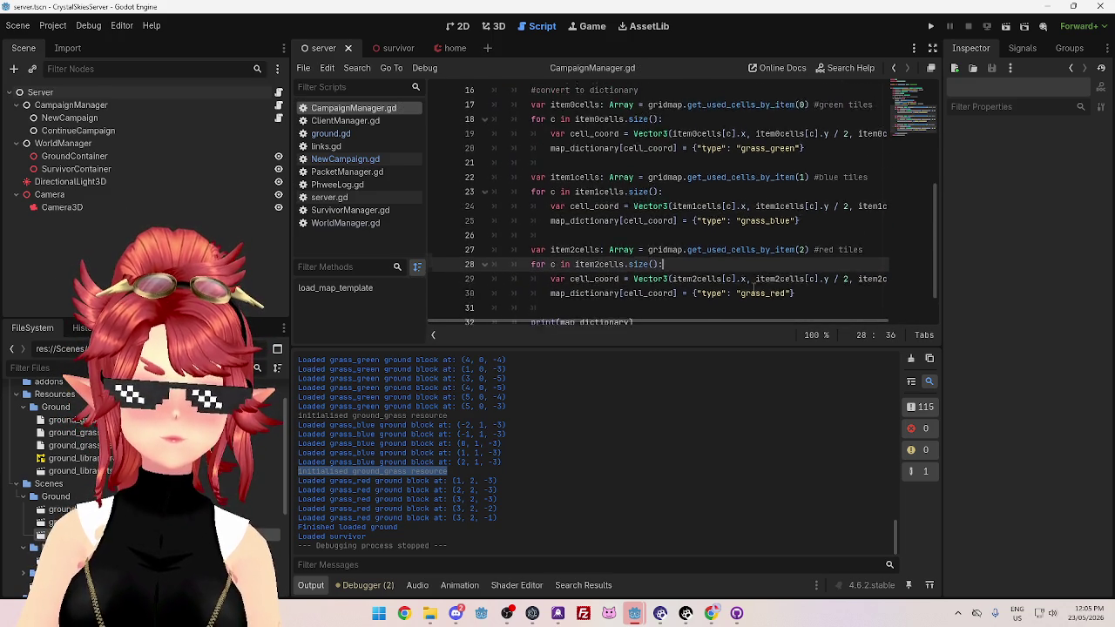
{"action": "scroll", "coordinate": [714, 257], "scroll_direction": "down", "scroll_amount": 1}
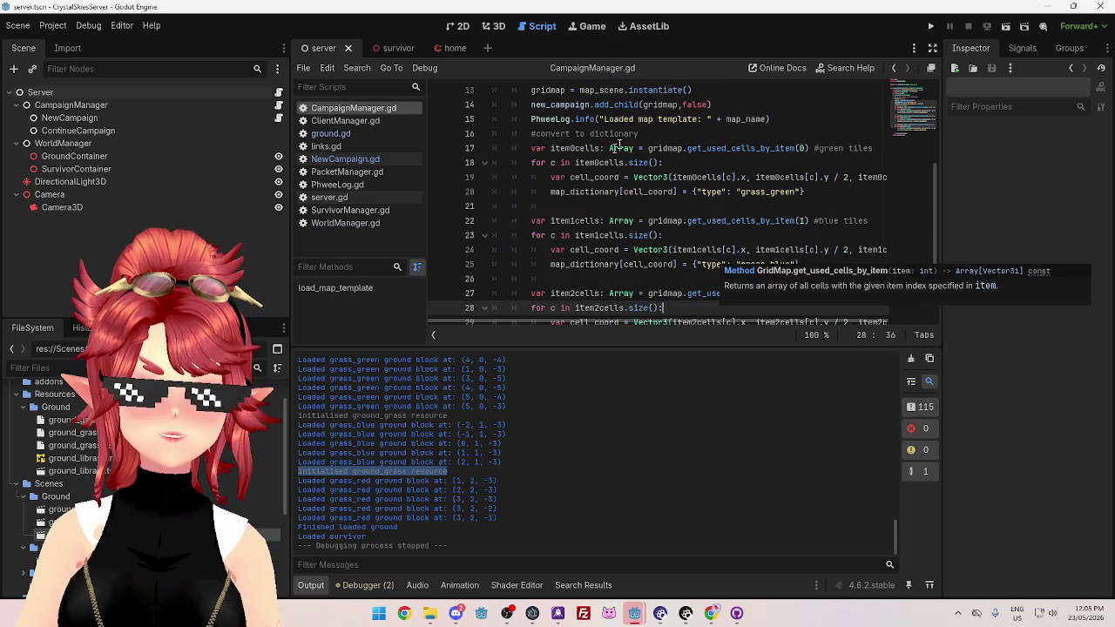
{"action": "scroll", "coordinate": [709, 290], "scroll_direction": "down", "scroll_amount": 1}
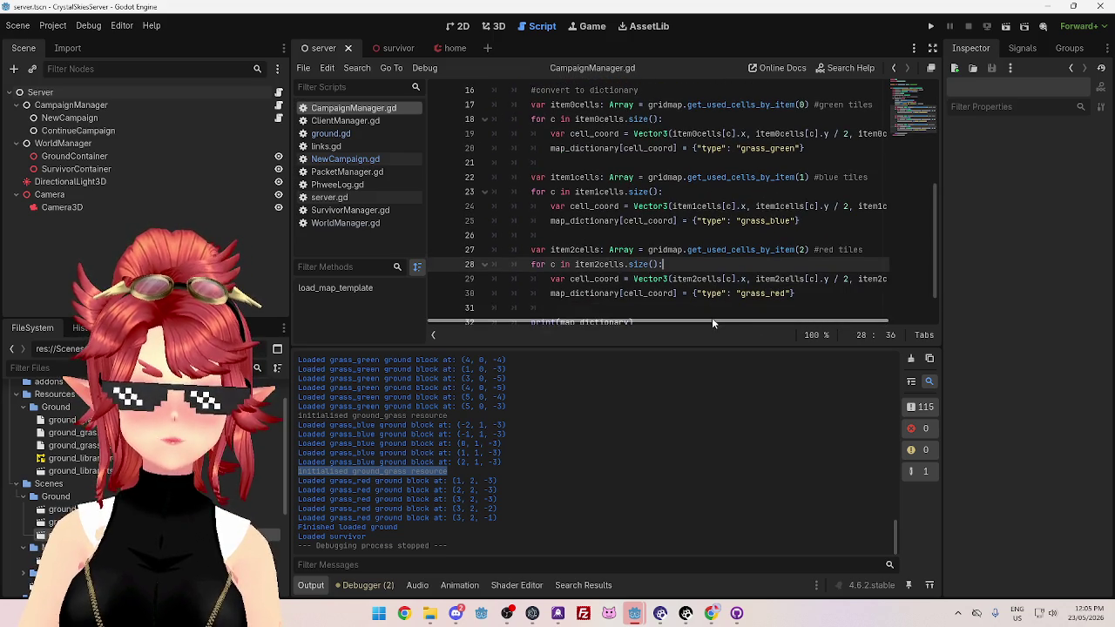
{"action": "scroll", "coordinate": [637, 206], "scroll_direction": "up", "scroll_amount": 2}
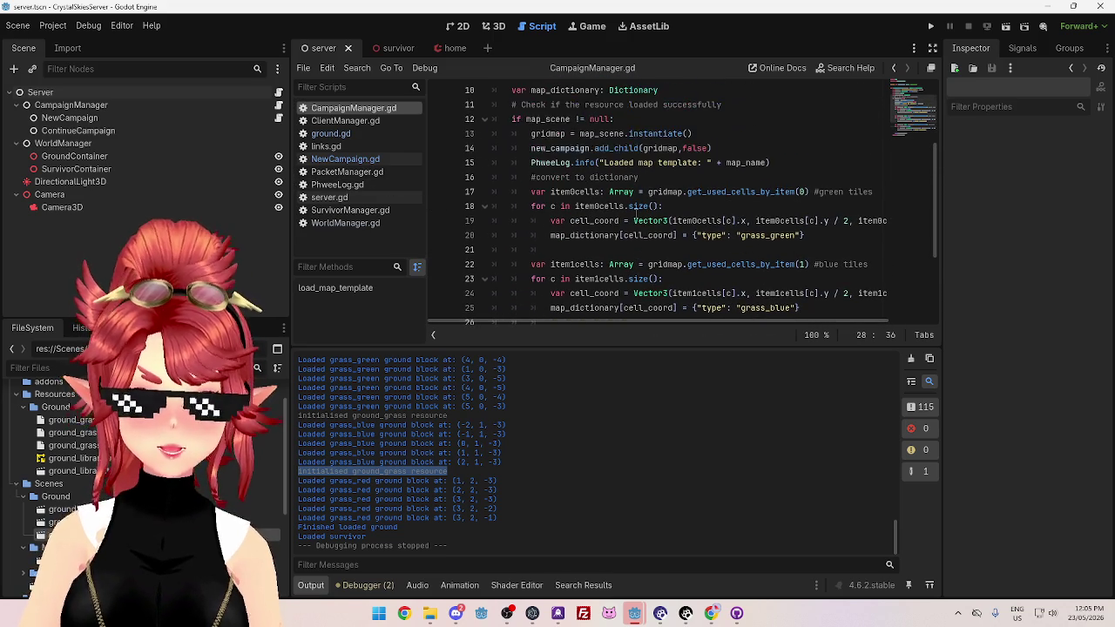
{"action": "scroll", "coordinate": [636, 206], "scroll_direction": "up", "scroll_amount": 2}
{"action": "scroll", "coordinate": [637, 209], "scroll_direction": "down", "scroll_amount": 1}
{"action": "scroll", "coordinate": [636, 213], "scroll_direction": "up", "scroll_amount": 1}
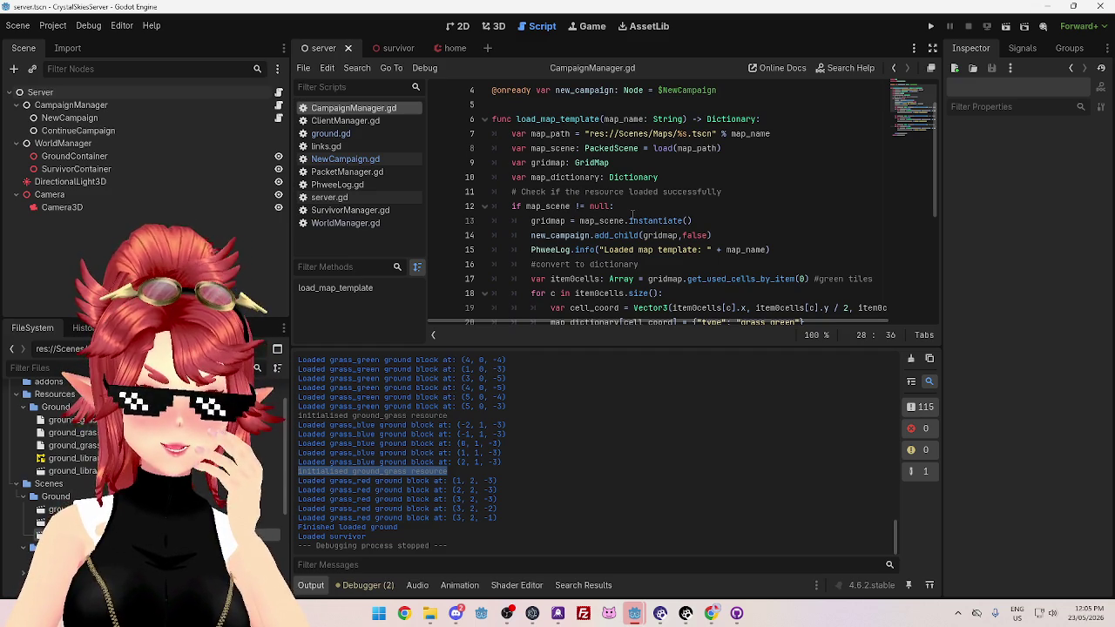
{"action": "mouse_move", "coordinate": [633, 216]}
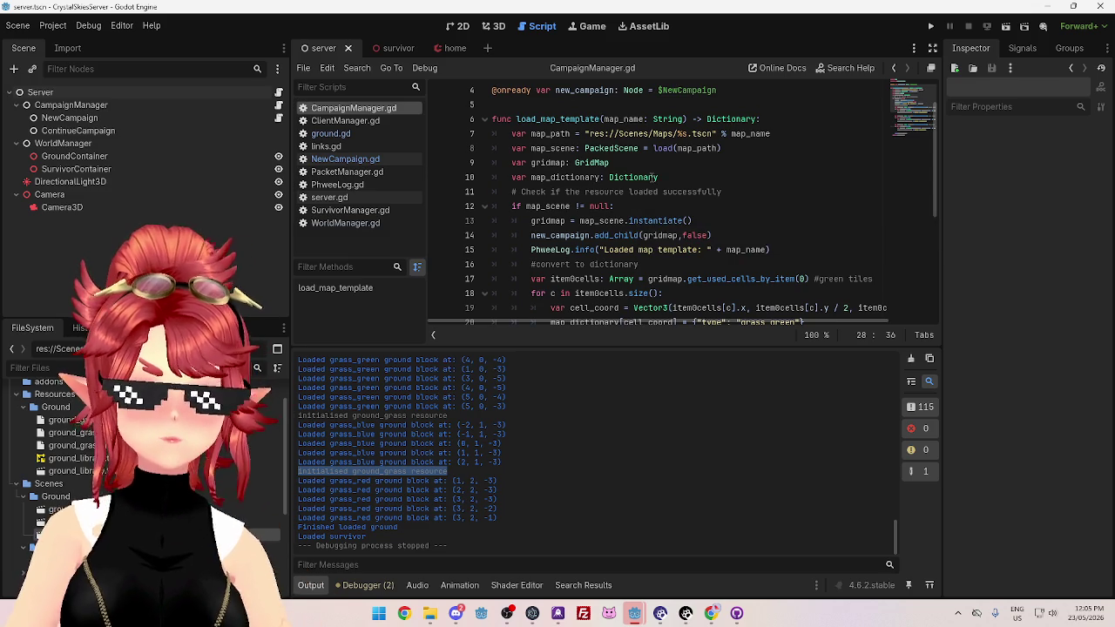
{"action": "mouse_move", "coordinate": [656, 177]}
{"action": "scroll", "coordinate": [612, 207], "scroll_direction": "down", "scroll_amount": 2}
{"action": "scroll", "coordinate": [612, 206], "scroll_direction": "up", "scroll_amount": 2}
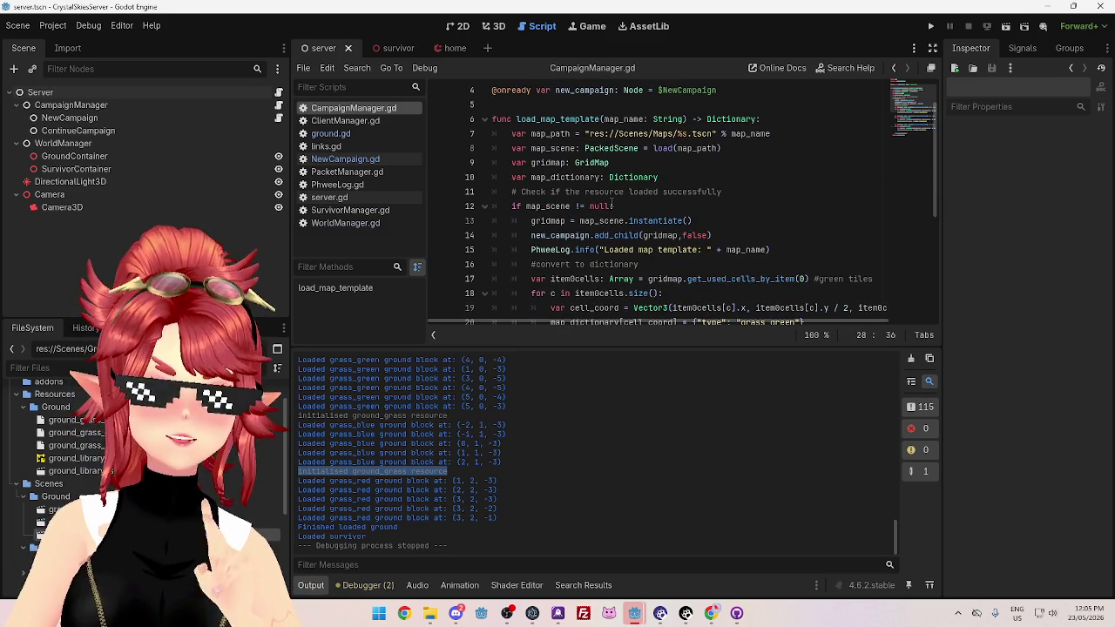
{"action": "scroll", "coordinate": [696, 209], "scroll_direction": "up", "scroll_amount": 1}
{"action": "scroll", "coordinate": [696, 210], "scroll_direction": "down", "scroll_amount": 1}
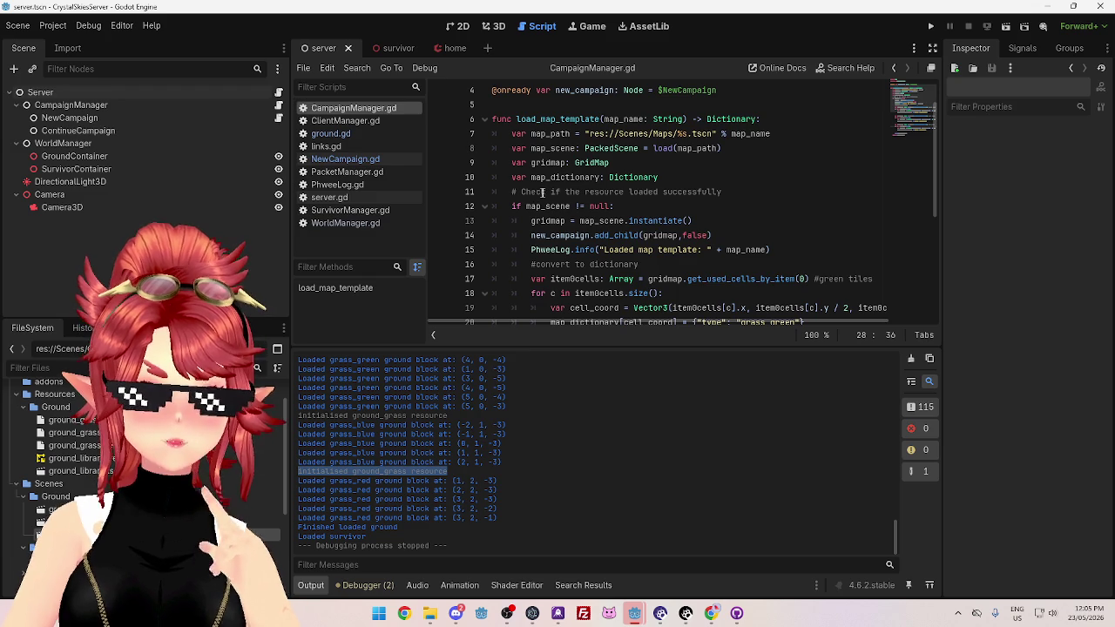
{"action": "scroll", "coordinate": [640, 221], "scroll_direction": "down", "scroll_amount": 1}
{"action": "scroll", "coordinate": [641, 222], "scroll_direction": "down", "scroll_amount": 1}
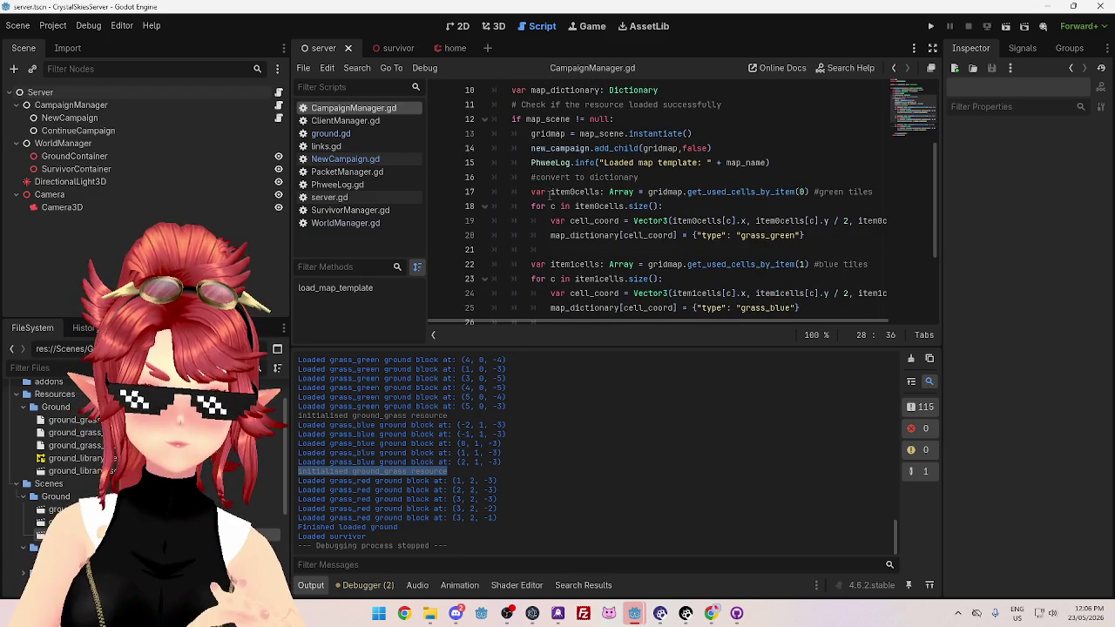
{"action": "left_click_drag", "start_coordinate": [551, 192], "coordinate": [599, 192]}
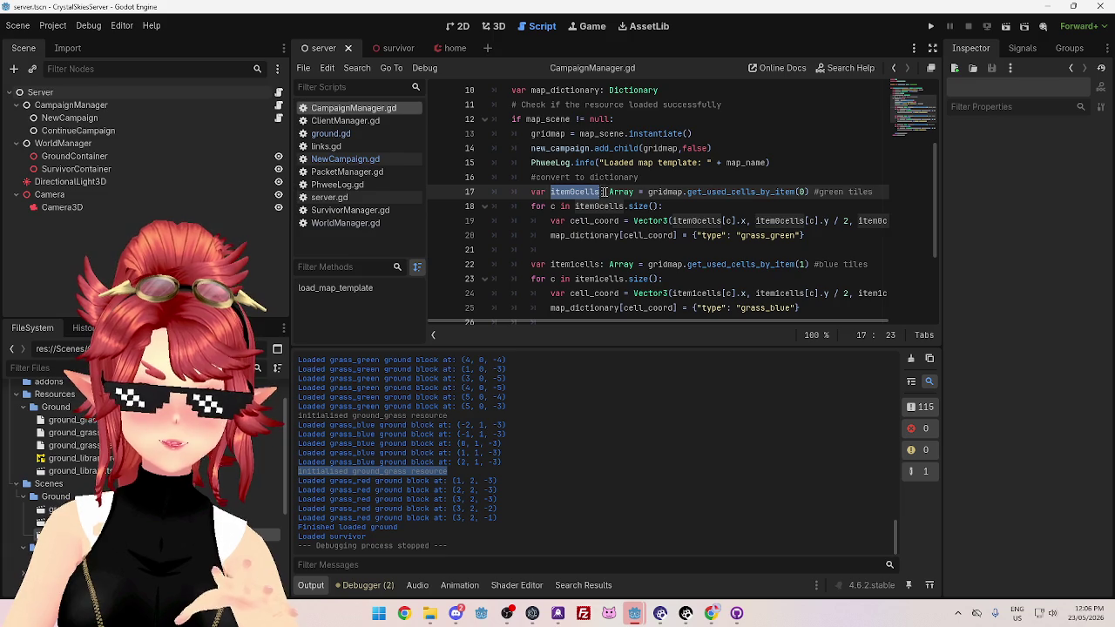
{"action": "mouse_move", "coordinate": [622, 193]}
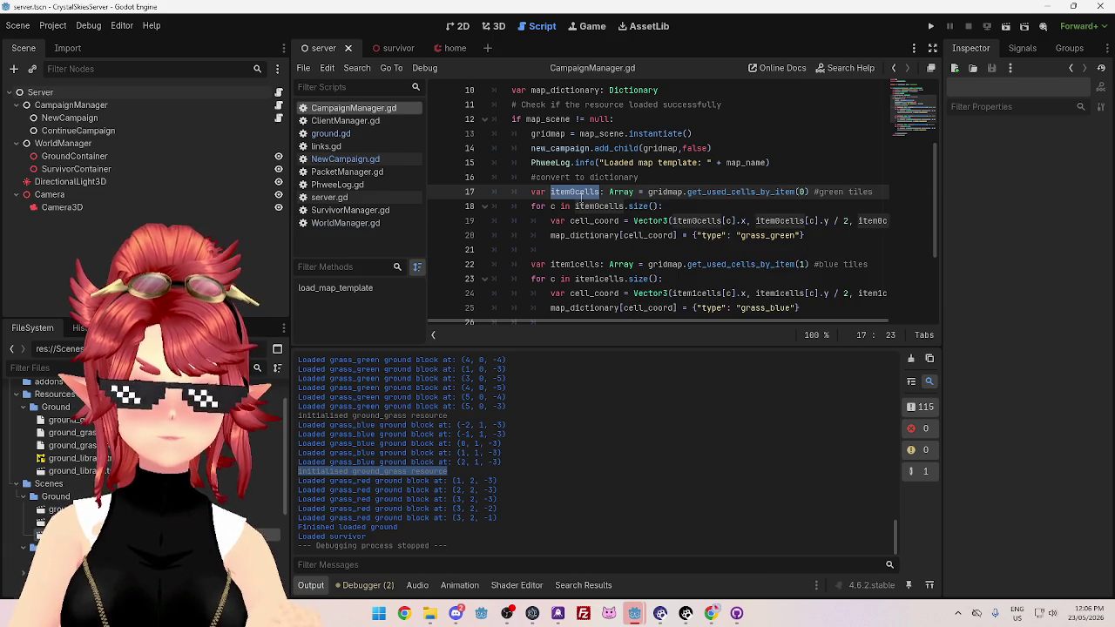
{"action": "scroll", "coordinate": [618, 208], "scroll_direction": "up", "scroll_amount": 3}
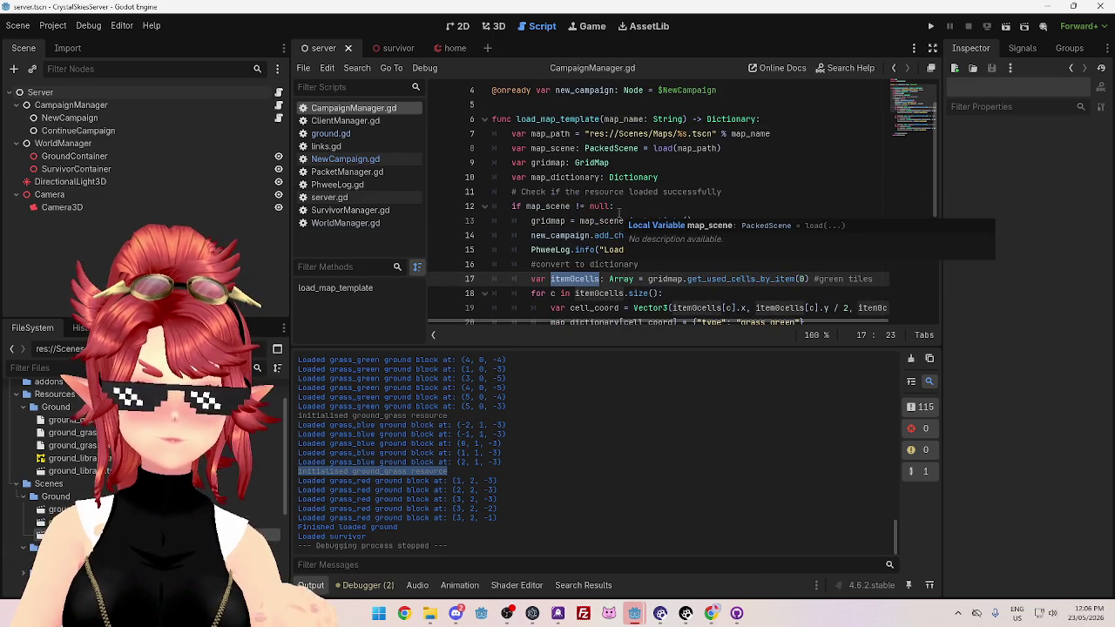
{"action": "scroll", "coordinate": [618, 218], "scroll_direction": "down", "scroll_amount": 1}
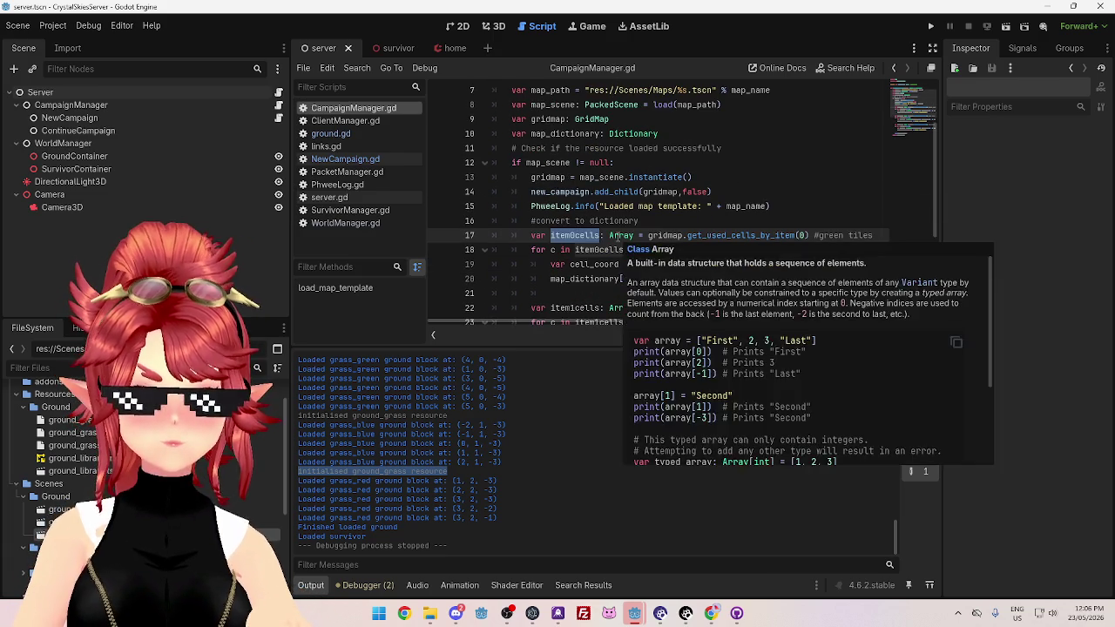
{"action": "scroll", "coordinate": [617, 237], "scroll_direction": "down", "scroll_amount": 1}
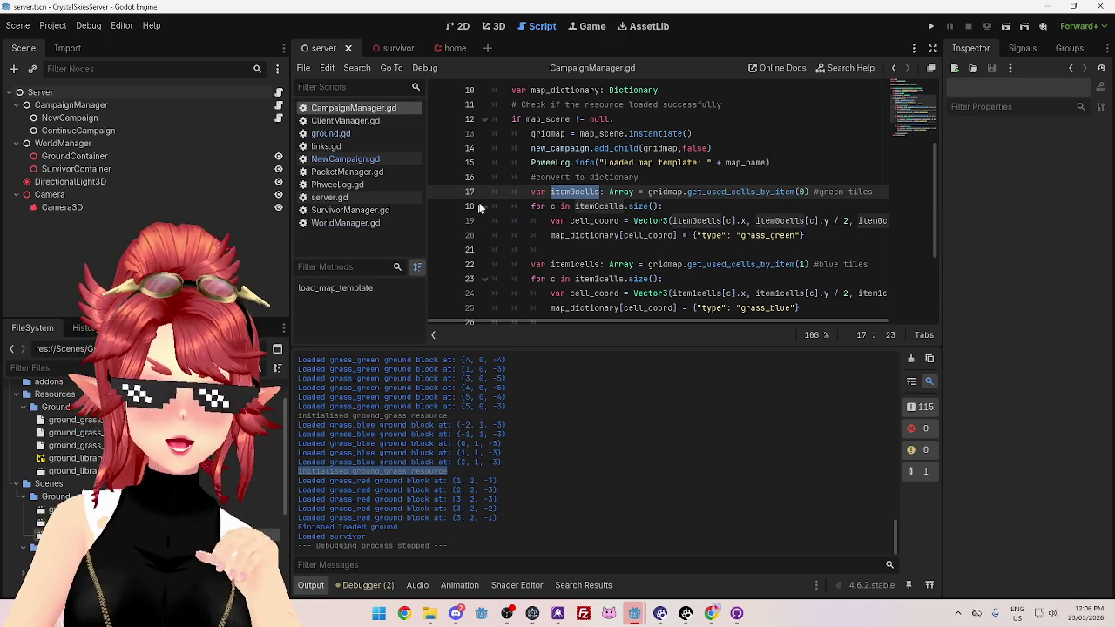
{"action": "left_click", "coordinate": [409, 160]}
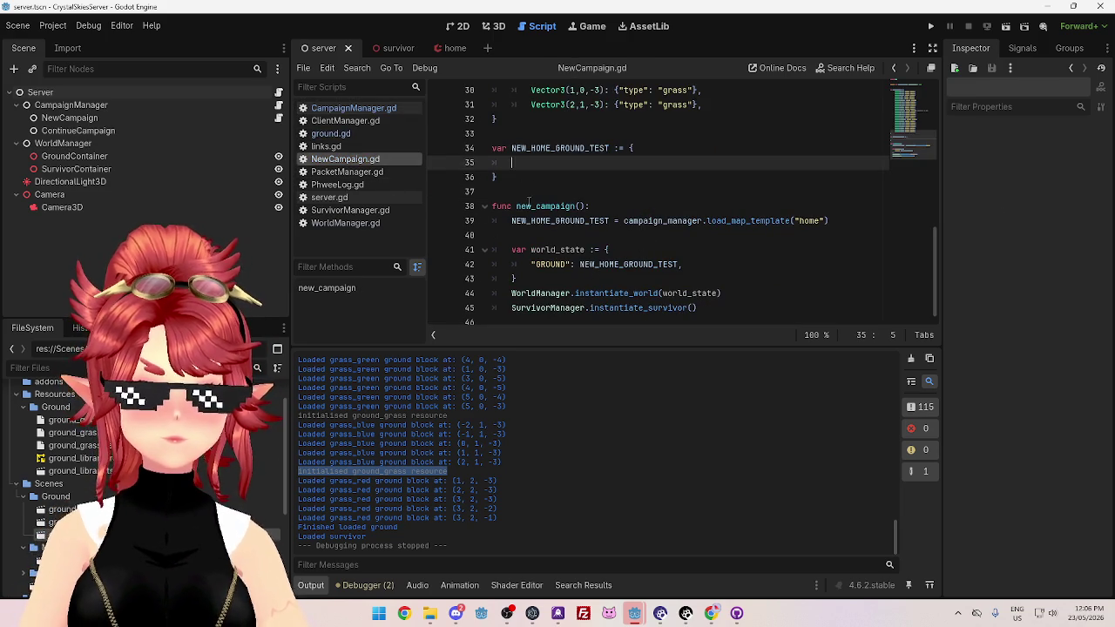
{"action": "left_click", "coordinate": [381, 110]}
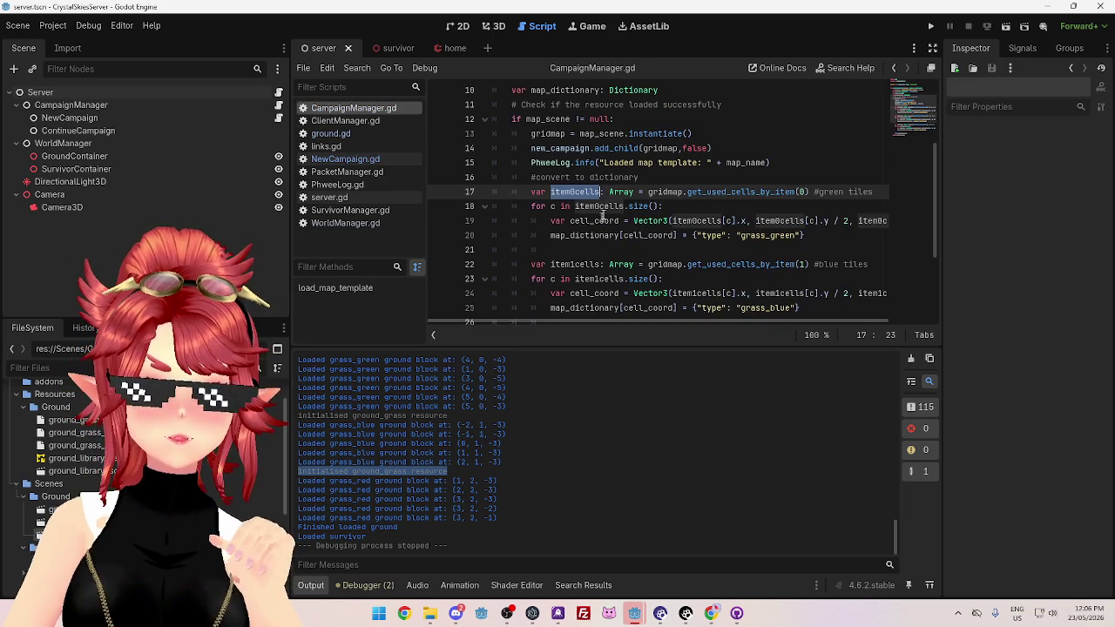
{"action": "scroll", "coordinate": [605, 199], "scroll_direction": "down", "scroll_amount": 3}
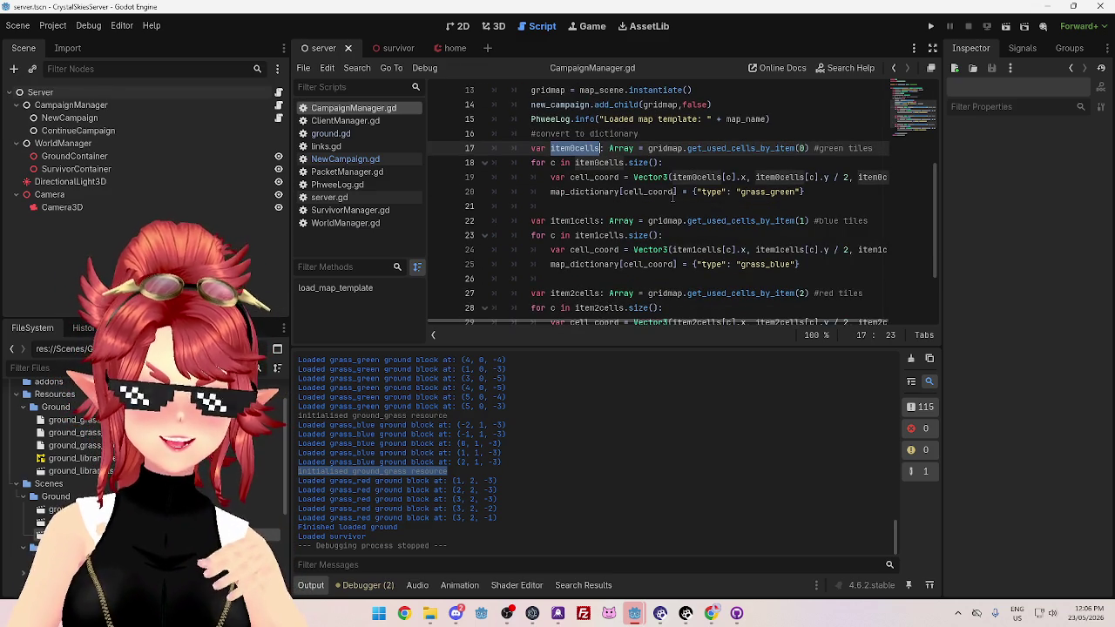
{"action": "mouse_move", "coordinate": [662, 179]}
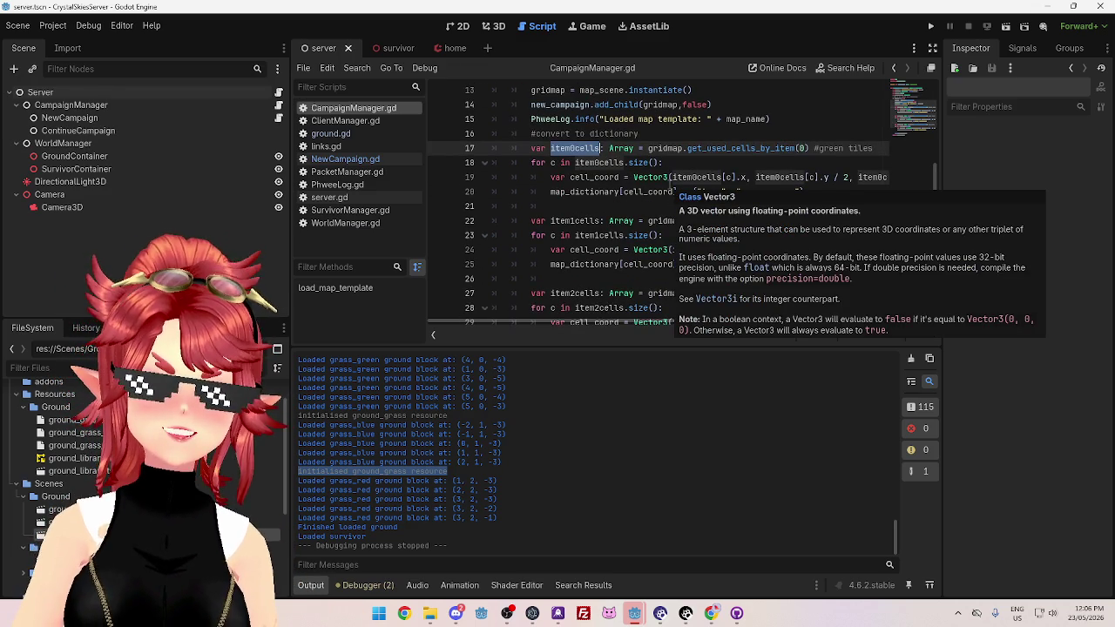
{"action": "scroll", "coordinate": [597, 247], "scroll_direction": "down", "scroll_amount": 2}
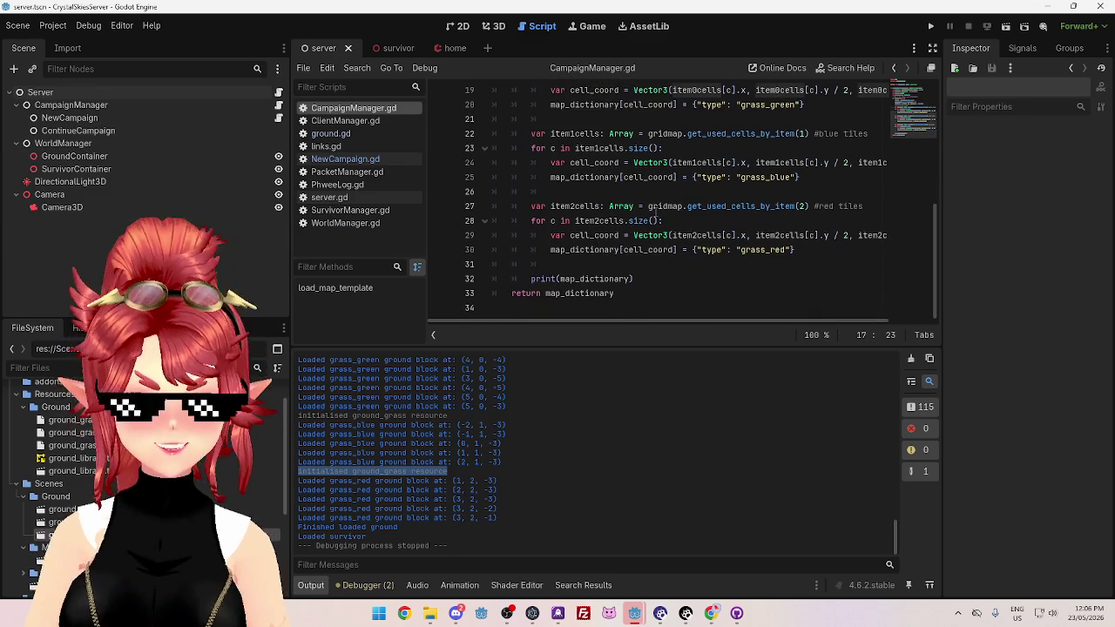
Search the project for Vector3i and change WorldManager.gd line 20's loop type to Vector3
{"action": "double_click", "coordinate": [655, 206]}
{"action": "key", "text": "ctrl+shift+f"}
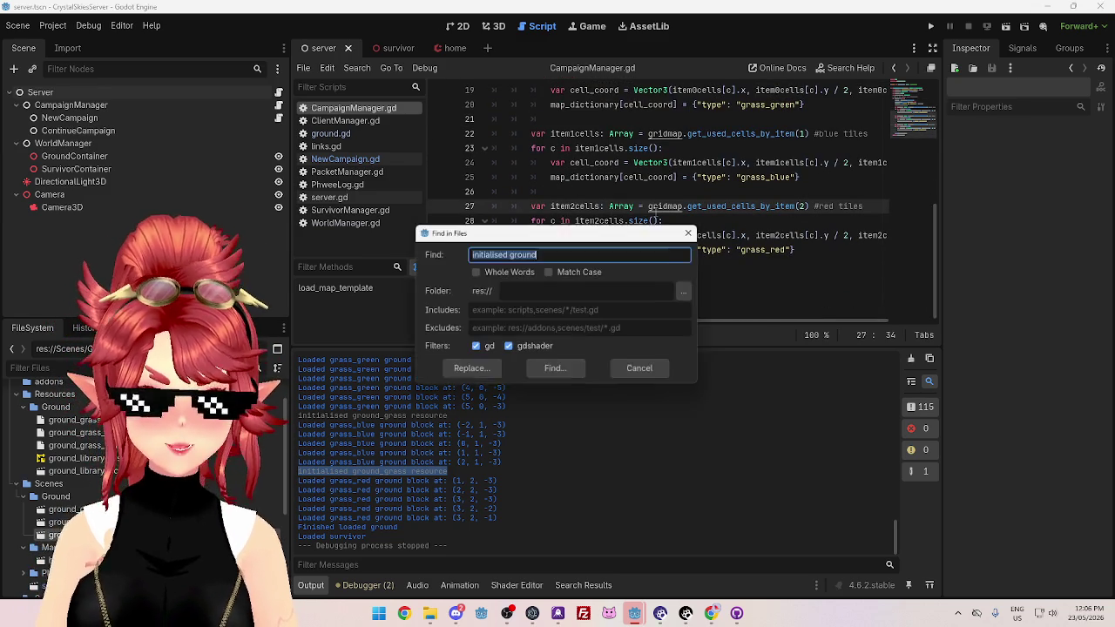
{"action": "type", "text": "Vector3"}
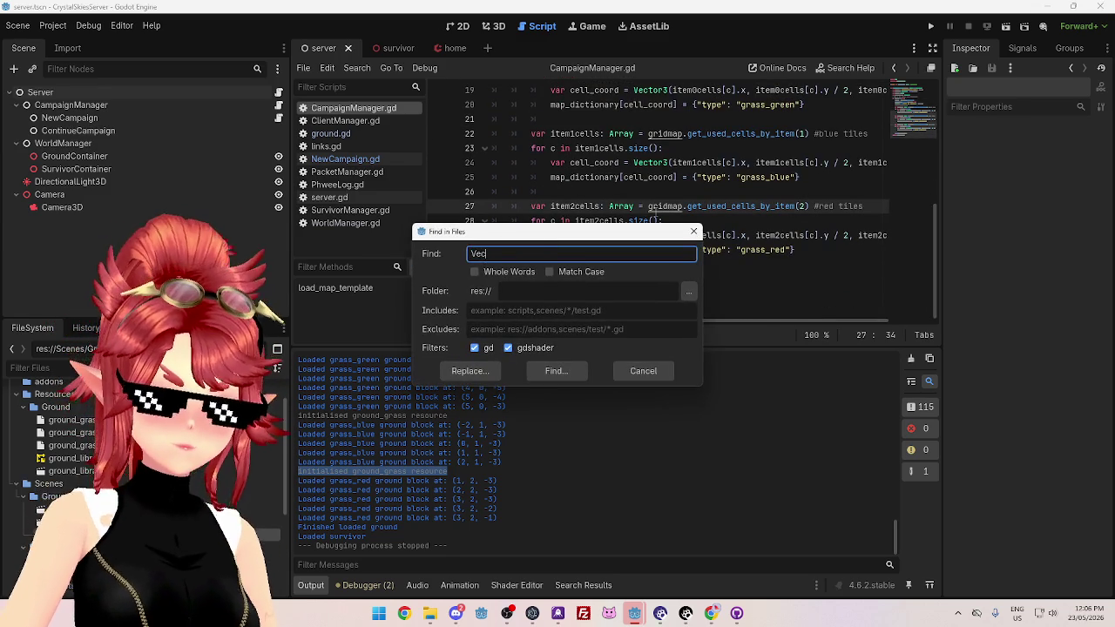
{"action": "key", "text": "Return"}
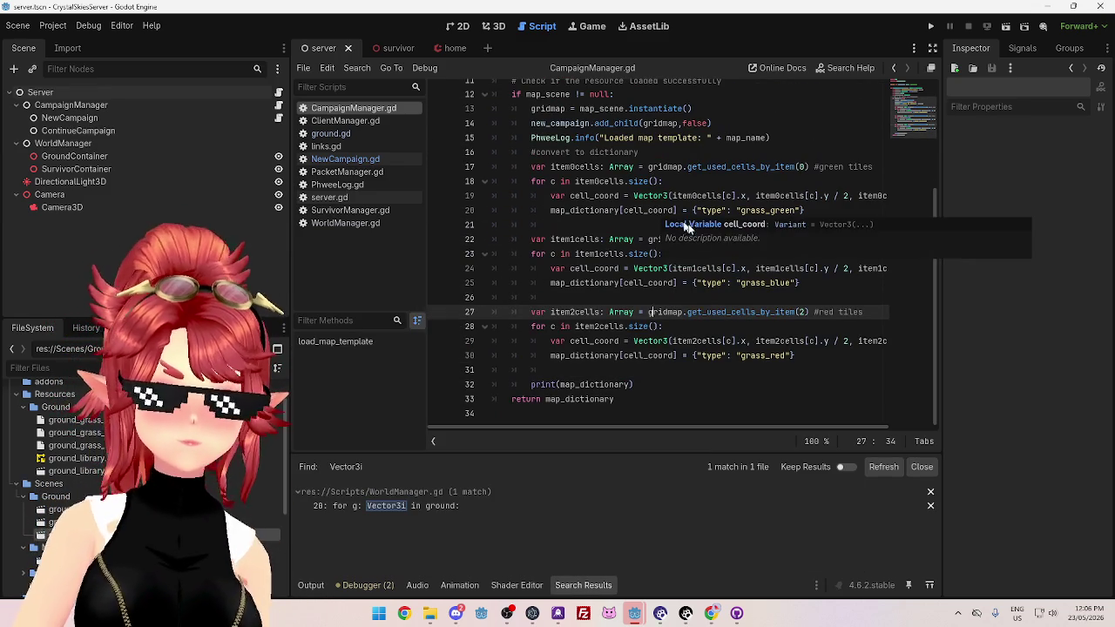
{"action": "left_click", "coordinate": [534, 503]}
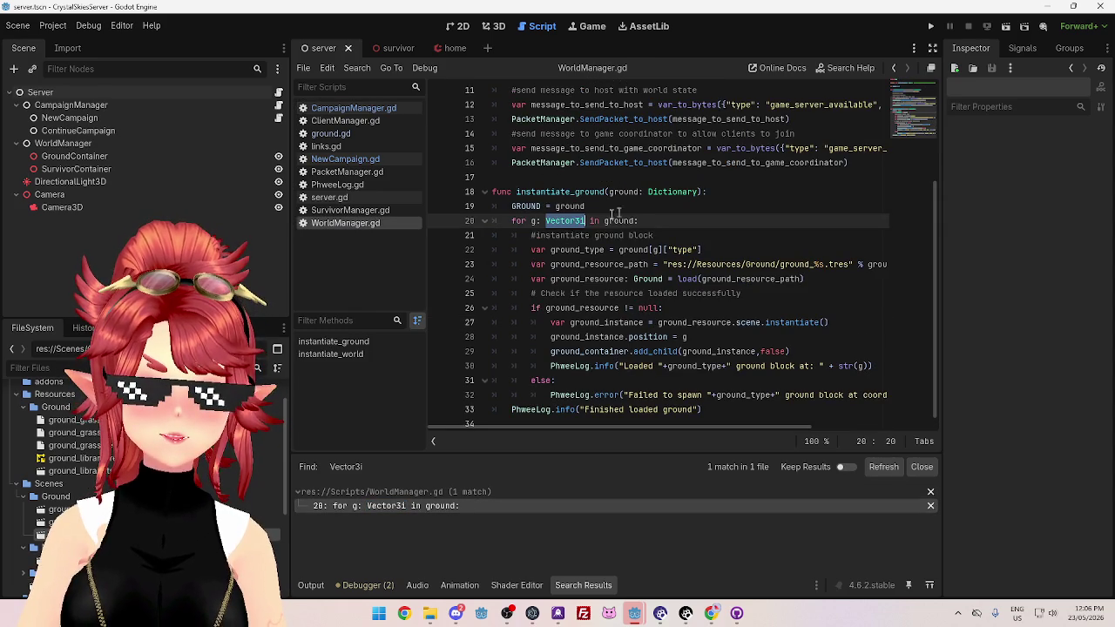
{"action": "left_click", "coordinate": [583, 221]}
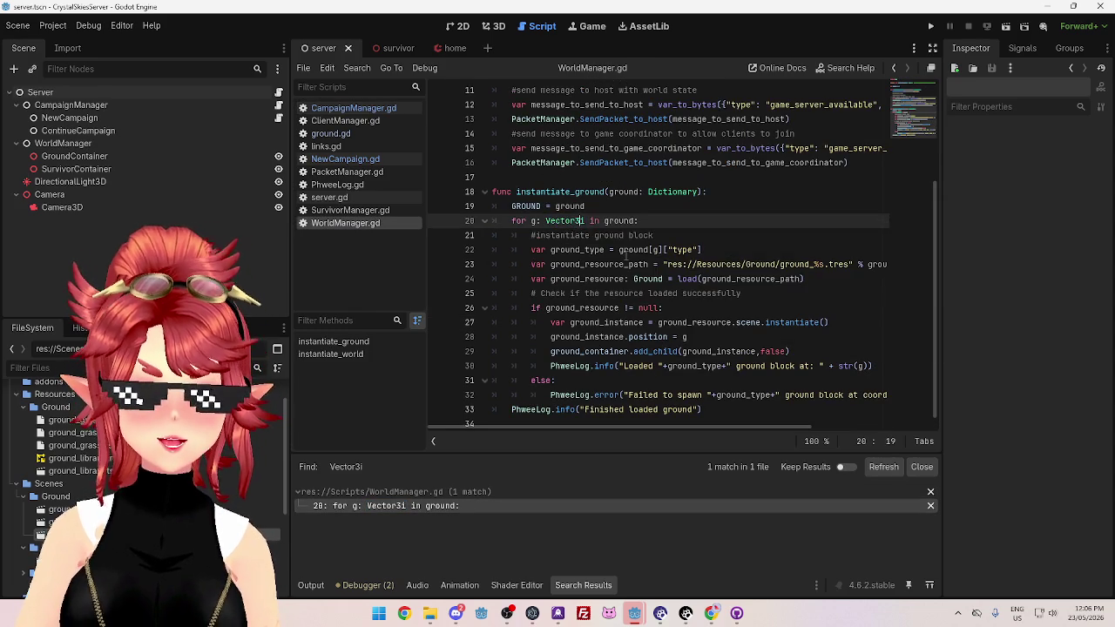
{"action": "key", "text": "Delete"}
{"action": "left_click", "coordinate": [642, 207]}
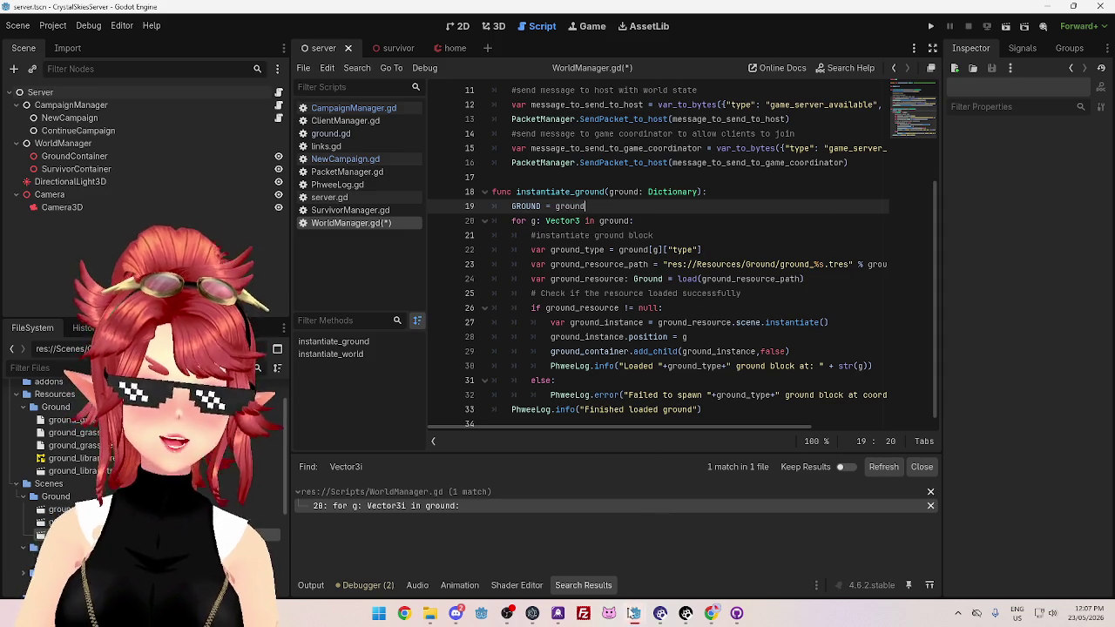
{"action": "mouse_move", "coordinate": [635, 613]}
{"action": "left_click", "coordinate": [582, 567]}
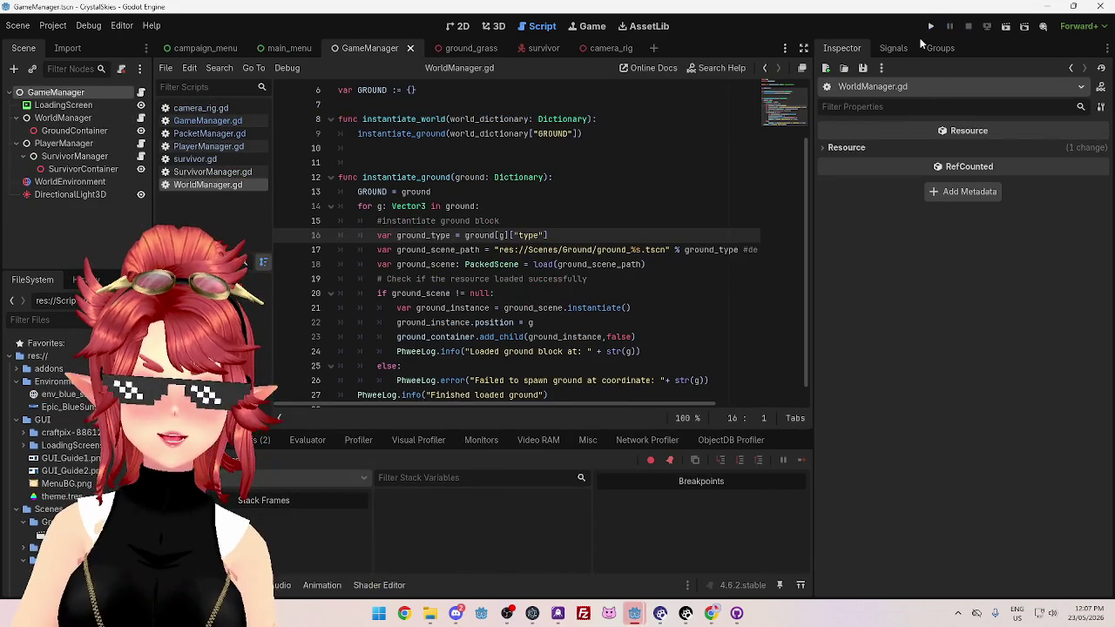
Run both the client game project and the server project
{"action": "left_click", "coordinate": [931, 27]}
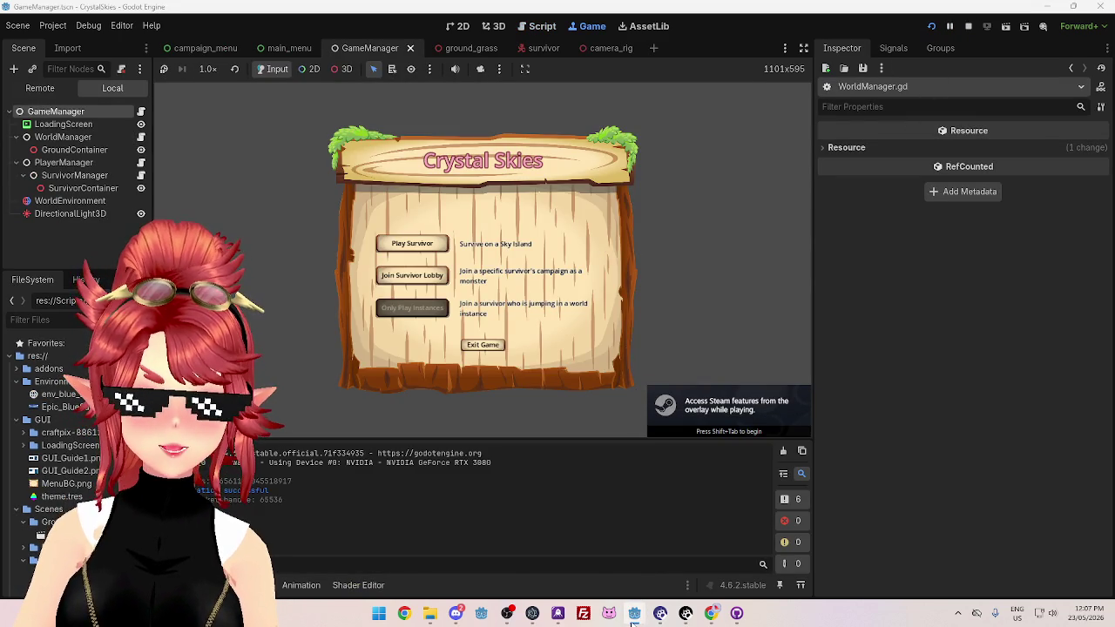
{"action": "mouse_move", "coordinate": [633, 622]}
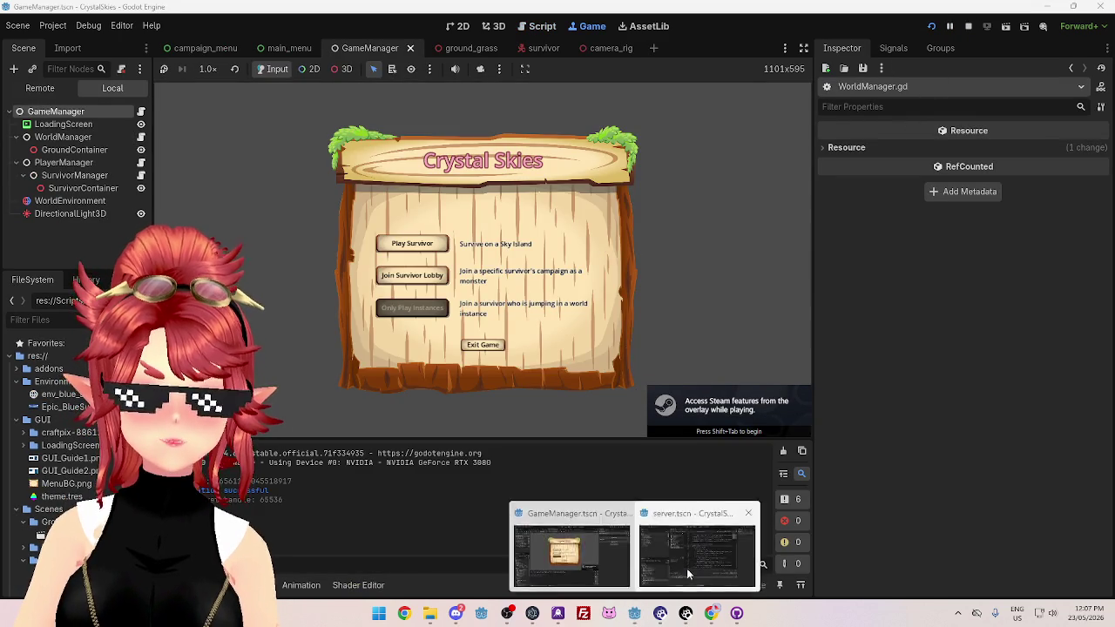
{"action": "left_click", "coordinate": [687, 568]}
{"action": "left_click", "coordinate": [931, 27]}
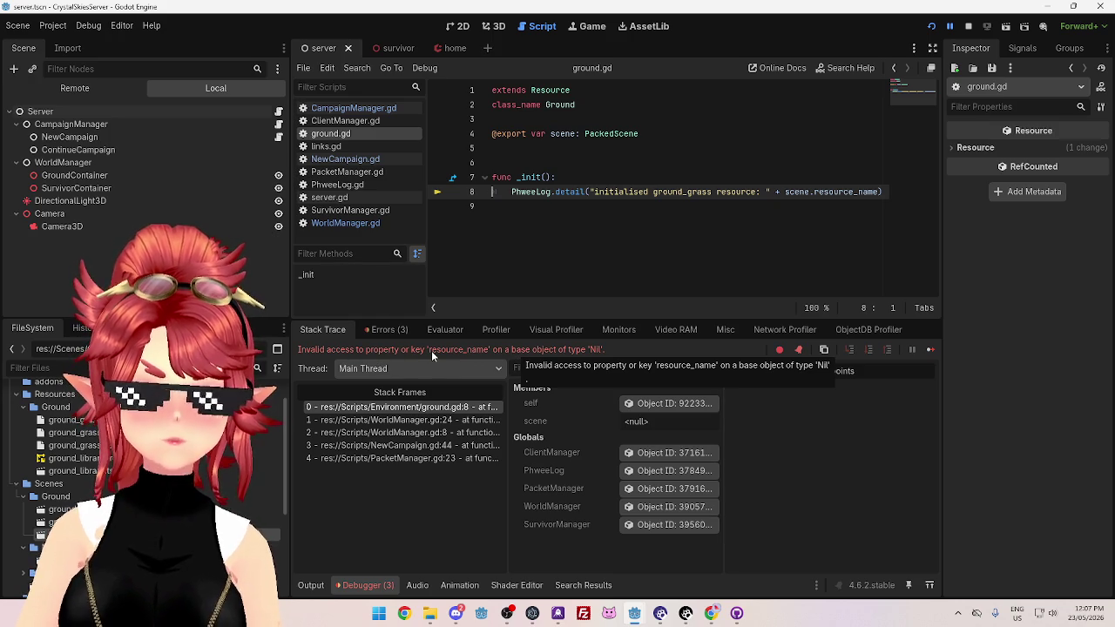
Delete the appended scene.resource_name from line 8's log and end the paused debug run
{"action": "left_click_drag", "start_coordinate": [878, 194], "coordinate": [811, 194]}
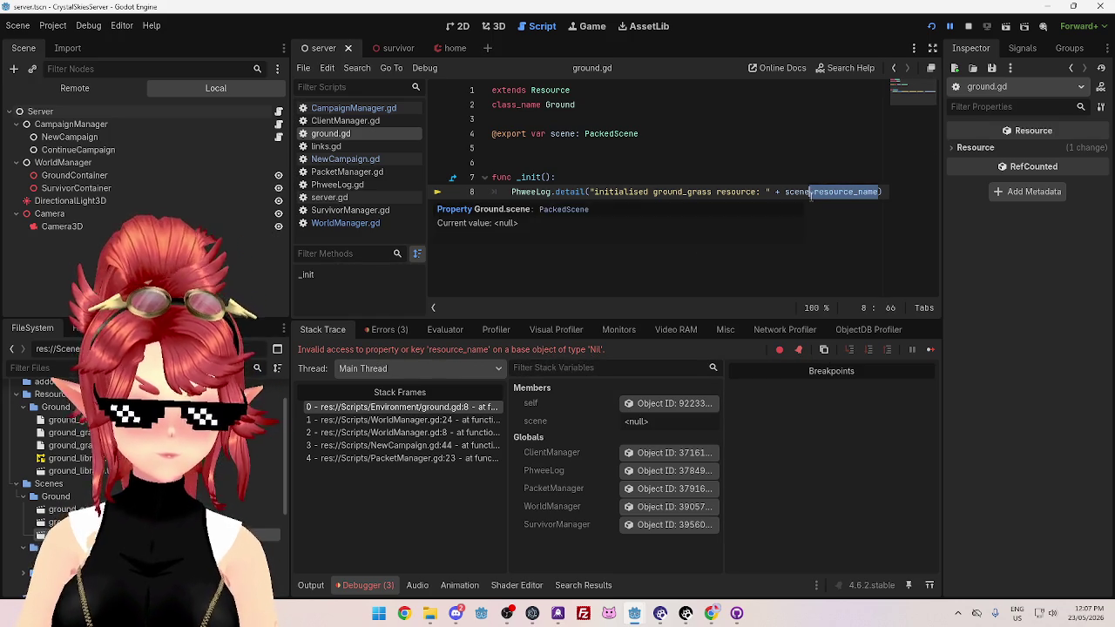
{"action": "key", "text": "BackSpace"}
{"action": "key", "text": "BackSpace"}
{"action": "type", "text": "."}
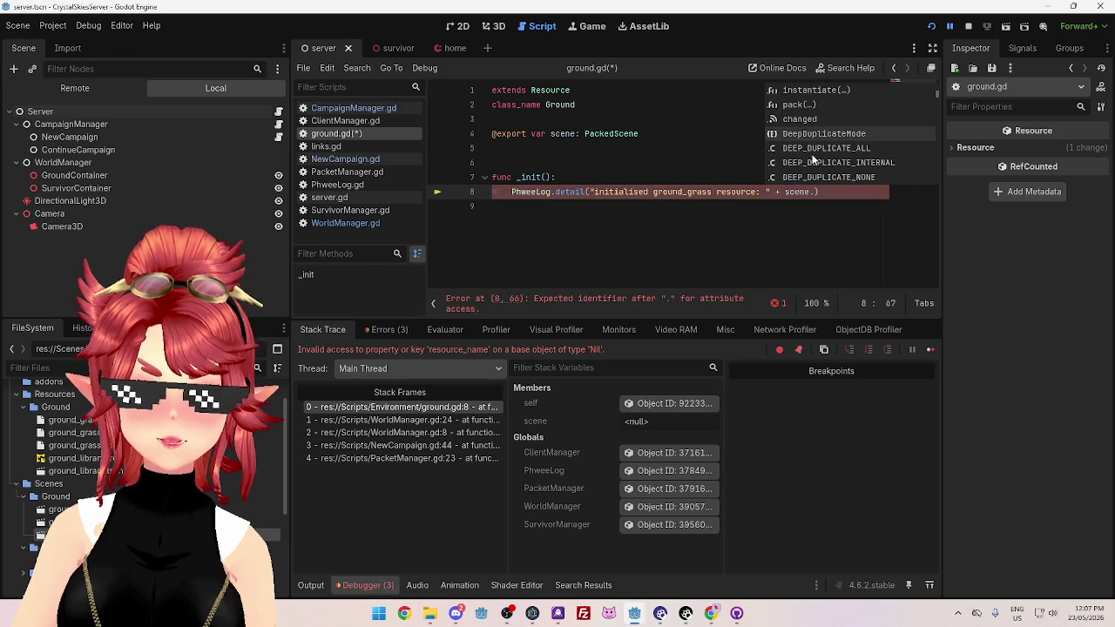
{"action": "scroll", "coordinate": [812, 160], "scroll_direction": "down", "scroll_amount": 10}
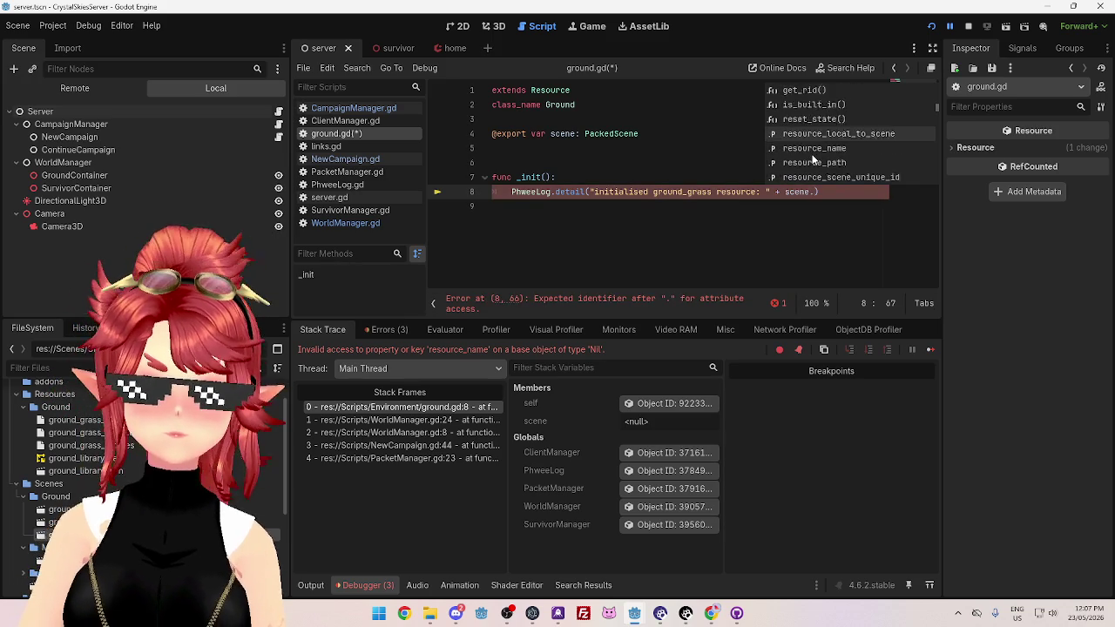
{"action": "scroll", "coordinate": [812, 159], "scroll_direction": "up", "scroll_amount": 2}
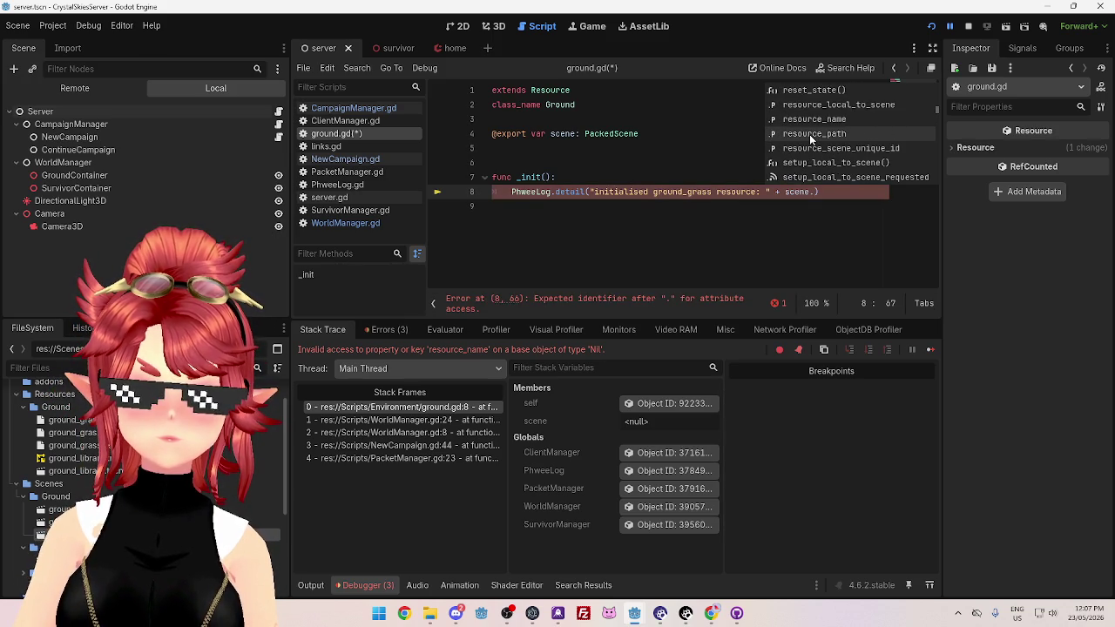
{"action": "mouse_move", "coordinate": [574, 135]}
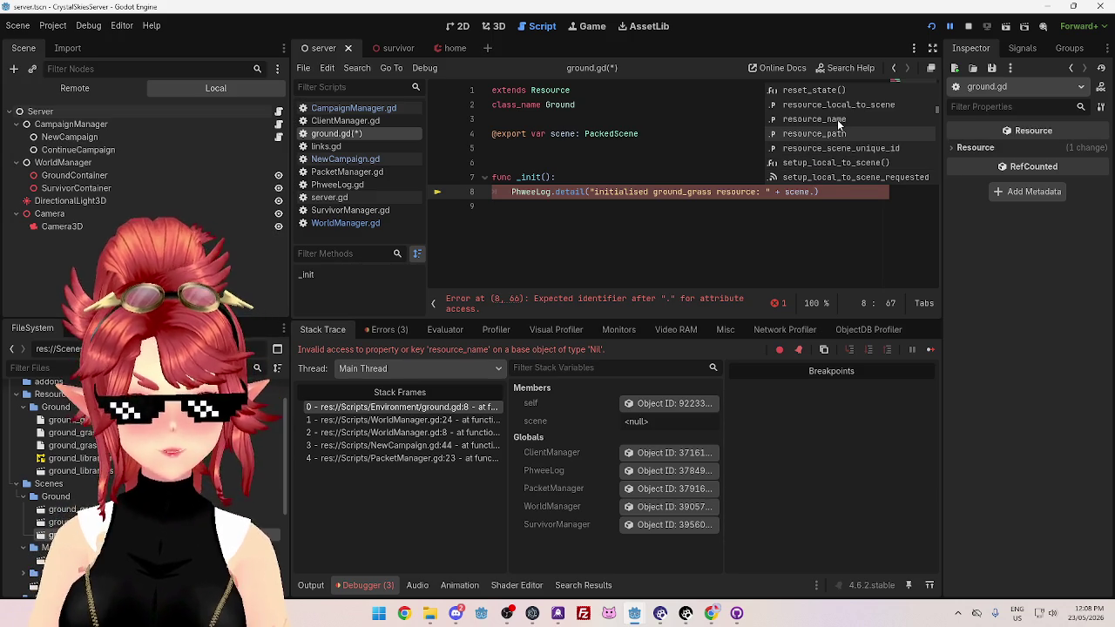
{"action": "left_click", "coordinate": [822, 192]}
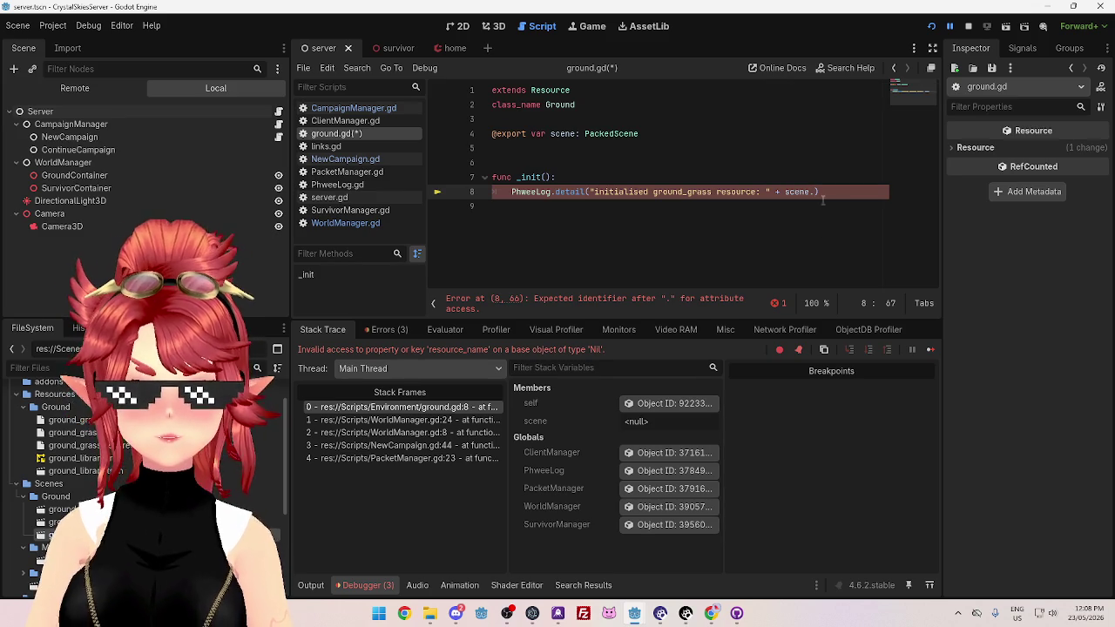
{"action": "left_click", "coordinate": [799, 191]}
{"action": "double_click", "coordinate": [799, 192]}
{"action": "key", "text": "BackSpace"}
{"action": "key", "text": "BackSpace"}
{"action": "key", "text": "BackSpace"}
{"action": "key", "text": "Delete"}
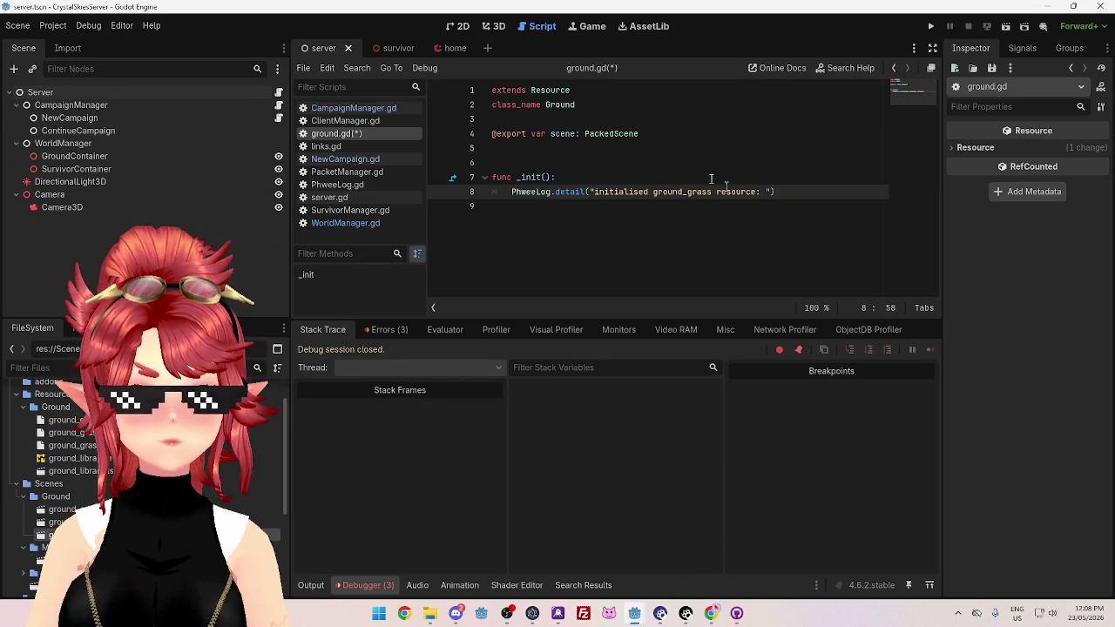
Name the ground_grass resource grass_blue in the Inspector's Resource section
{"action": "left_click", "coordinate": [73, 420]}
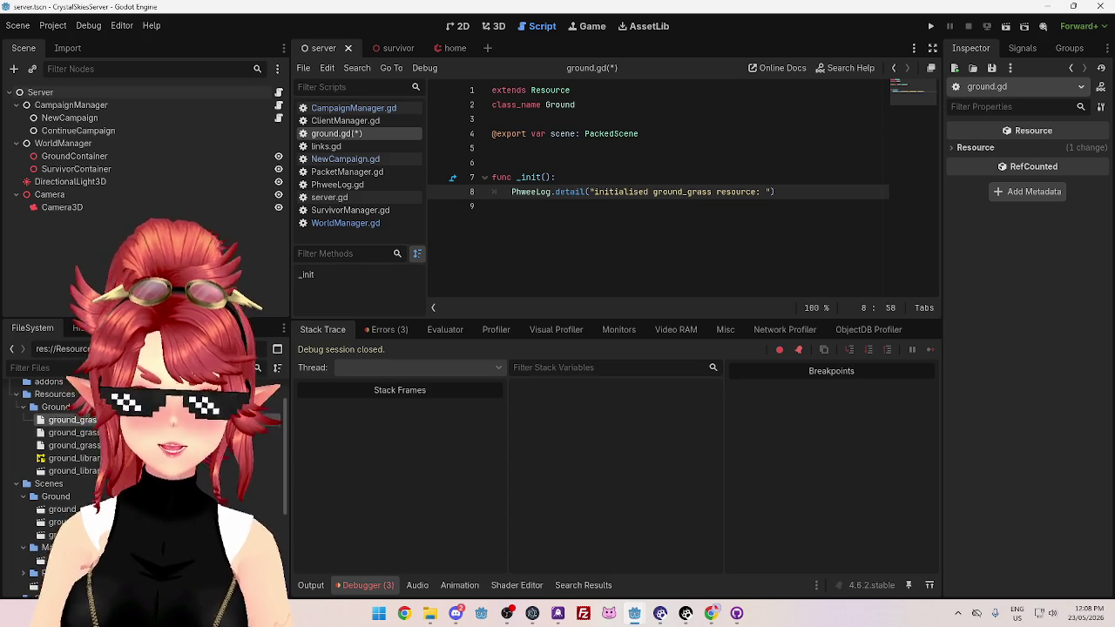
{"action": "left_click", "coordinate": [975, 147]}
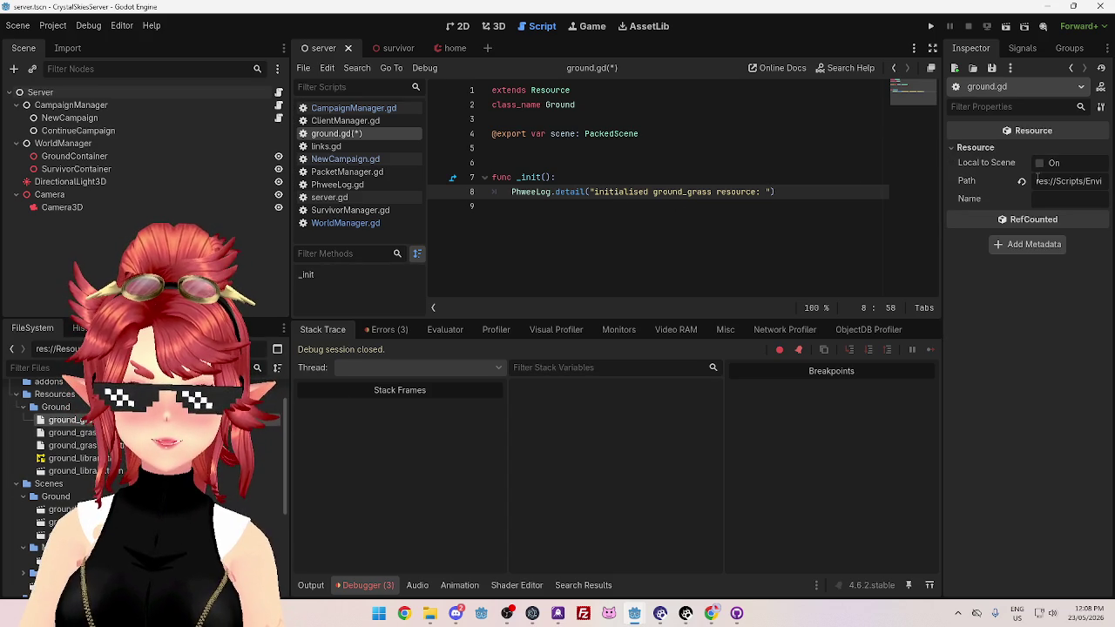
{"action": "left_click", "coordinate": [1059, 199]}
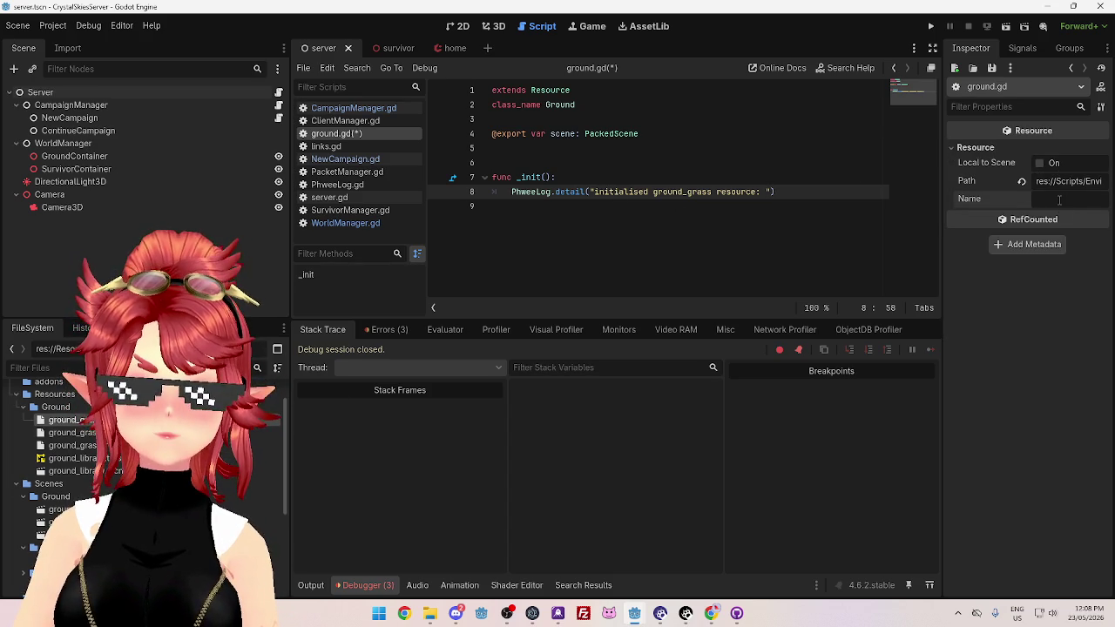
{"action": "left_click_drag", "start_coordinate": [943, 202], "coordinate": [875, 203]}
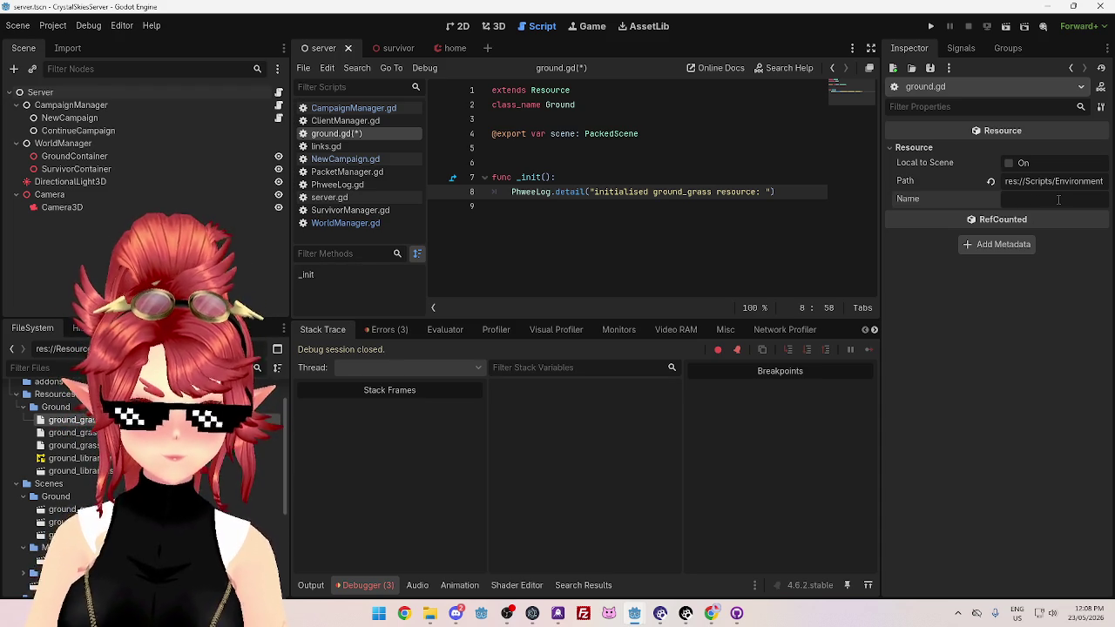
{"action": "type", "text": "grass_blue"}
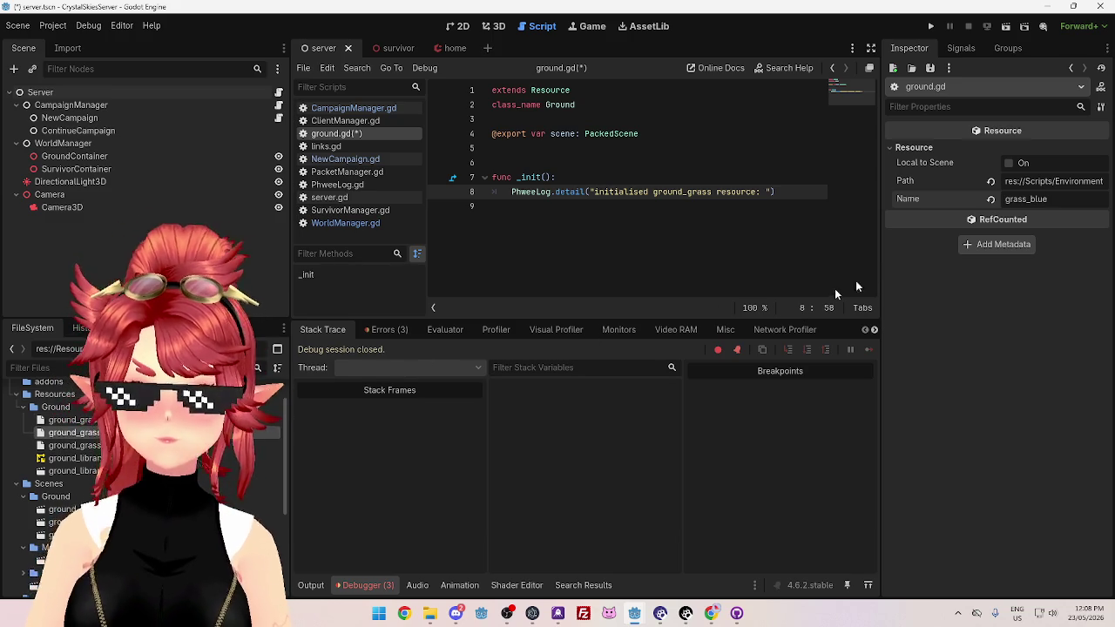
Name ground_grass_green 'grass_green' and ground_grass_red 'grass_red', then save ground.gd
{"action": "left_click", "coordinate": [74, 432]}
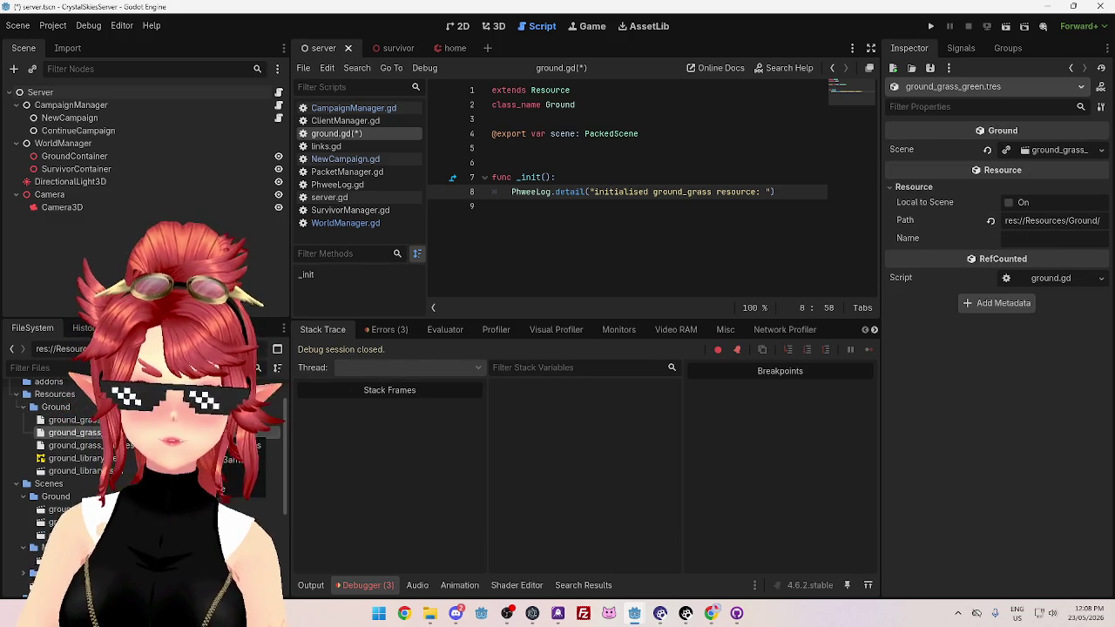
{"action": "left_click", "coordinate": [1052, 241]}
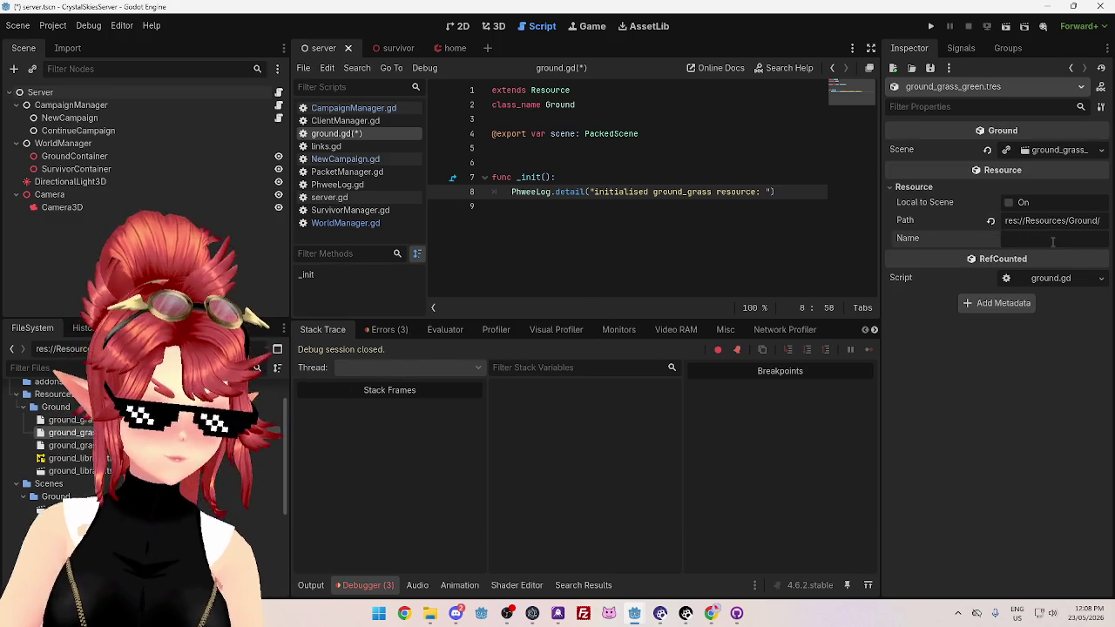
{"action": "type", "text": "grass_green"}
{"action": "left_click", "coordinate": [74, 458]}
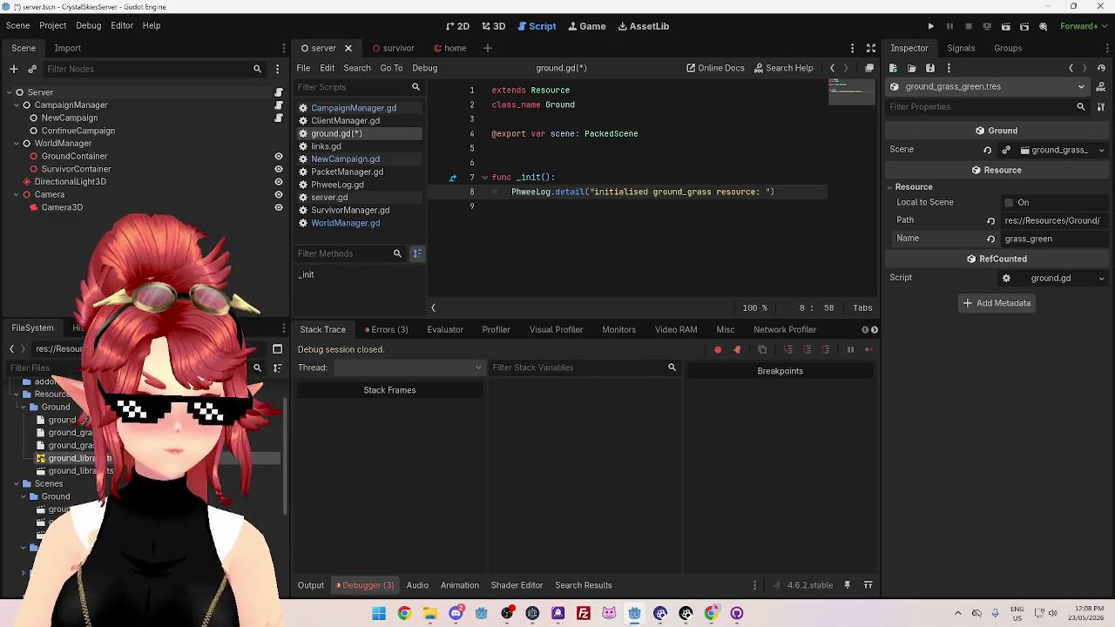
{"action": "left_click", "coordinate": [924, 210]}
{"action": "left_click", "coordinate": [1013, 259]}
{"action": "type", "text": "grass"}
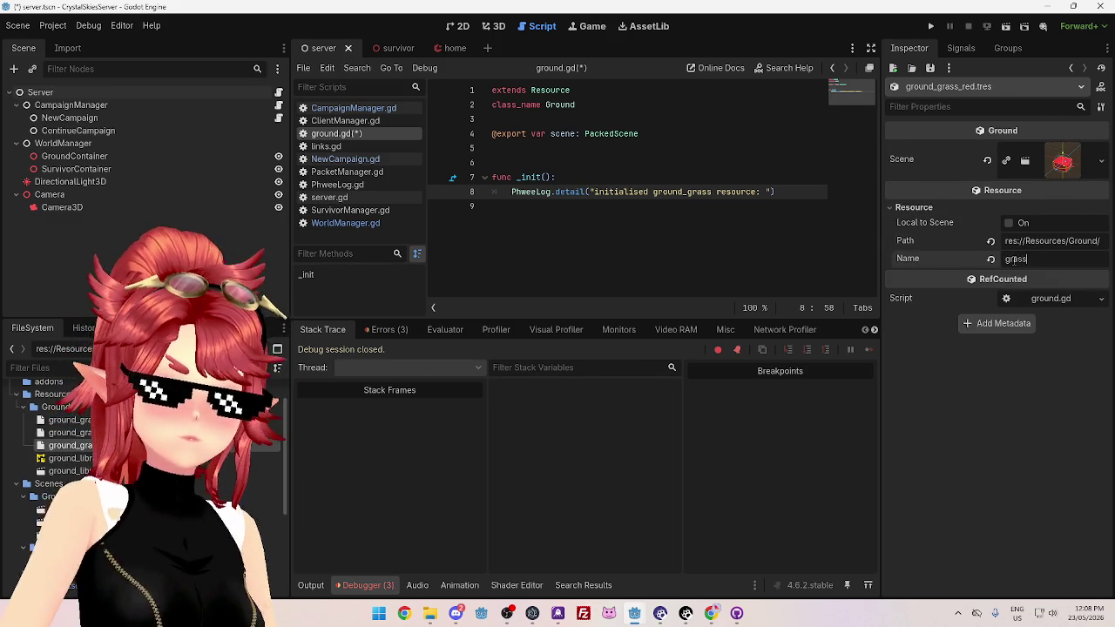
{"action": "type", "text": "_red"}
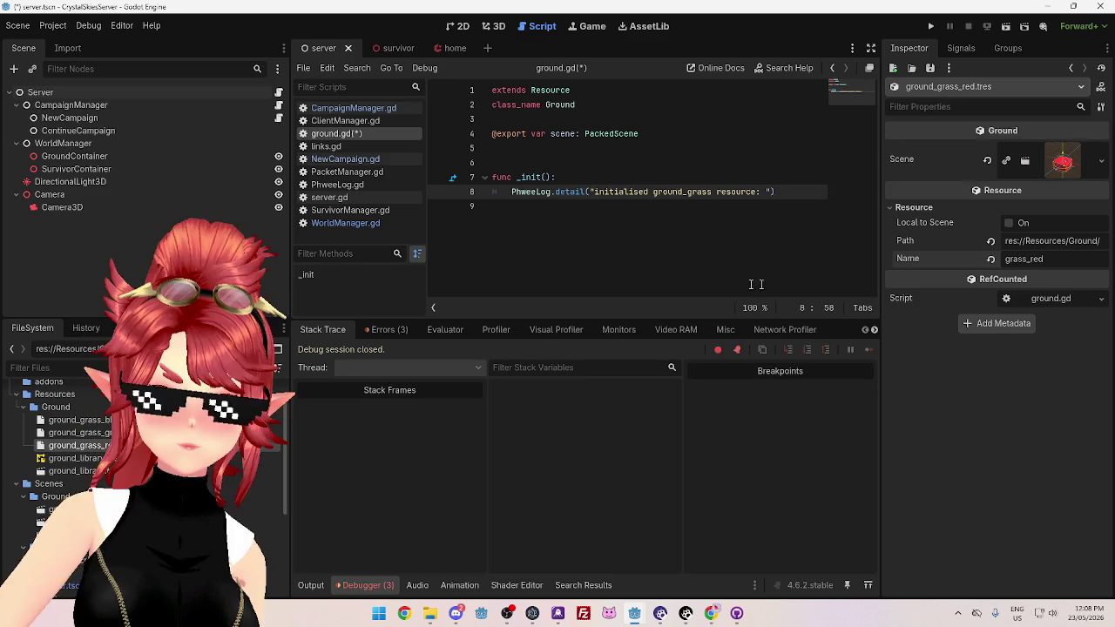
{"action": "left_click", "coordinate": [672, 228]}
{"action": "key", "text": "ctrl+s"}
{"action": "left_click", "coordinate": [773, 192]}
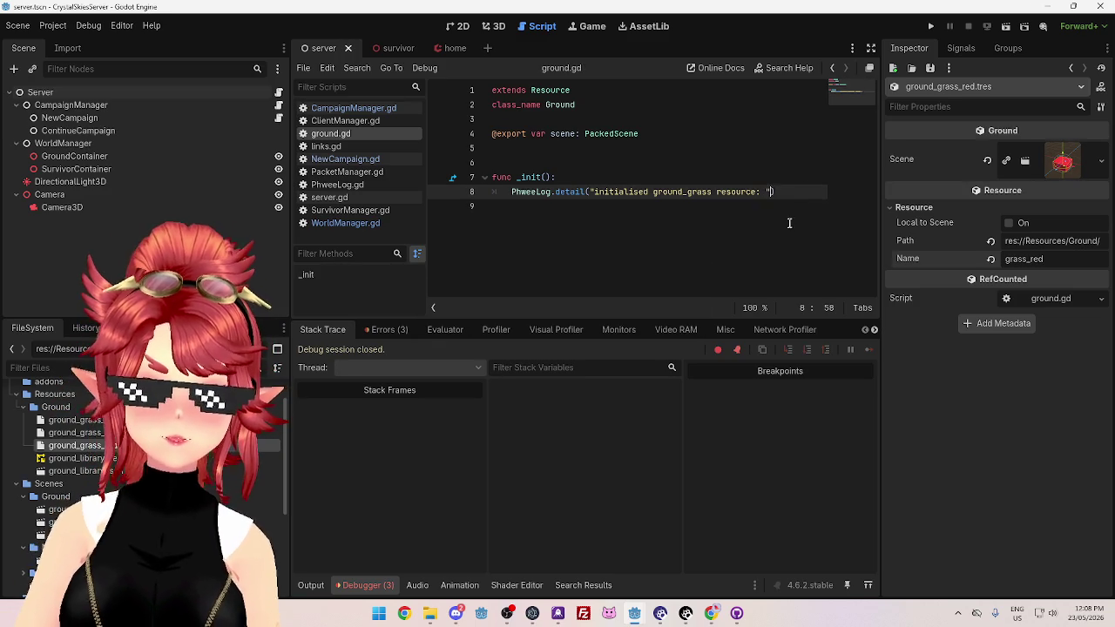
Append + scene.resource_name to the init log on ground.gd line 8
{"action": "type", "text": "+ scene.re"}
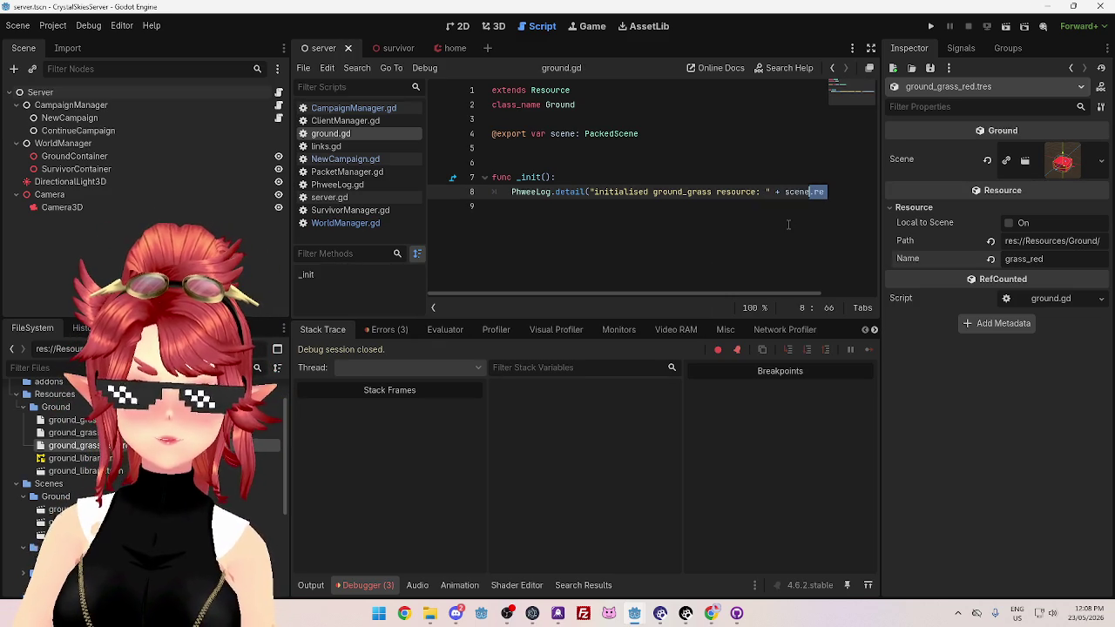
{"action": "key", "text": "Return"}
{"action": "left_click", "coordinate": [829, 285]}
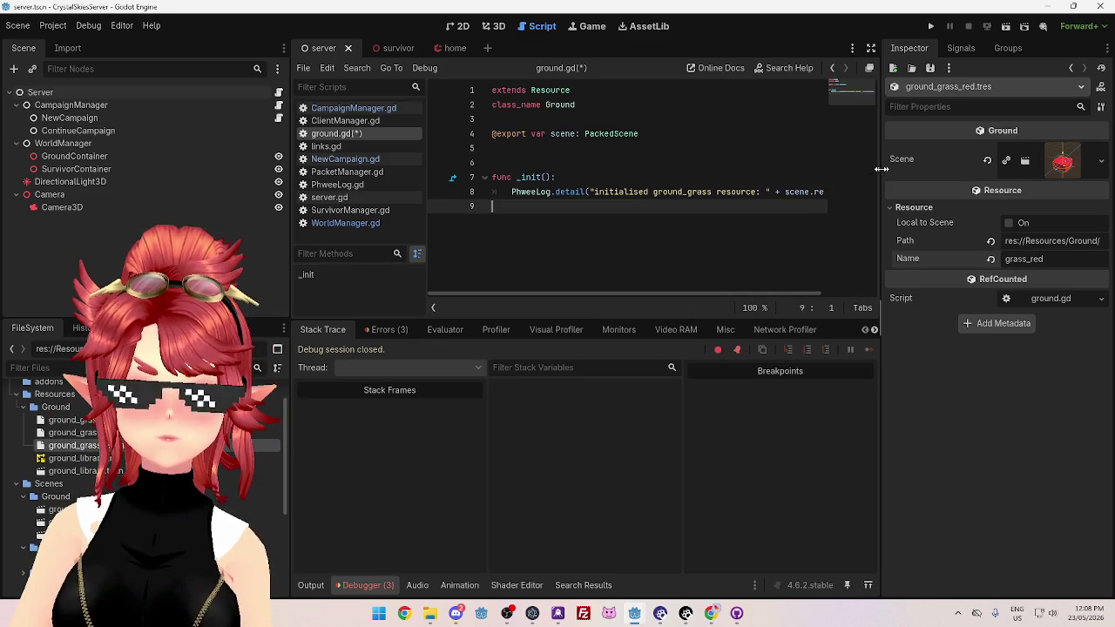
Run the client game, then run the server project
{"action": "mouse_move", "coordinate": [636, 610]}
{"action": "left_click", "coordinate": [571, 566]}
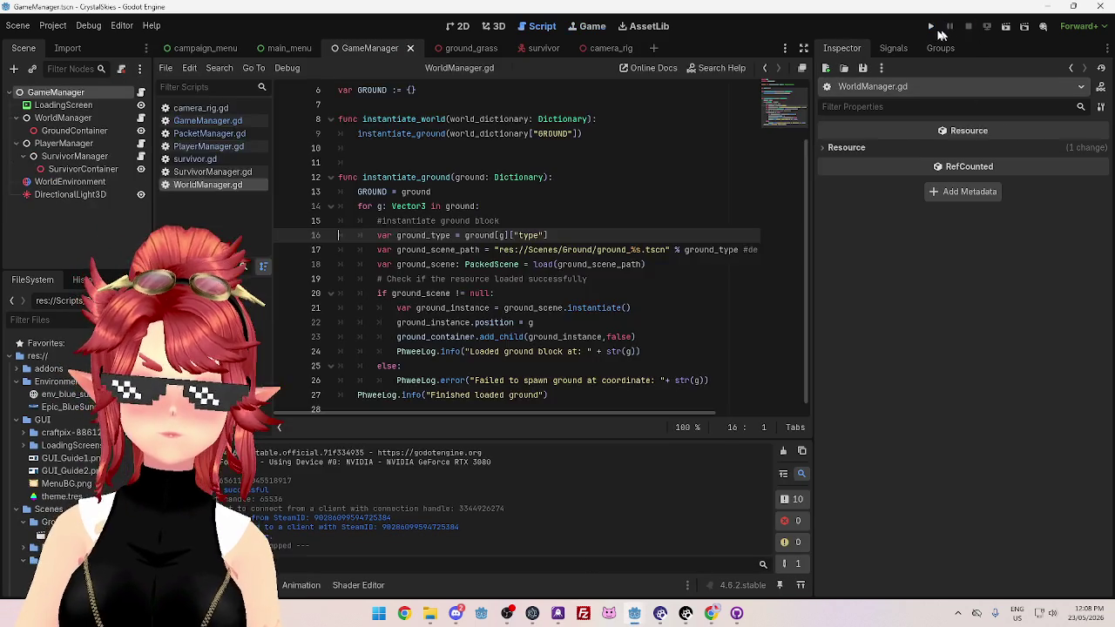
{"action": "left_click", "coordinate": [931, 27]}
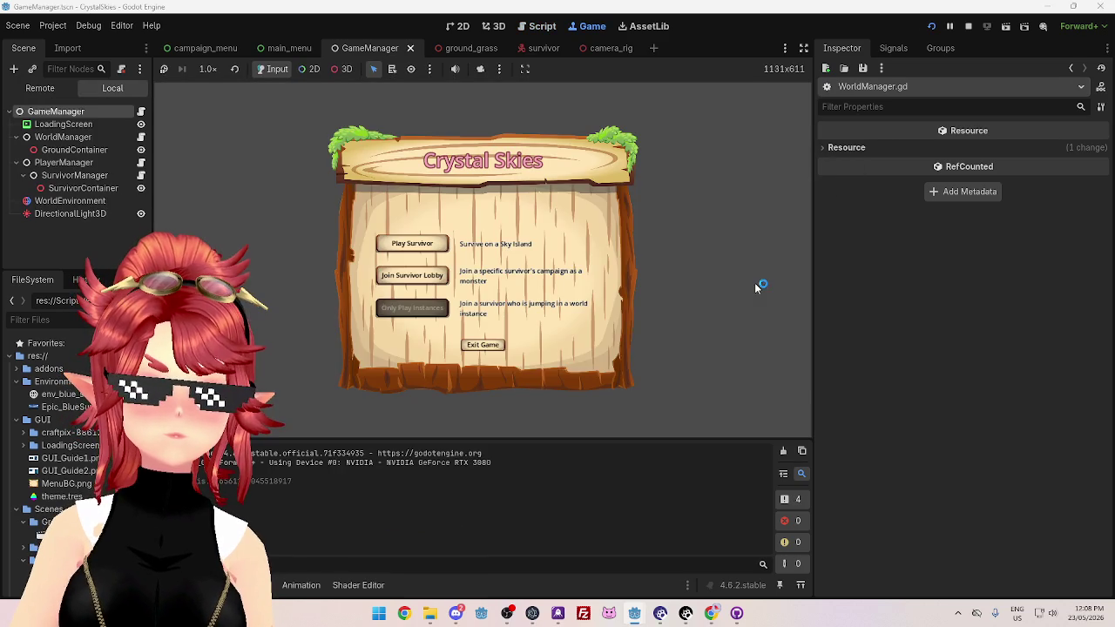
{"action": "mouse_move", "coordinate": [634, 613]}
{"action": "left_click", "coordinate": [699, 557]}
{"action": "left_click", "coordinate": [931, 26]}
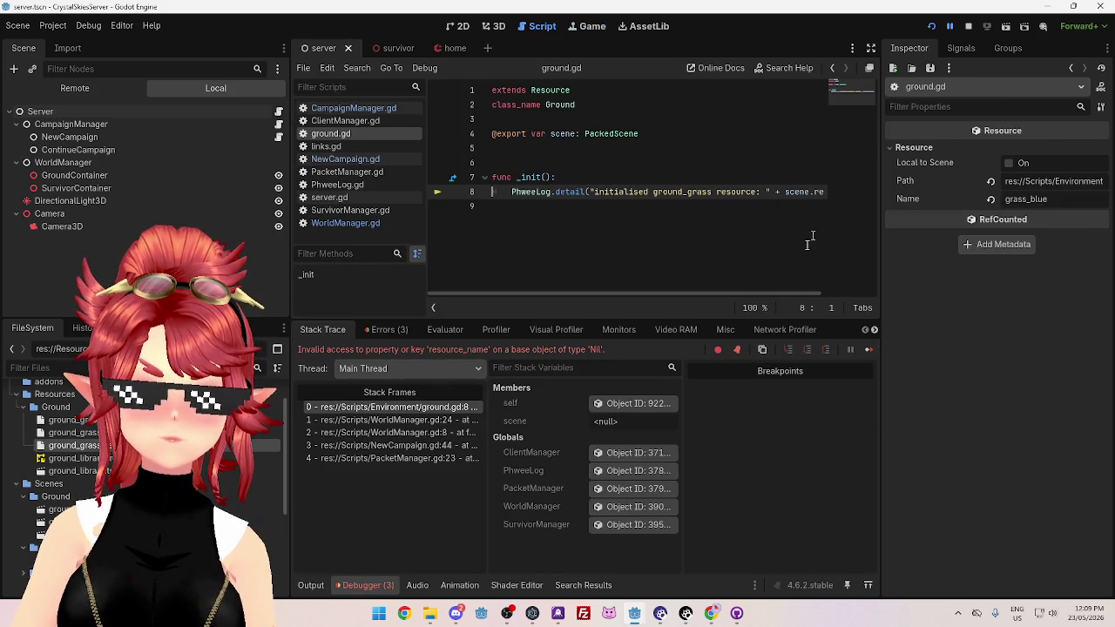
Delete the appended scene.resource_name expression from line 8
{"action": "left_click_drag", "start_coordinate": [762, 293], "coordinate": [845, 300]}
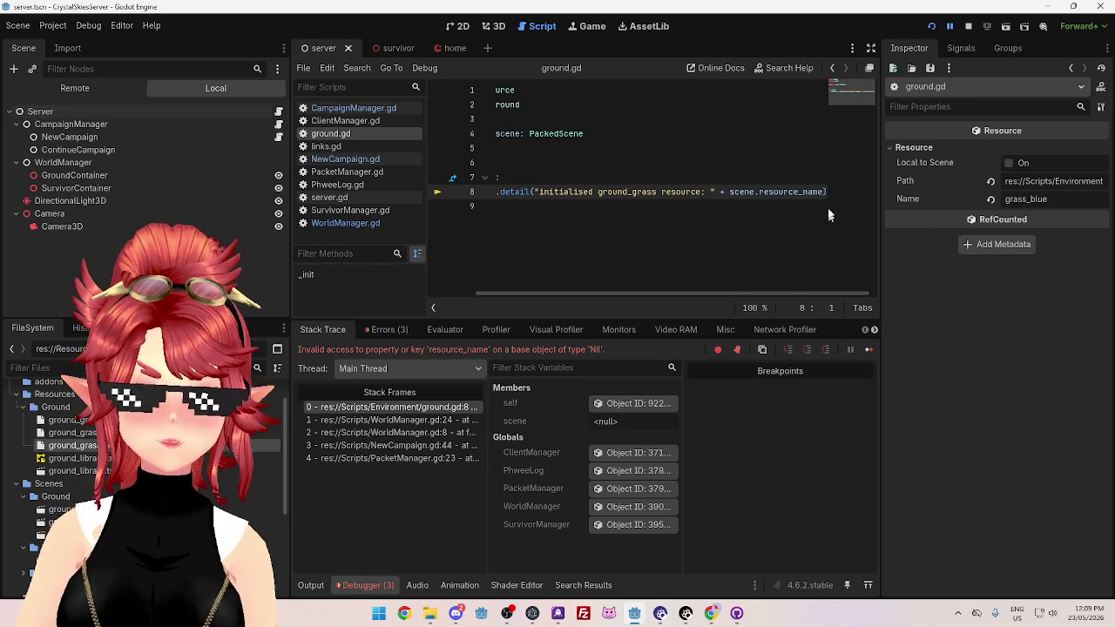
{"action": "left_click_drag", "start_coordinate": [824, 191], "coordinate": [716, 192]}
{"action": "key", "text": "BackSpace"}
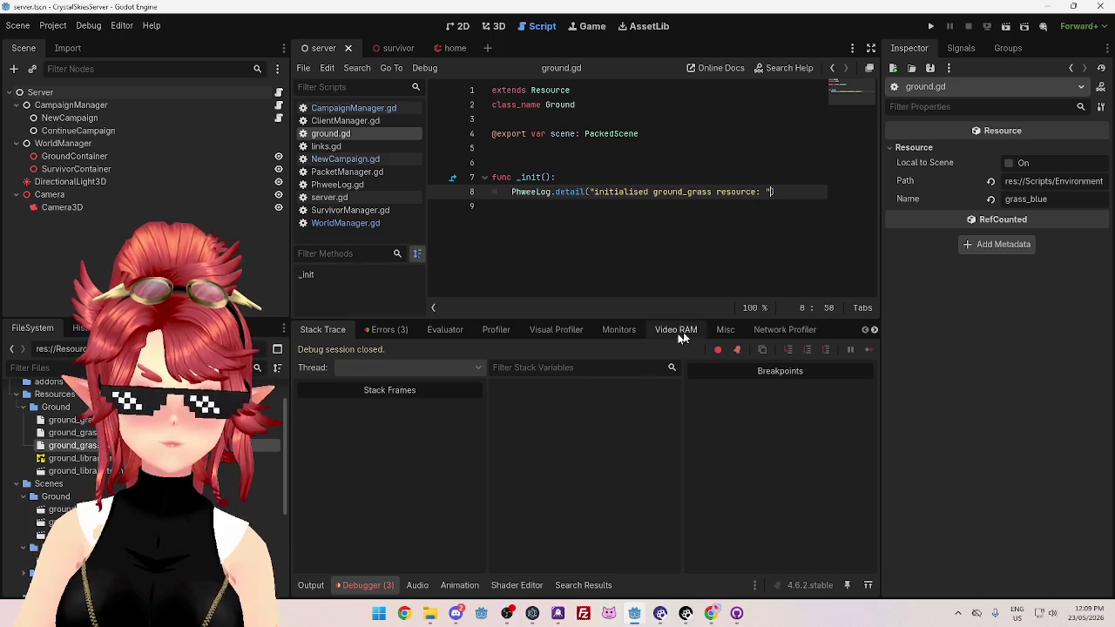
Restart the client game in the GameManager window and return to the server editor
{"action": "mouse_move", "coordinate": [634, 613]}
{"action": "left_click", "coordinate": [590, 575]}
{"action": "left_click", "coordinate": [931, 26]}
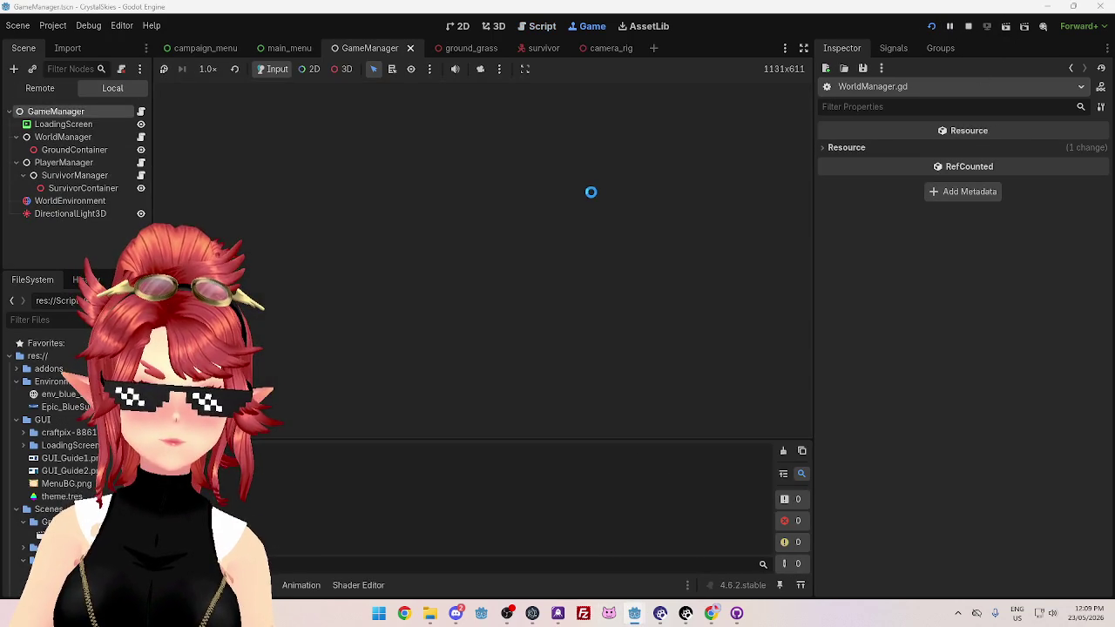
{"action": "mouse_move", "coordinate": [634, 614]}
{"action": "left_click", "coordinate": [694, 542]}
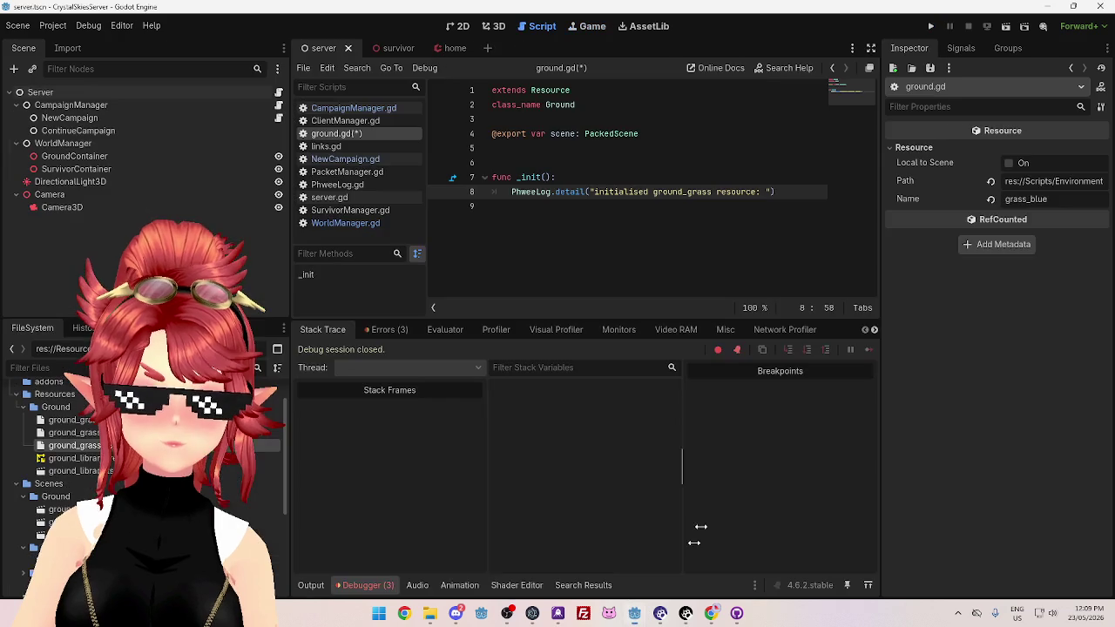
Run the server again and select the home GridMap with the game camera under free control
{"action": "left_click", "coordinate": [931, 26]}
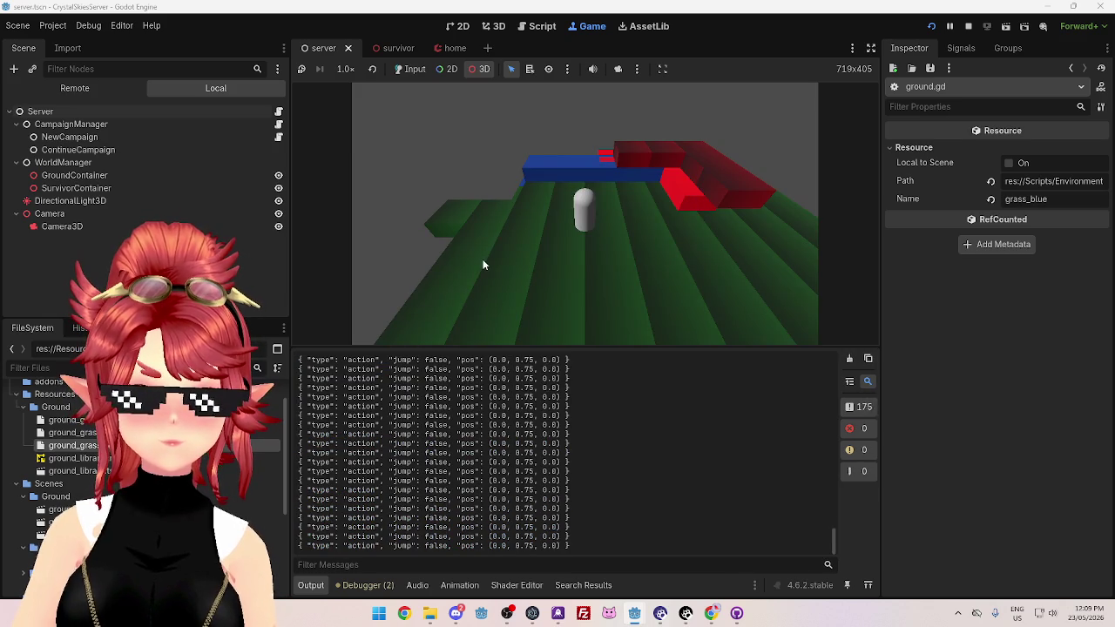
{"action": "left_click", "coordinate": [518, 274]}
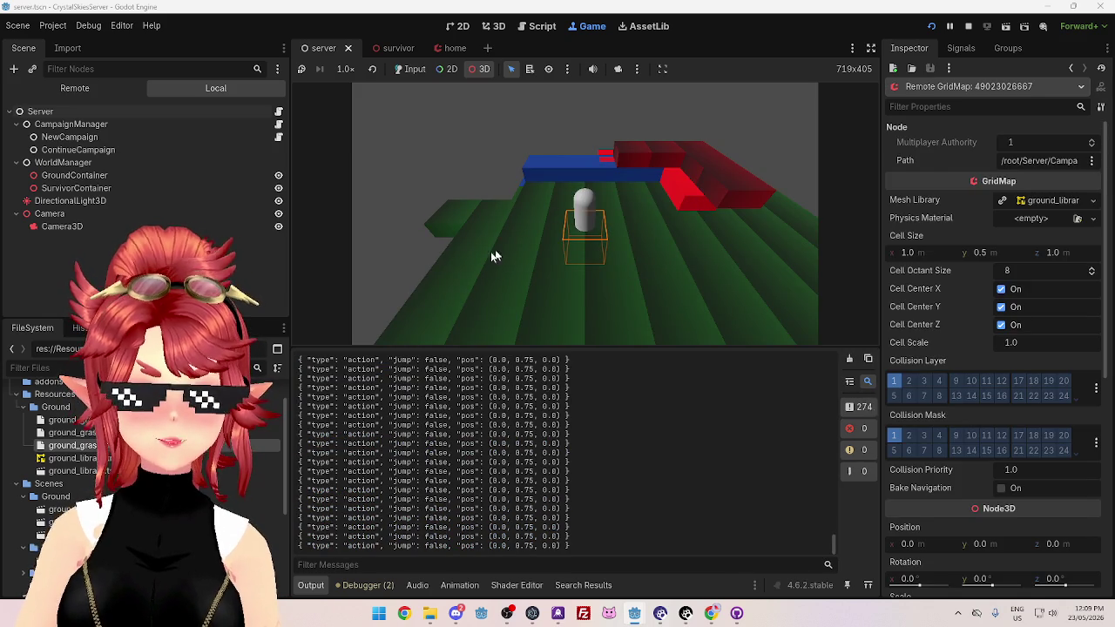
{"action": "left_click", "coordinate": [602, 126]}
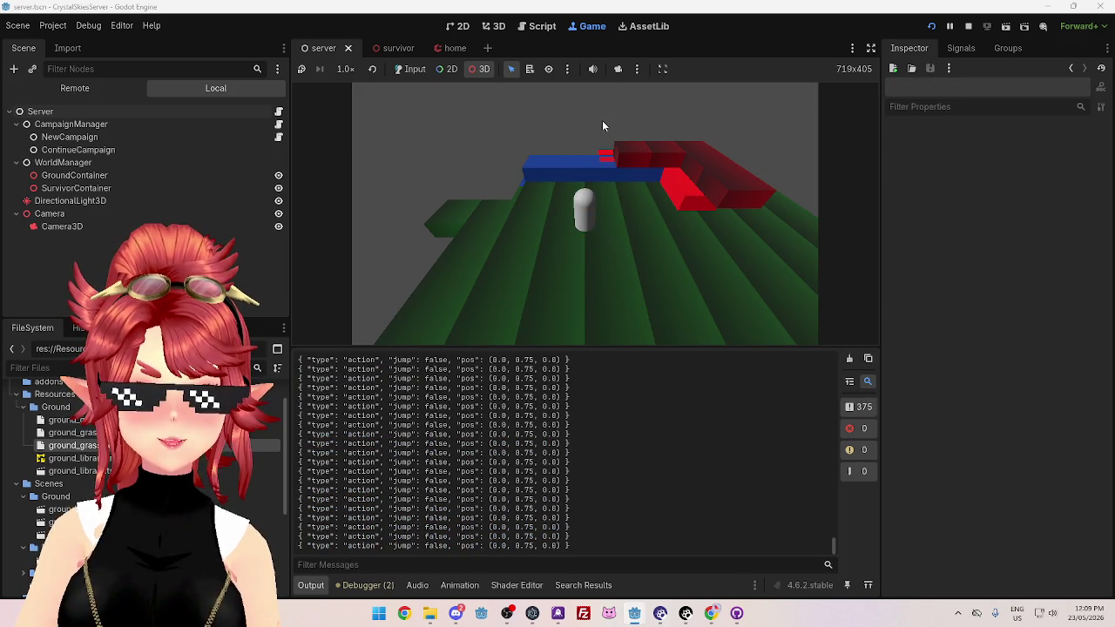
{"action": "key", "text": "alt+Tab"}
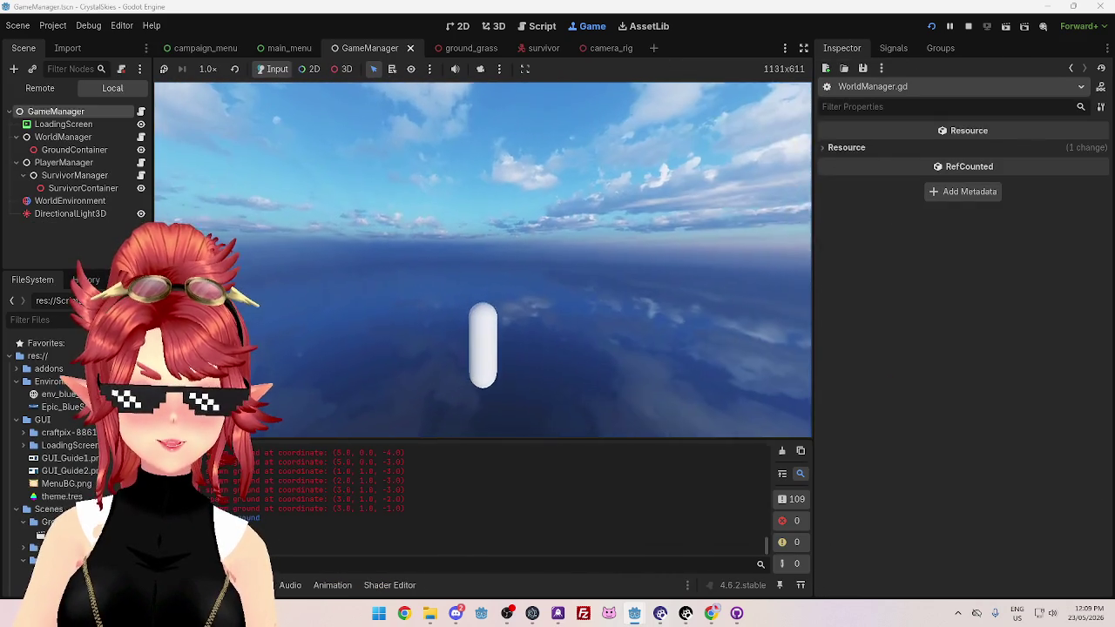
{"action": "key", "text": "alt+Tab"}
{"action": "left_click", "coordinate": [620, 69]}
{"action": "left_click", "coordinate": [614, 265]}
Orbit around the Home map's green, blue and red blocks via the Remote tree, then stop the server
{"action": "mouse_move", "coordinate": [683, 222]}
{"action": "left_mouse_down"}
{"action": "mouse_move", "coordinate": [793, 171]}
{"action": "mouse_move", "coordinate": [578, 237]}
{"action": "left_mouse_up"}
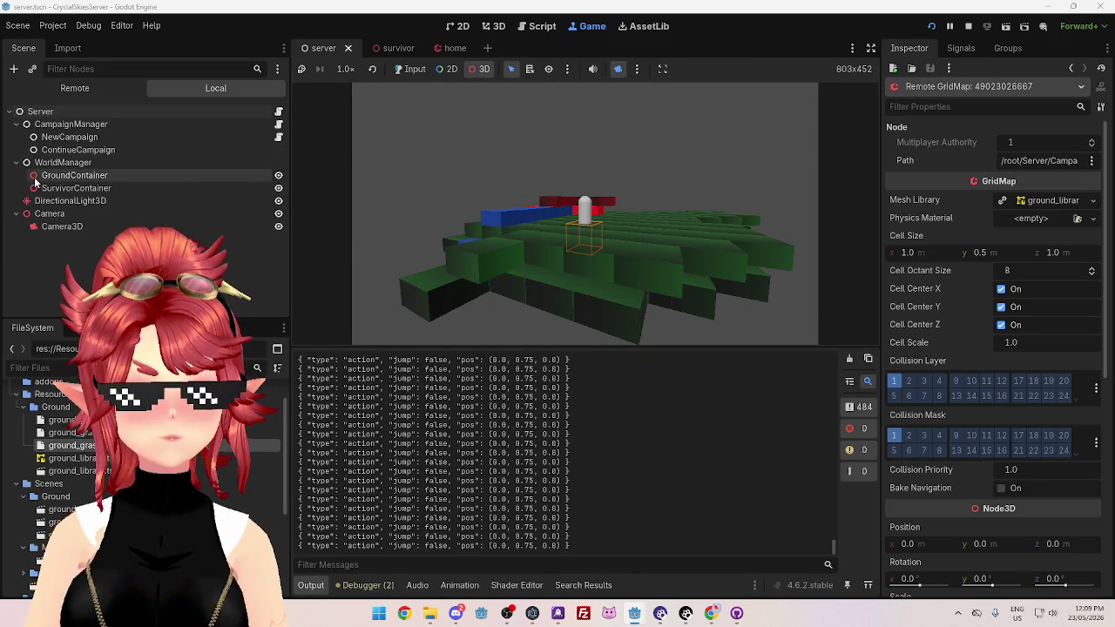
{"action": "left_click", "coordinate": [54, 91]}
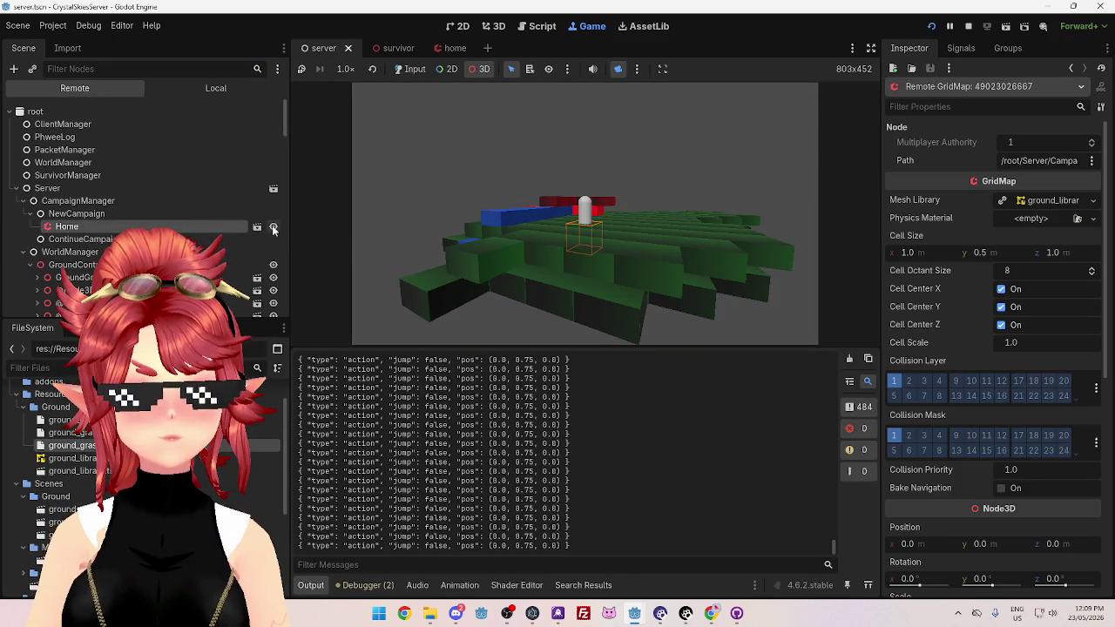
{"action": "left_click", "coordinate": [274, 229]}
{"action": "mouse_move", "coordinate": [628, 261]}
{"action": "left_mouse_down"}
{"action": "mouse_move", "coordinate": [682, 284]}
{"action": "mouse_move", "coordinate": [630, 244]}
{"action": "mouse_move", "coordinate": [687, 249]}
{"action": "mouse_move", "coordinate": [653, 274]}
{"action": "mouse_move", "coordinate": [564, 298]}
{"action": "mouse_move", "coordinate": [624, 232]}
{"action": "mouse_move", "coordinate": [595, 235]}
{"action": "mouse_move", "coordinate": [560, 295]}
{"action": "mouse_move", "coordinate": [541, 226]}
{"action": "mouse_move", "coordinate": [503, 275]}
{"action": "mouse_move", "coordinate": [552, 197]}
{"action": "mouse_move", "coordinate": [558, 308]}
{"action": "mouse_move", "coordinate": [577, 229]}
{"action": "mouse_move", "coordinate": [662, 252]}
{"action": "mouse_move", "coordinate": [674, 284]}
{"action": "mouse_move", "coordinate": [567, 266]}
{"action": "mouse_move", "coordinate": [528, 219]}
{"action": "mouse_move", "coordinate": [552, 254]}
{"action": "mouse_move", "coordinate": [510, 223]}
{"action": "mouse_move", "coordinate": [540, 235]}
{"action": "mouse_move", "coordinate": [592, 209]}
{"action": "mouse_move", "coordinate": [619, 253]}
{"action": "mouse_move", "coordinate": [647, 217]}
{"action": "mouse_move", "coordinate": [575, 231]}
{"action": "mouse_move", "coordinate": [497, 298]}
{"action": "left_mouse_up"}
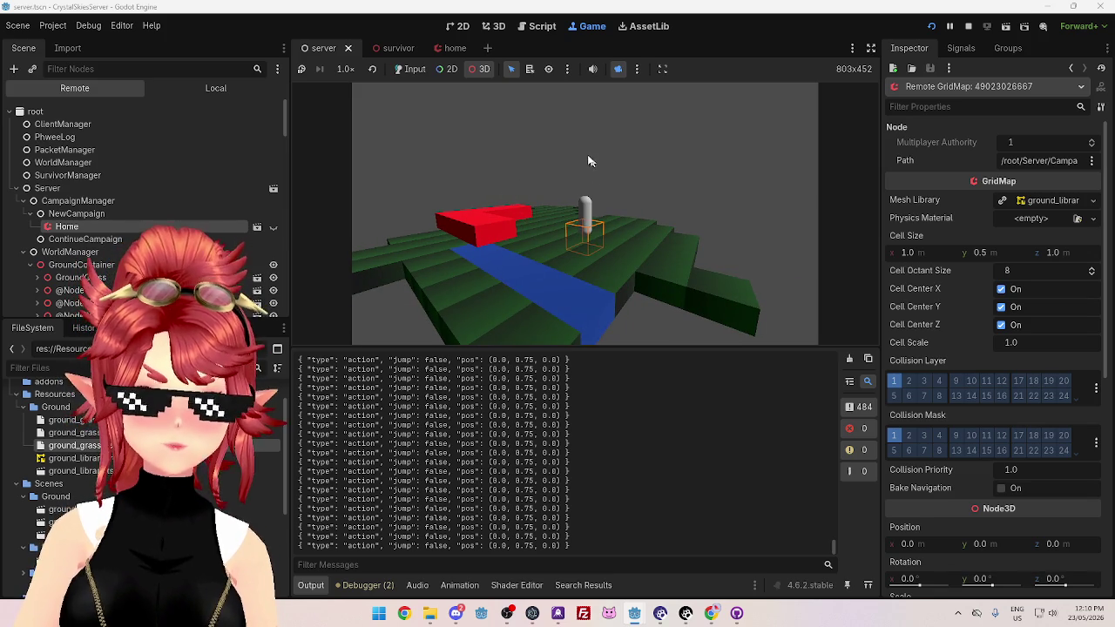
{"action": "mouse_move", "coordinate": [542, 214]}
{"action": "left_mouse_down"}
{"action": "mouse_move", "coordinate": [547, 277]}
{"action": "mouse_move", "coordinate": [535, 286]}
{"action": "left_mouse_up"}
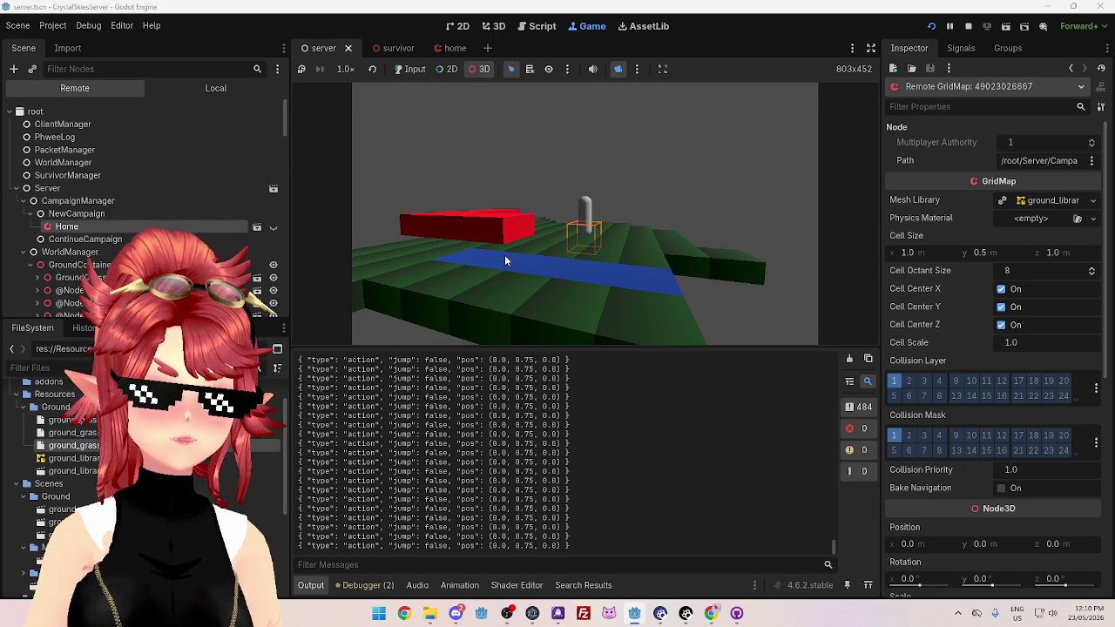
{"action": "mouse_move", "coordinate": [504, 260]}
{"action": "left_mouse_down"}
{"action": "mouse_move", "coordinate": [511, 279]}
{"action": "mouse_move", "coordinate": [550, 263]}
{"action": "mouse_move", "coordinate": [546, 236]}
{"action": "mouse_move", "coordinate": [526, 243]}
{"action": "left_mouse_up"}
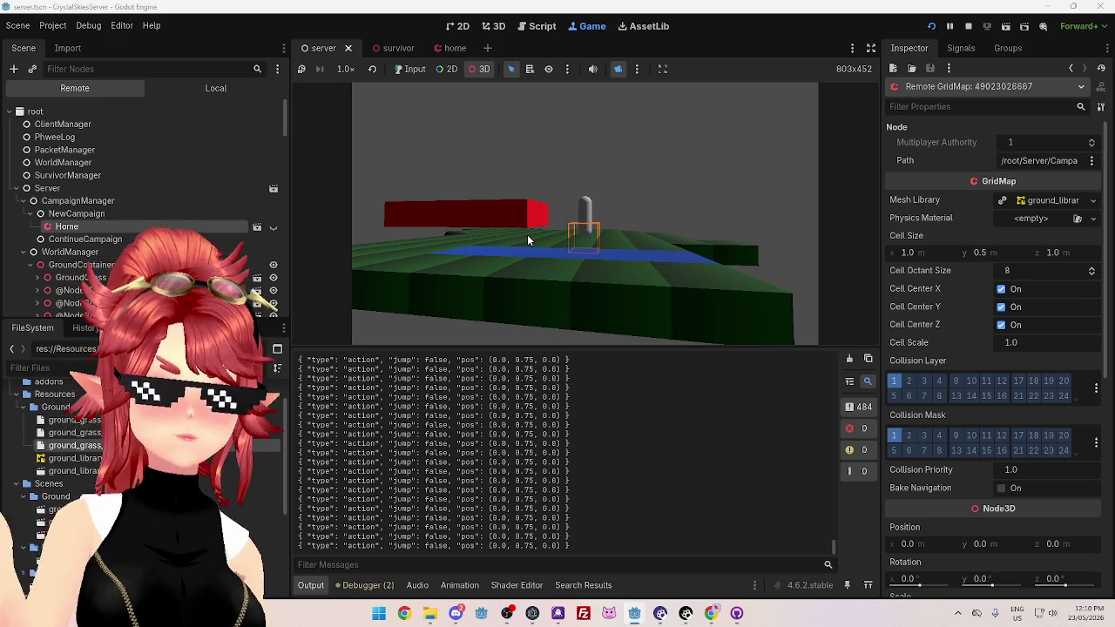
{"action": "left_click", "coordinate": [968, 26]}
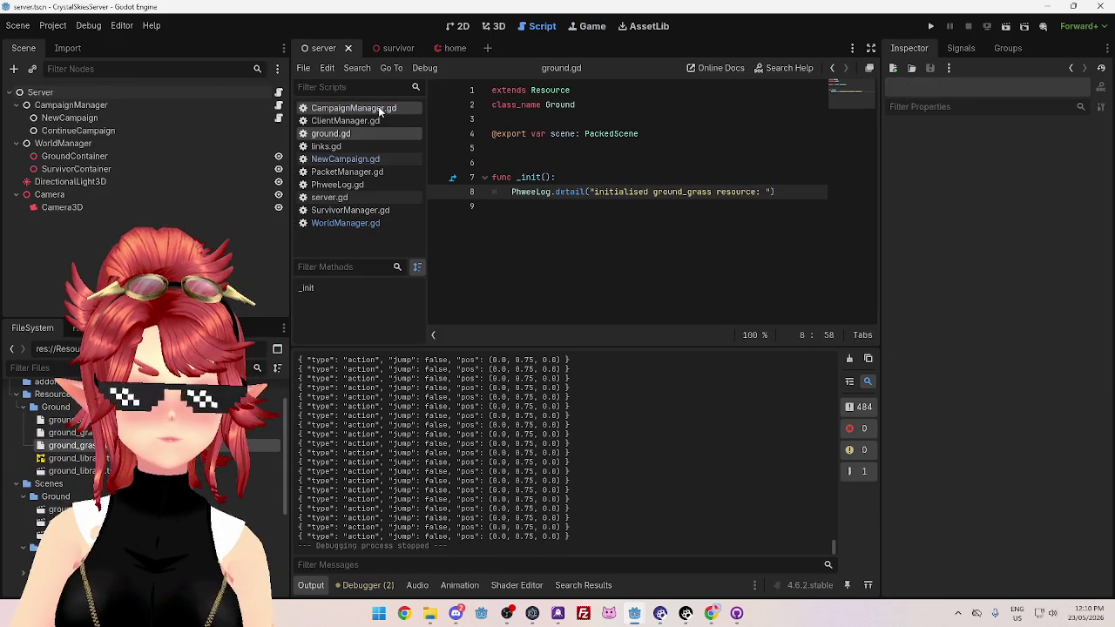
Open CampaignManager.gd and widen the script editor area
{"action": "left_click", "coordinate": [347, 159]}
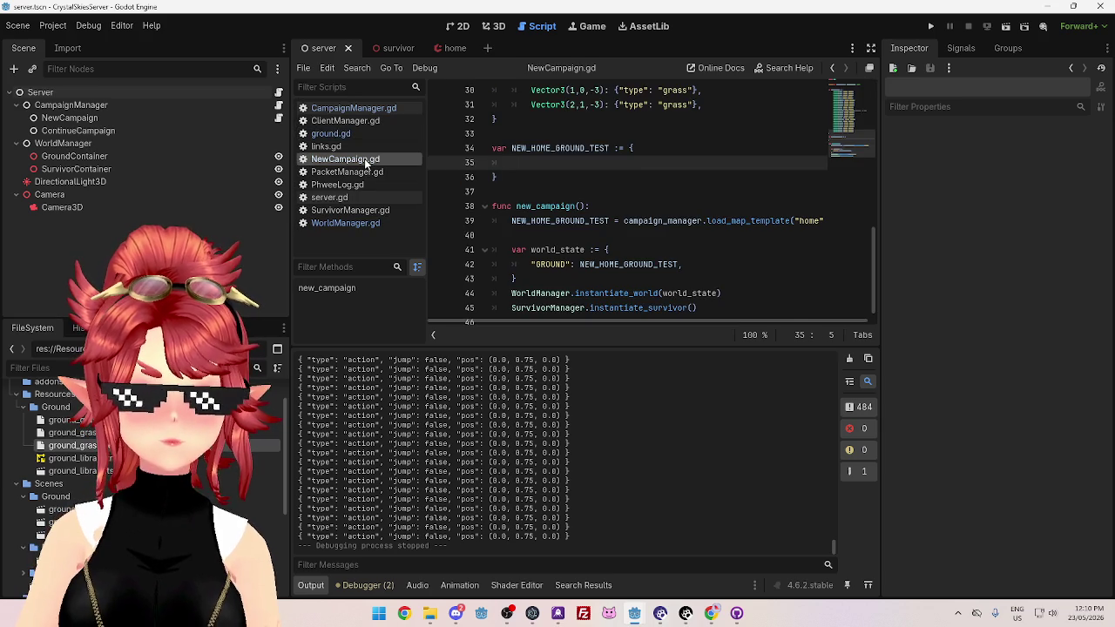
{"action": "left_click", "coordinate": [367, 108]}
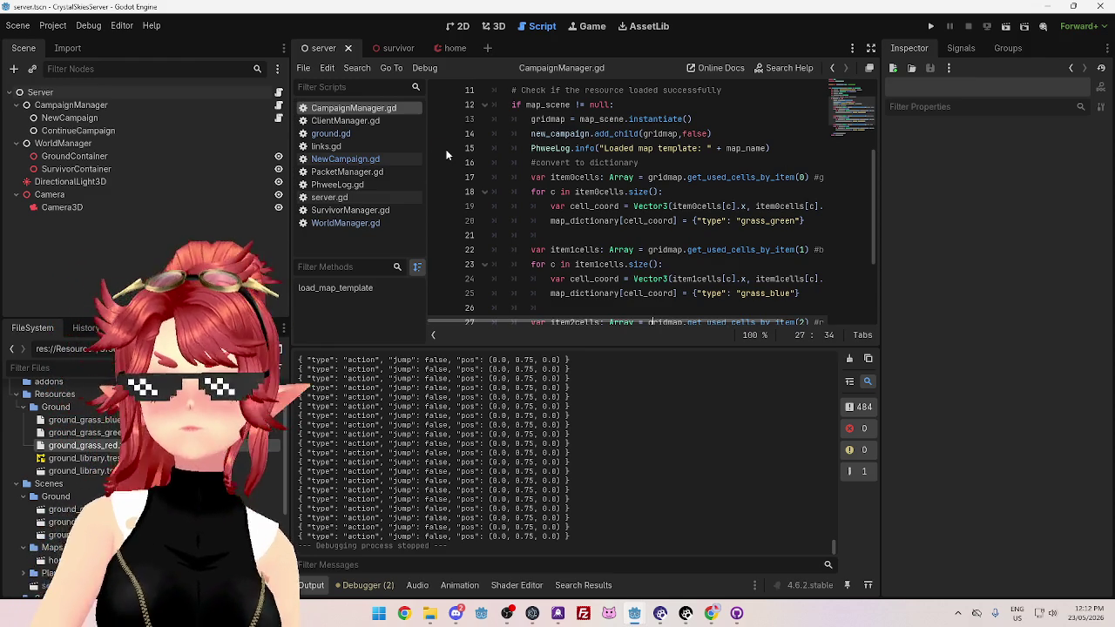
{"action": "left_click_drag", "start_coordinate": [279, 244], "coordinate": [212, 244]}
{"action": "left_click_drag", "start_coordinate": [880, 253], "coordinate": [957, 253]}
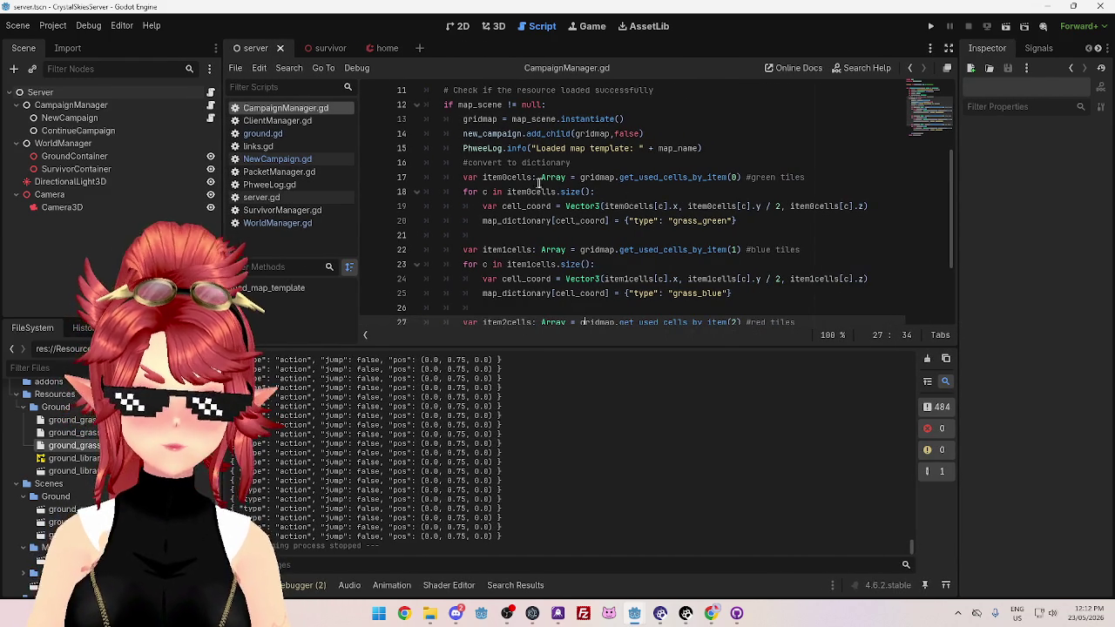
{"action": "scroll", "coordinate": [538, 180], "scroll_direction": "up", "scroll_amount": 3}
{"action": "scroll", "coordinate": [481, 109], "scroll_direction": "down", "scroll_amount": 2}
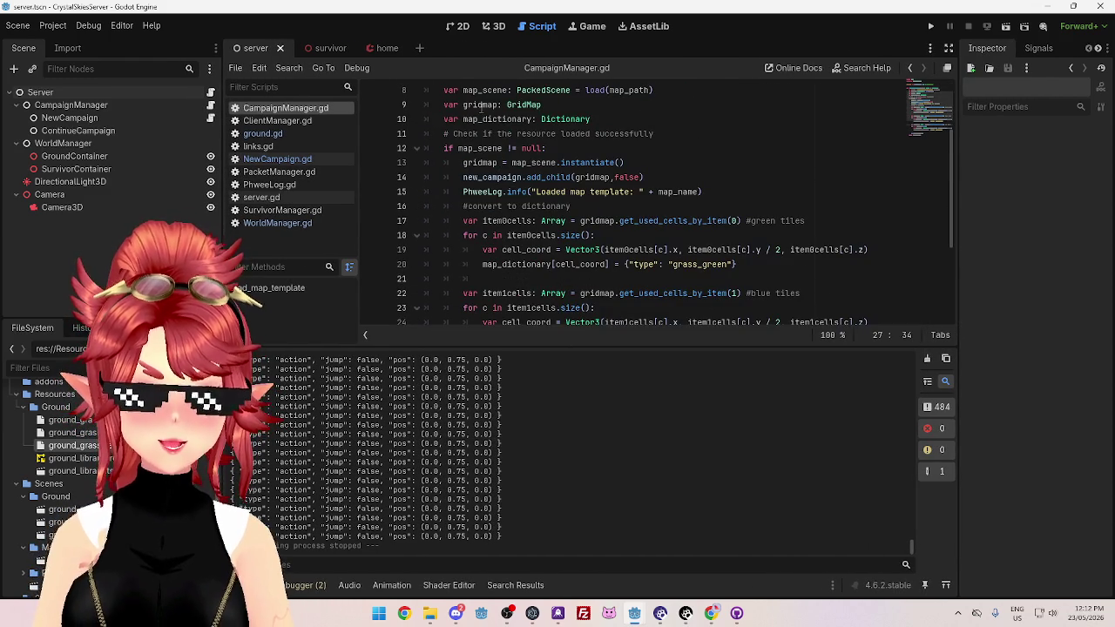
{"action": "scroll", "coordinate": [596, 199], "scroll_direction": "down", "scroll_amount": 3}
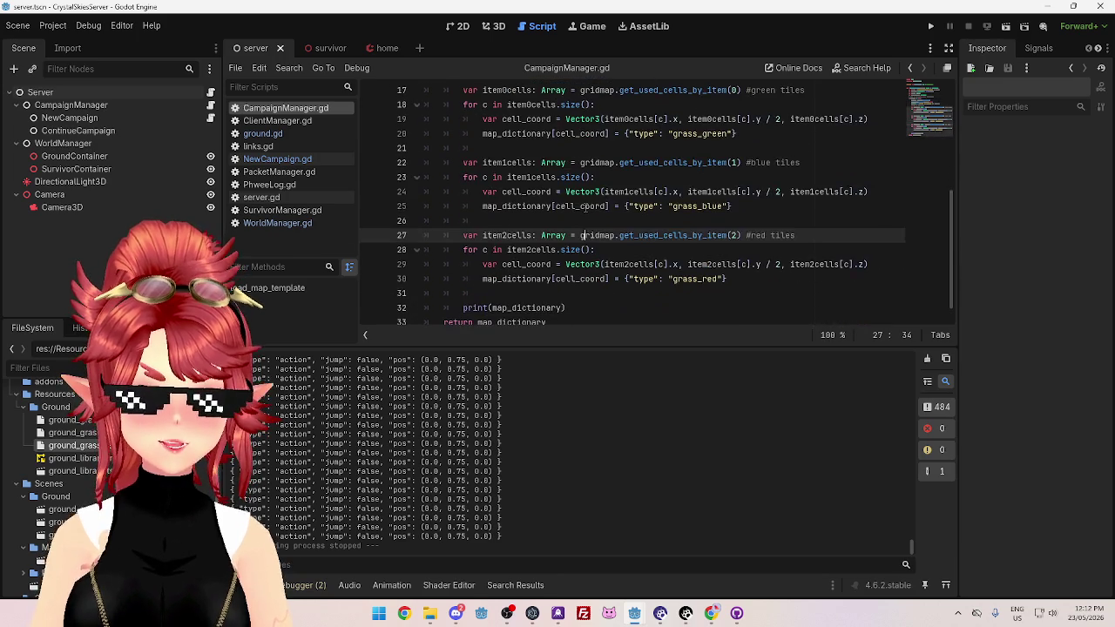
{"action": "scroll", "coordinate": [622, 217], "scroll_direction": "up", "scroll_amount": 1}
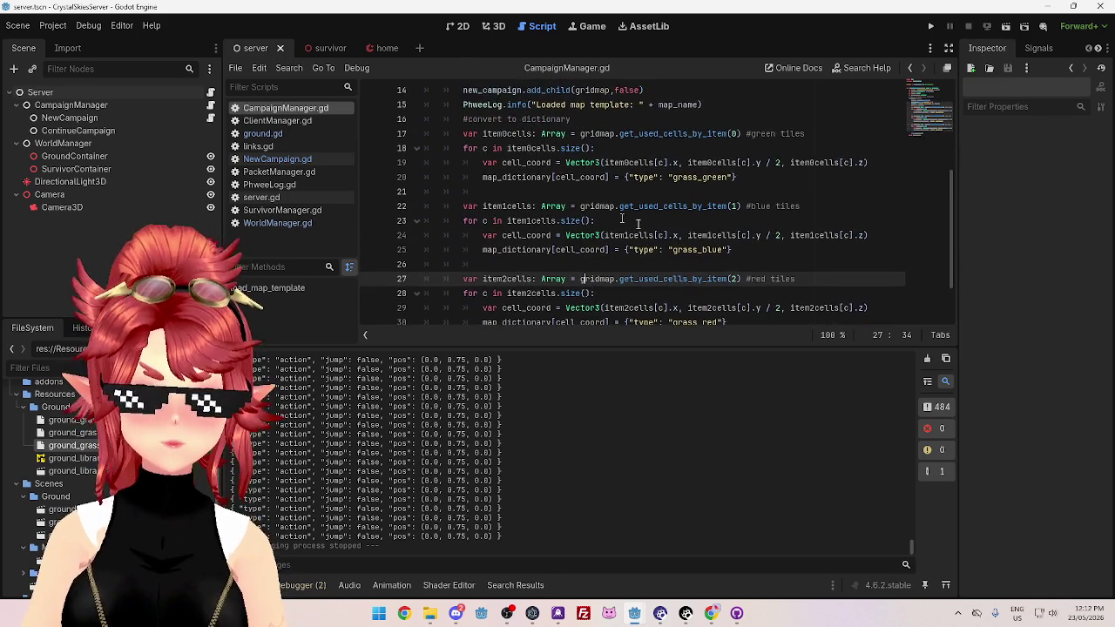
{"action": "scroll", "coordinate": [622, 218], "scroll_direction": "up", "scroll_amount": 2}
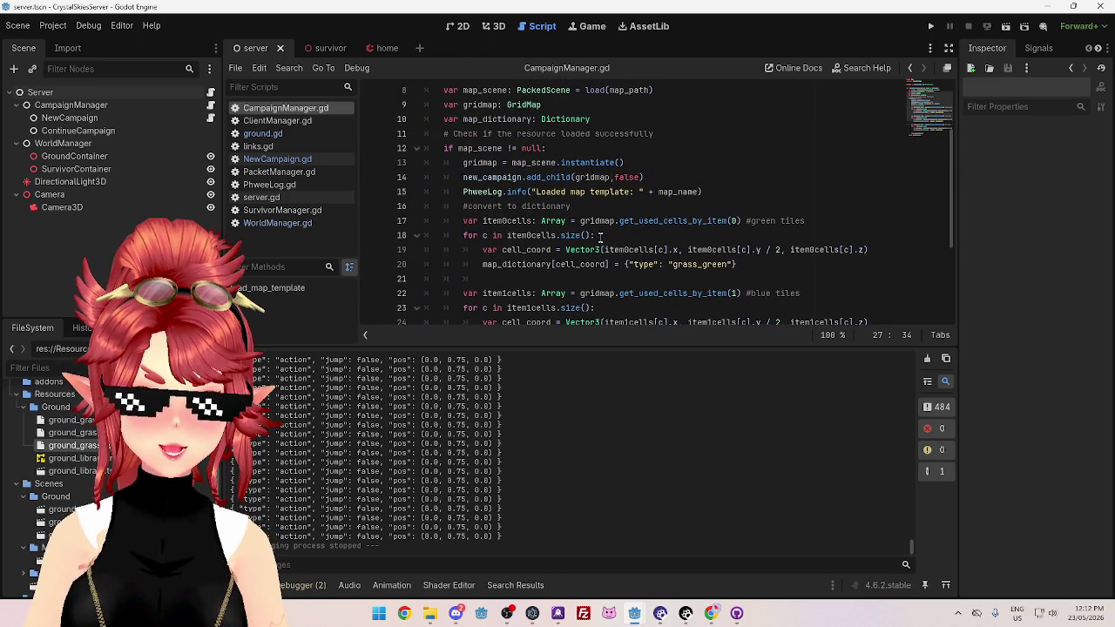
Change Vector3 to Vector3i in the tile loops' cell_coord lines, starting at lines 19 and 24
{"action": "left_click", "coordinate": [601, 250]}
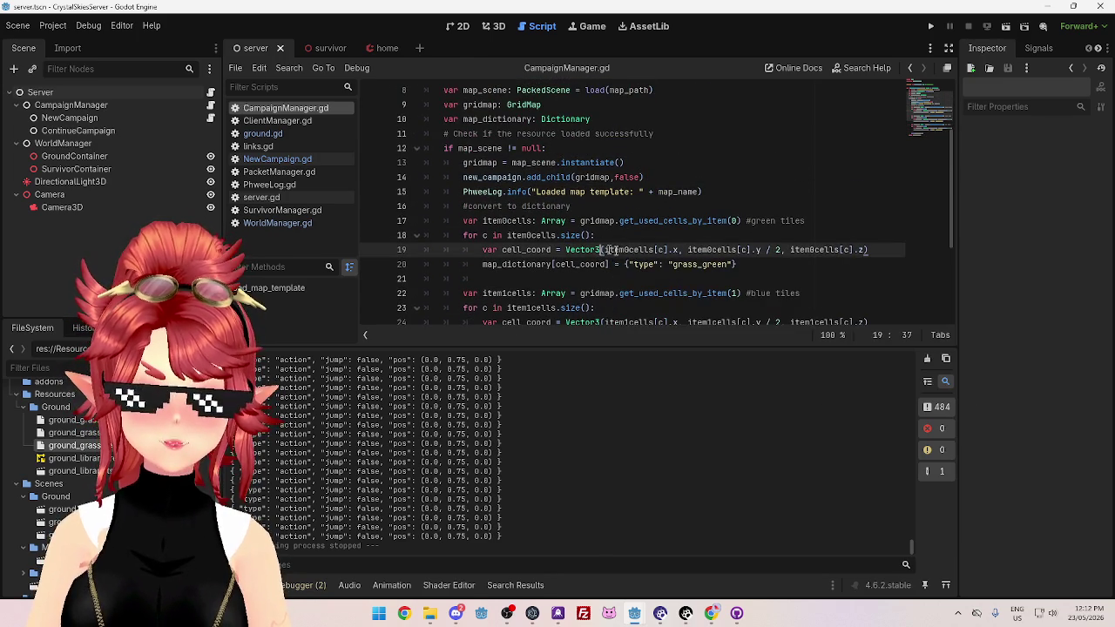
{"action": "type", "text": "i"}
{"action": "left_click", "coordinate": [740, 264]}
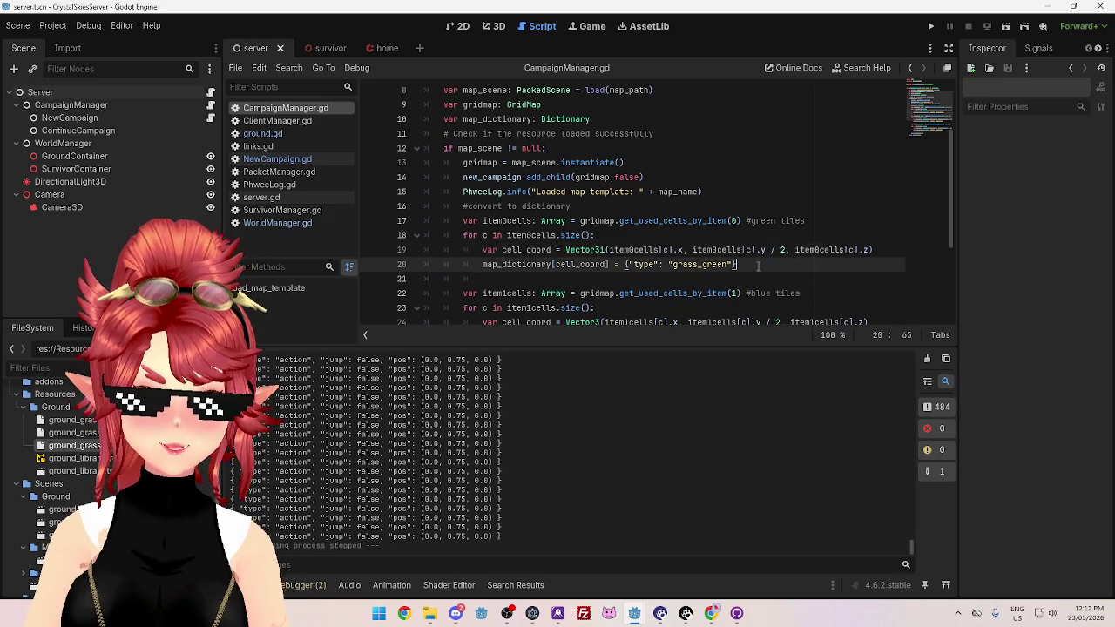
{"action": "scroll", "coordinate": [741, 264], "scroll_direction": "down", "scroll_amount": 1}
{"action": "type", "text": "i"}
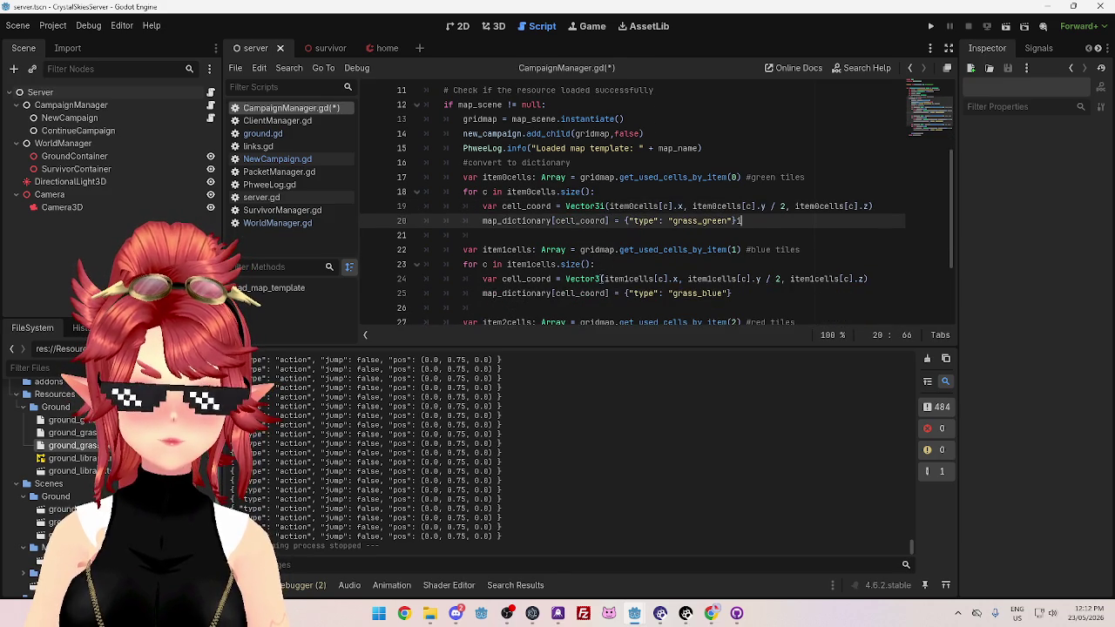
{"action": "left_click", "coordinate": [601, 279]}
{"action": "type", "text": "i"}
{"action": "scroll", "coordinate": [602, 271], "scroll_direction": "down", "scroll_amount": 2}
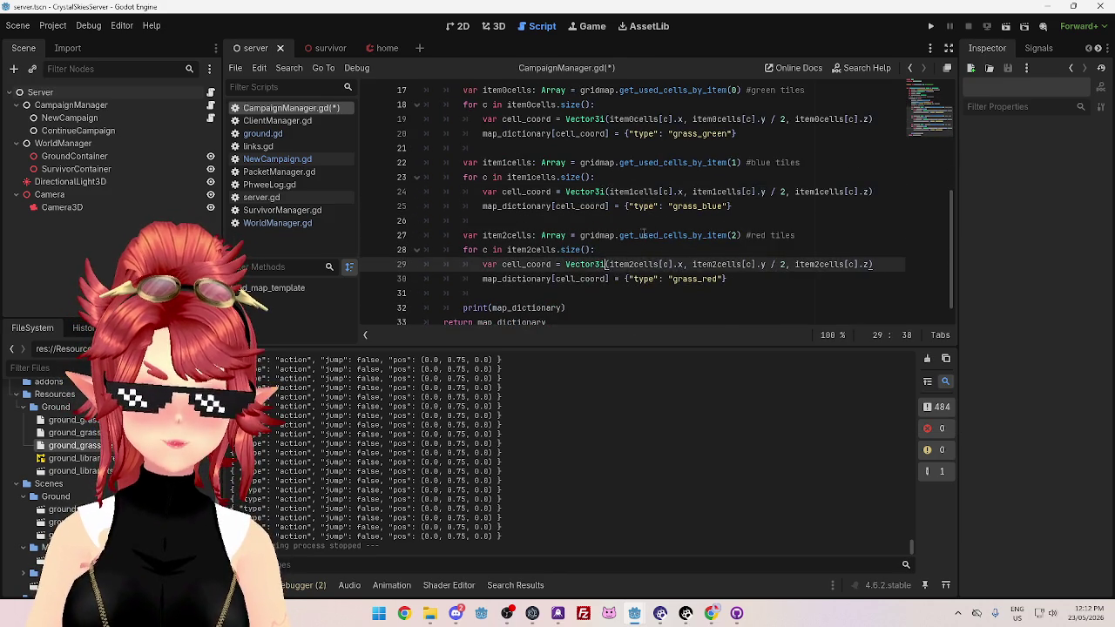
{"action": "left_click", "coordinate": [292, 160]}
{"action": "scroll", "coordinate": [366, 188], "scroll_direction": "up", "scroll_amount": 2}
{"action": "scroll", "coordinate": [360, 192], "scroll_direction": "down", "scroll_amount": 2}
{"action": "left_click", "coordinate": [317, 109]}
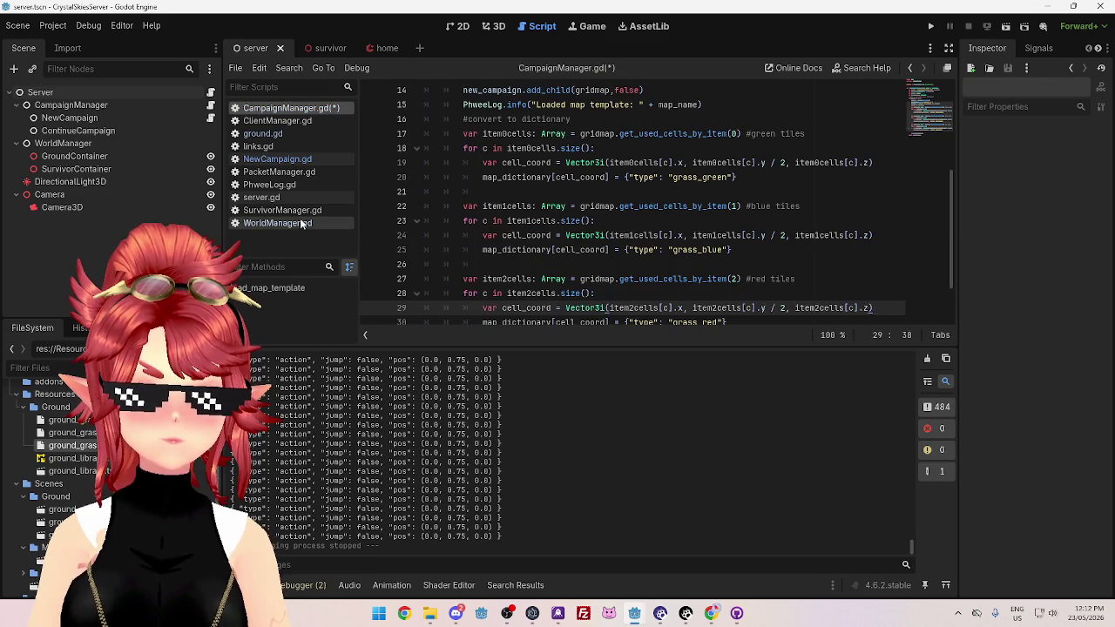
In WorldManager.gd, test-edit the ground loop's type, then restore it to Vector3
{"action": "left_click", "coordinate": [297, 223]}
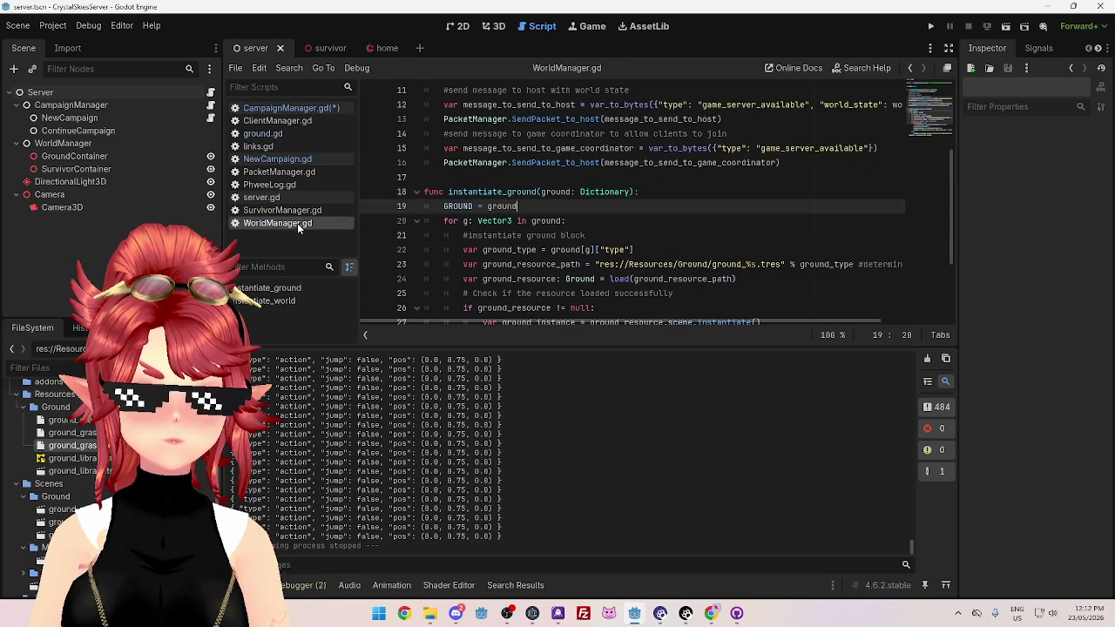
{"action": "left_click", "coordinate": [515, 220]}
{"action": "type", "text": "1"}
{"action": "left_click", "coordinate": [572, 191]}
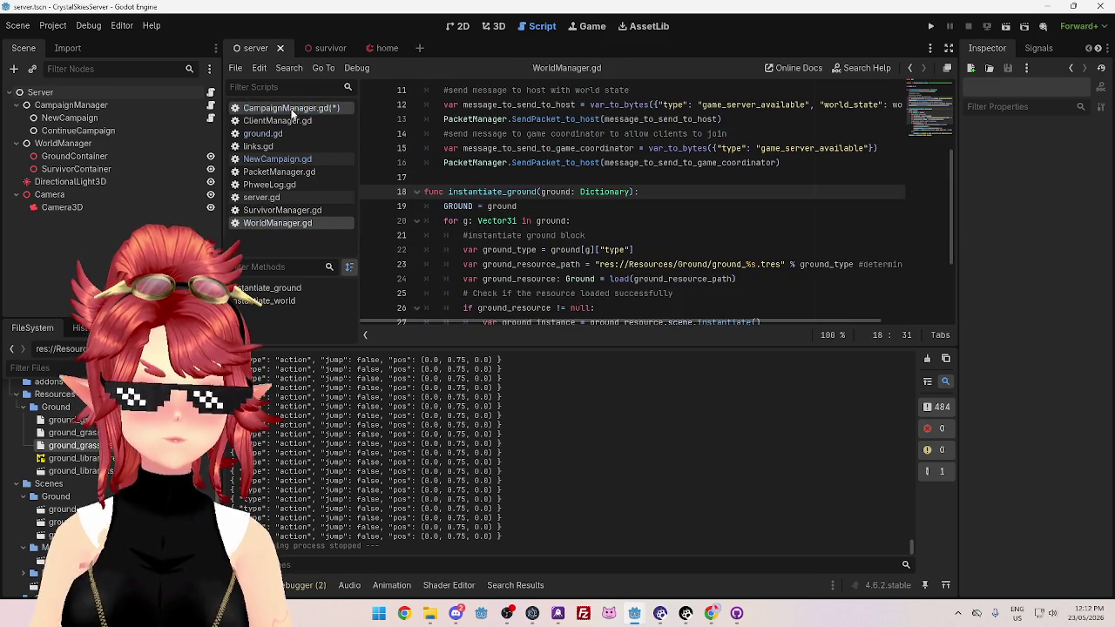
{"action": "left_click", "coordinate": [516, 220]}
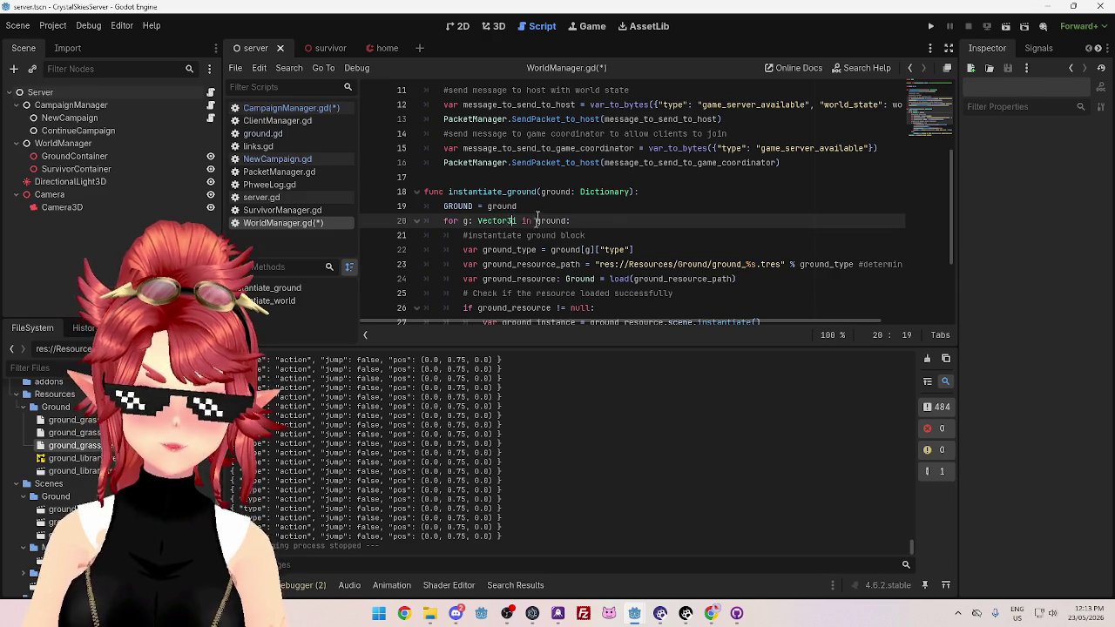
{"action": "key", "text": "Delete"}
Scroll through WorldManager.gd, then return to CampaignManager.gd
{"action": "scroll", "coordinate": [510, 191], "scroll_direction": "down", "scroll_amount": 1}
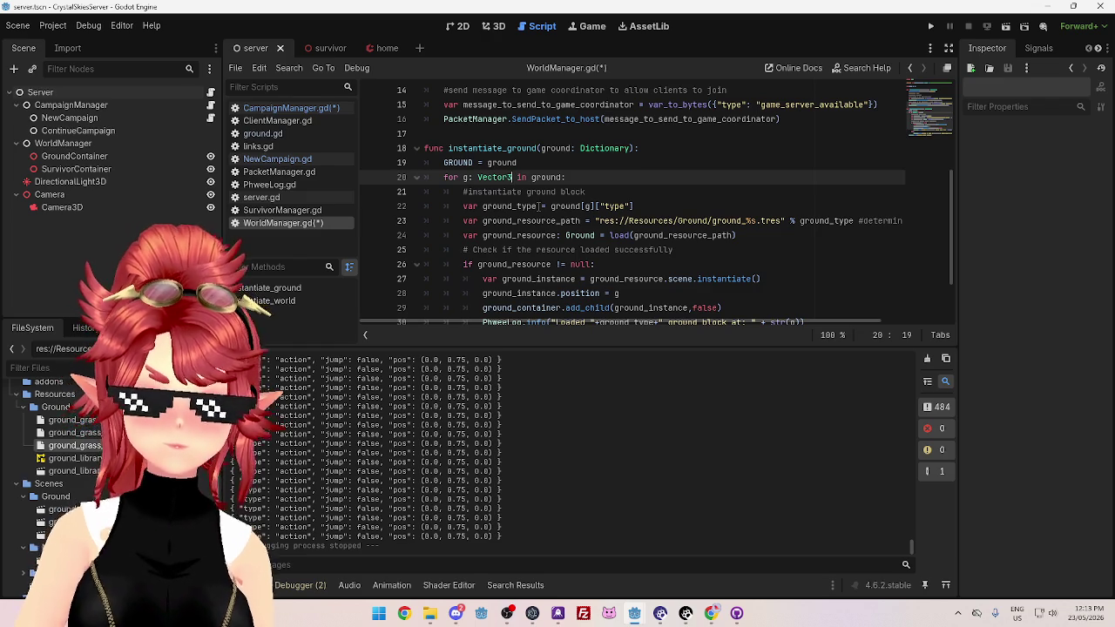
{"action": "scroll", "coordinate": [485, 192], "scroll_direction": "down", "scroll_amount": 1}
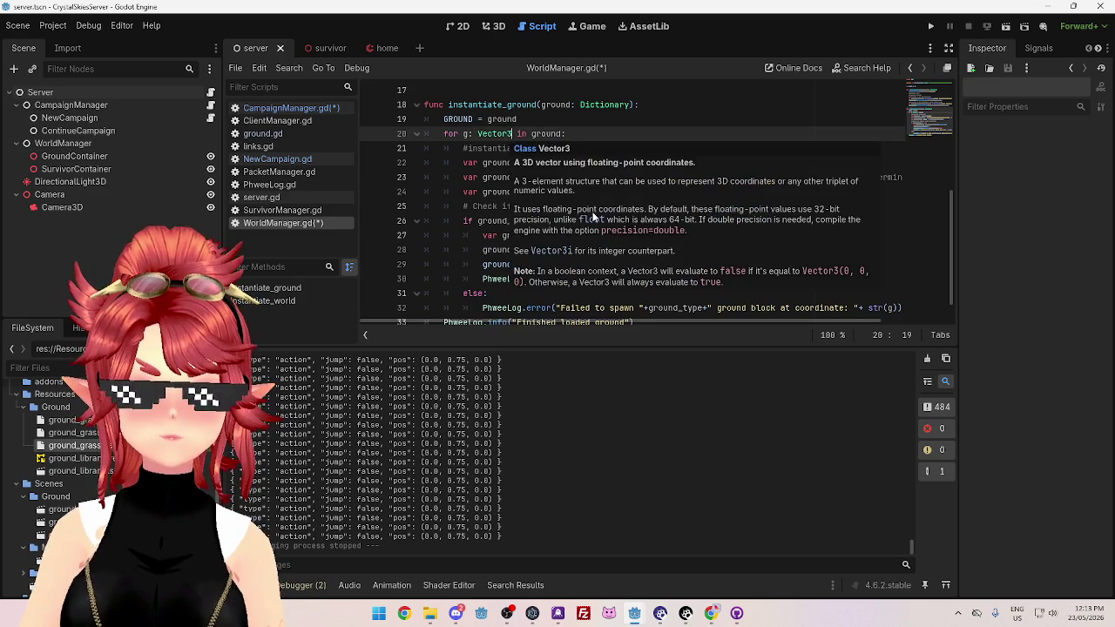
{"action": "scroll", "coordinate": [652, 244], "scroll_direction": "down", "scroll_amount": 1}
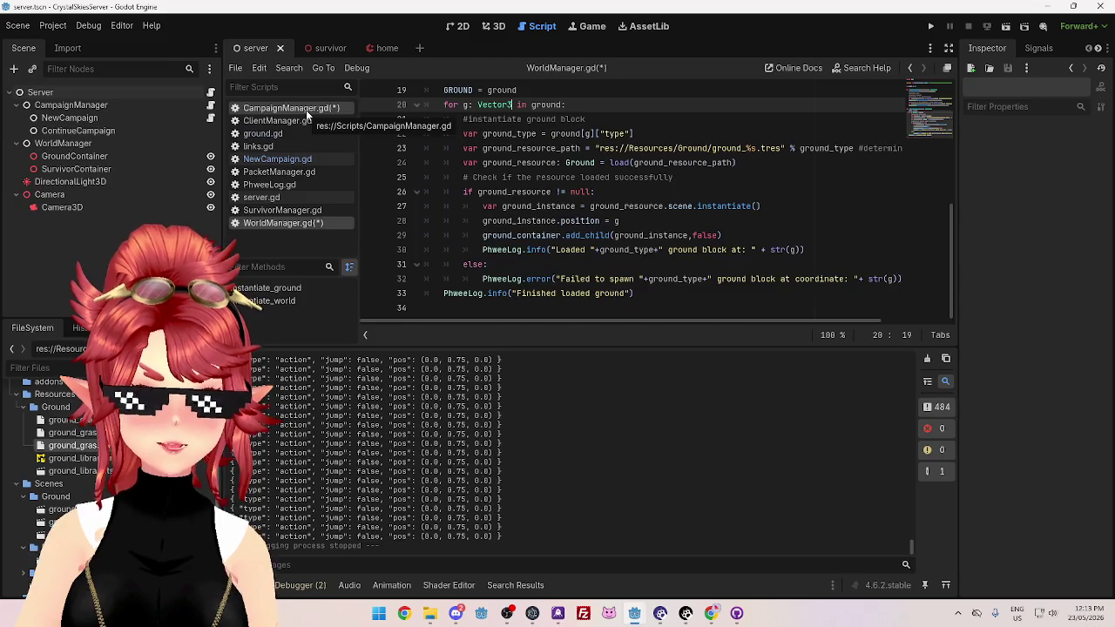
{"action": "left_click", "coordinate": [305, 109]}
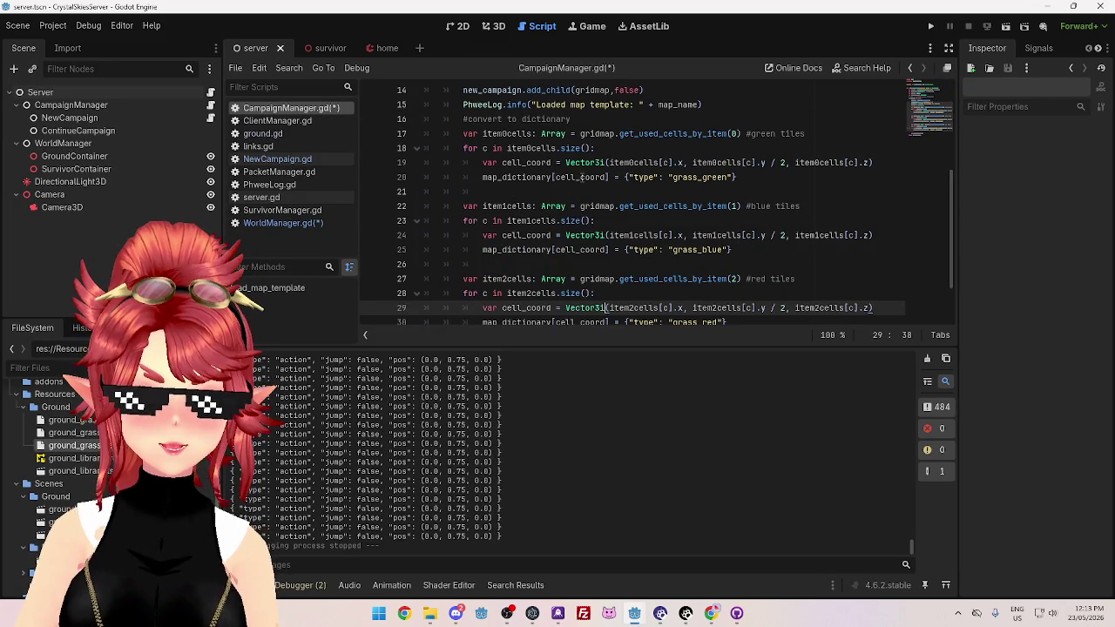
Copy item0cells[c] and use it in place of cell_coord on line 20
{"action": "mouse_move", "coordinate": [606, 309]}
{"action": "mouse_move", "coordinate": [875, 163]}
{"action": "left_mouse_down"}
{"action": "mouse_move", "coordinate": [736, 178]}
{"action": "mouse_move", "coordinate": [395, 163]}
{"action": "left_mouse_up"}
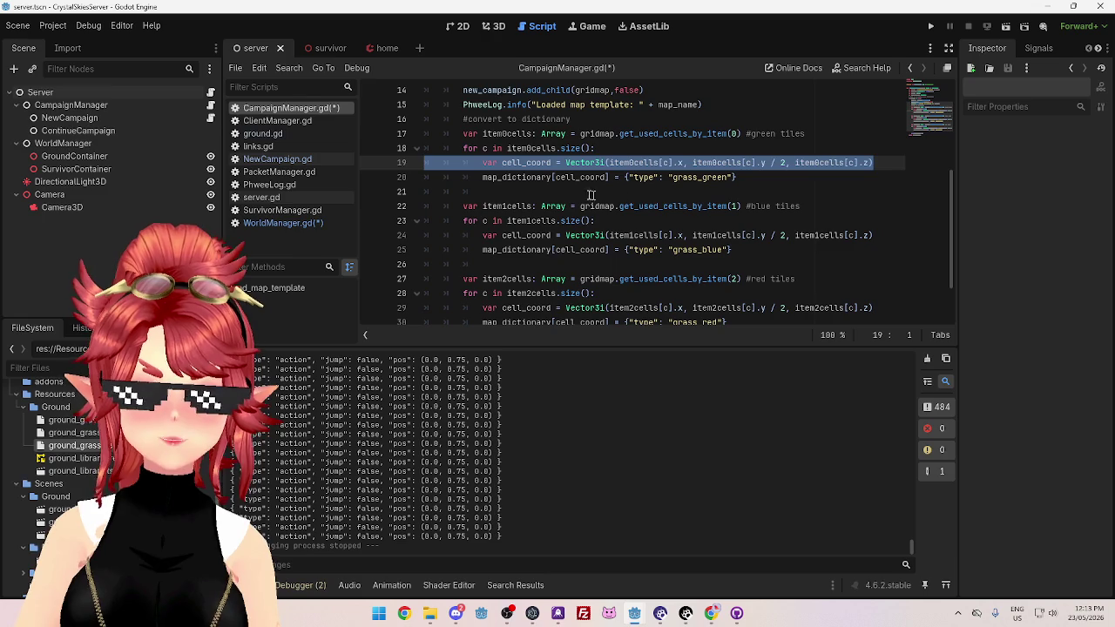
{"action": "left_click", "coordinate": [624, 163]}
{"action": "left_click_drag", "start_coordinate": [610, 163], "coordinate": [677, 163]}
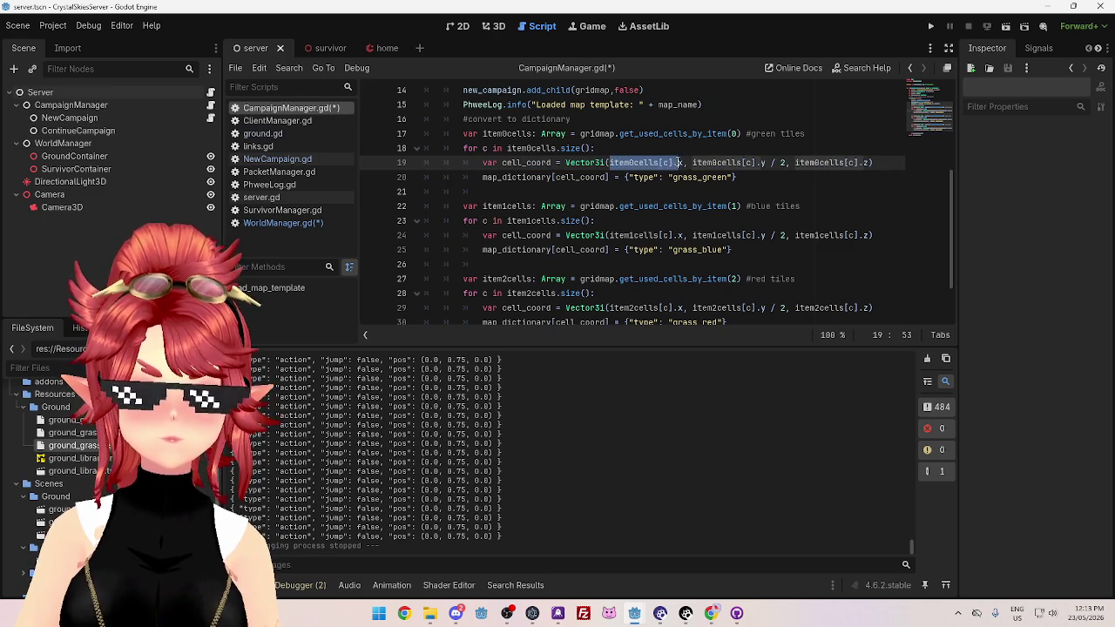
{"action": "key", "text": "ctrl+c"}
{"action": "double_click", "coordinate": [580, 177]}
{"action": "key", "text": "ctrl+v"}
Delete the green, blue and red tiles' cell_coord lines
{"action": "left_click_drag", "start_coordinate": [882, 162], "coordinate": [410, 160]}
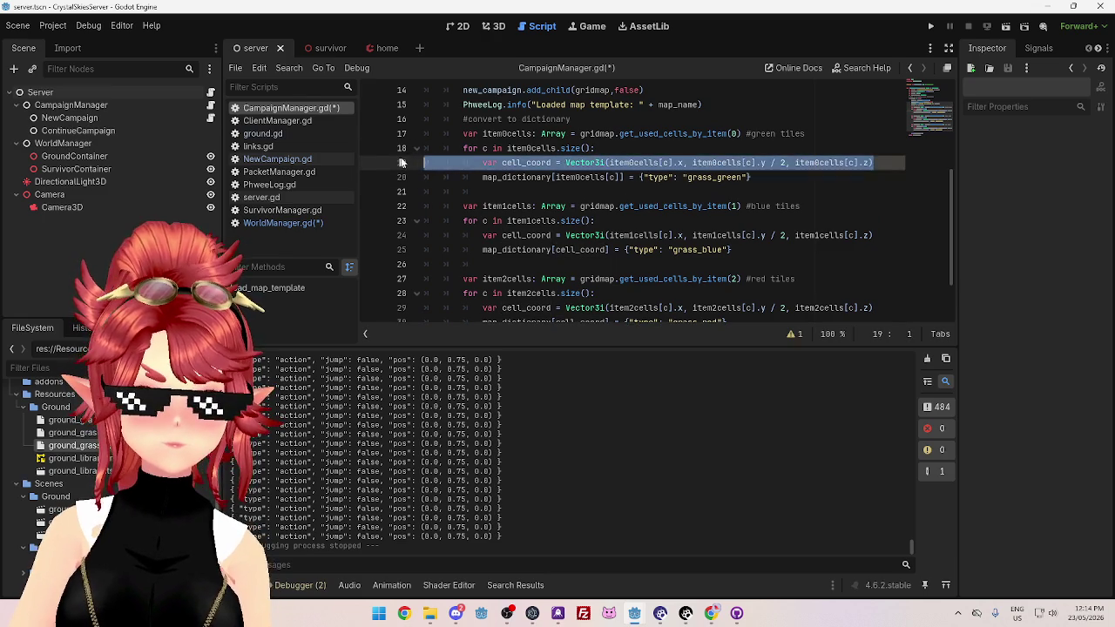
{"action": "key", "text": "BackSpace"}
{"action": "key", "text": "BackSpace"}
{"action": "left_click_drag", "start_coordinate": [872, 221], "coordinate": [418, 220]}
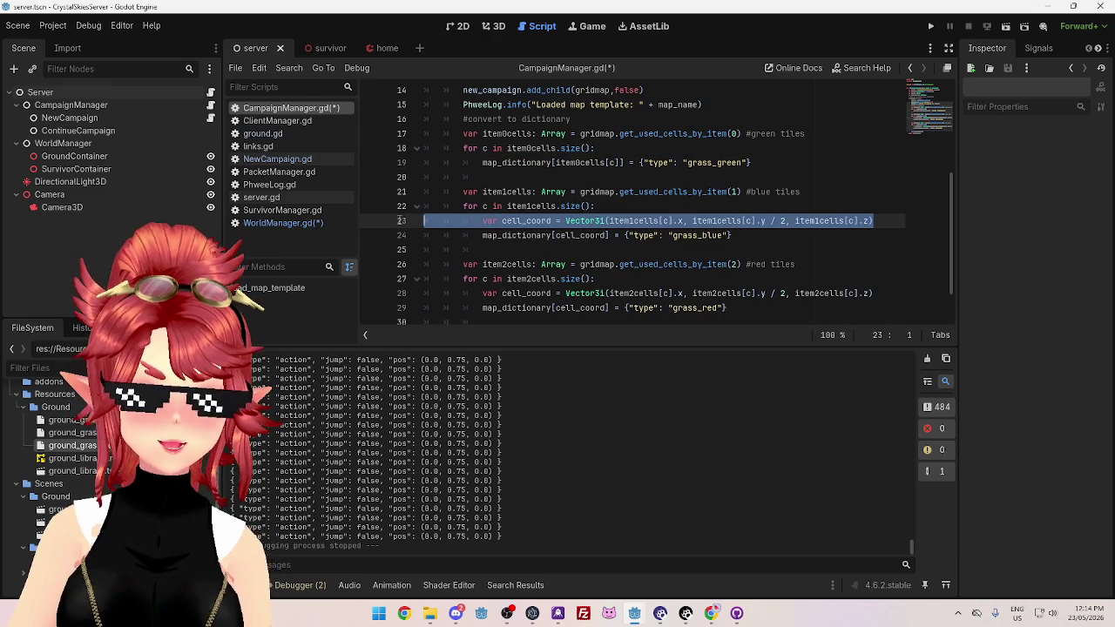
{"action": "key", "text": "BackSpace"}
{"action": "key", "text": "BackSpace"}
{"action": "left_click_drag", "start_coordinate": [876, 278], "coordinate": [422, 279]}
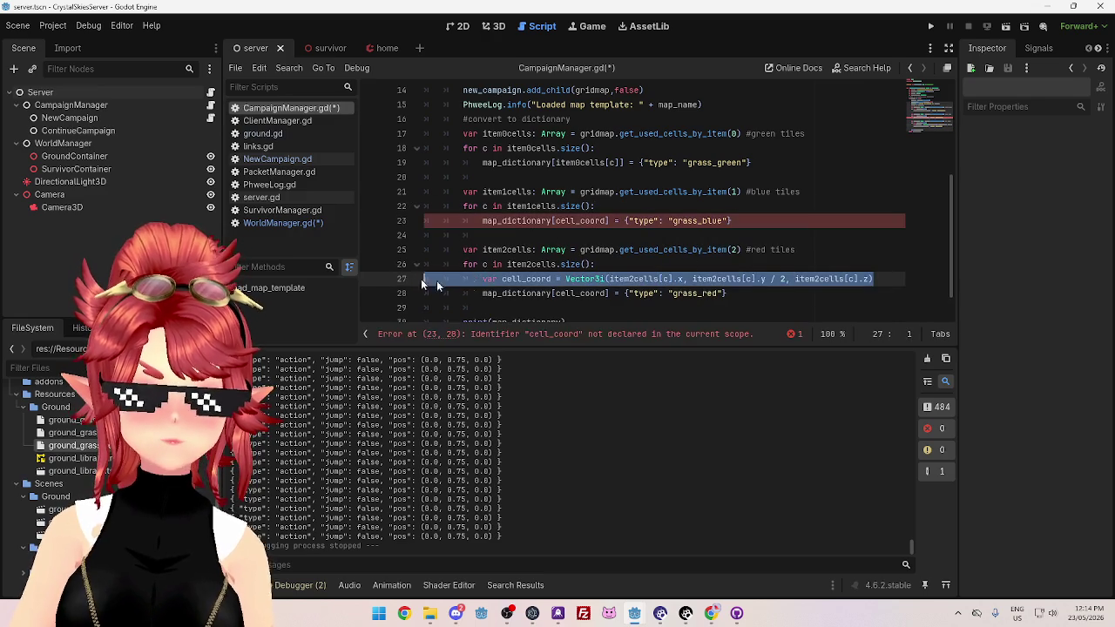
{"action": "key", "text": "BackSpace"}
{"action": "key", "text": "BackSpace"}
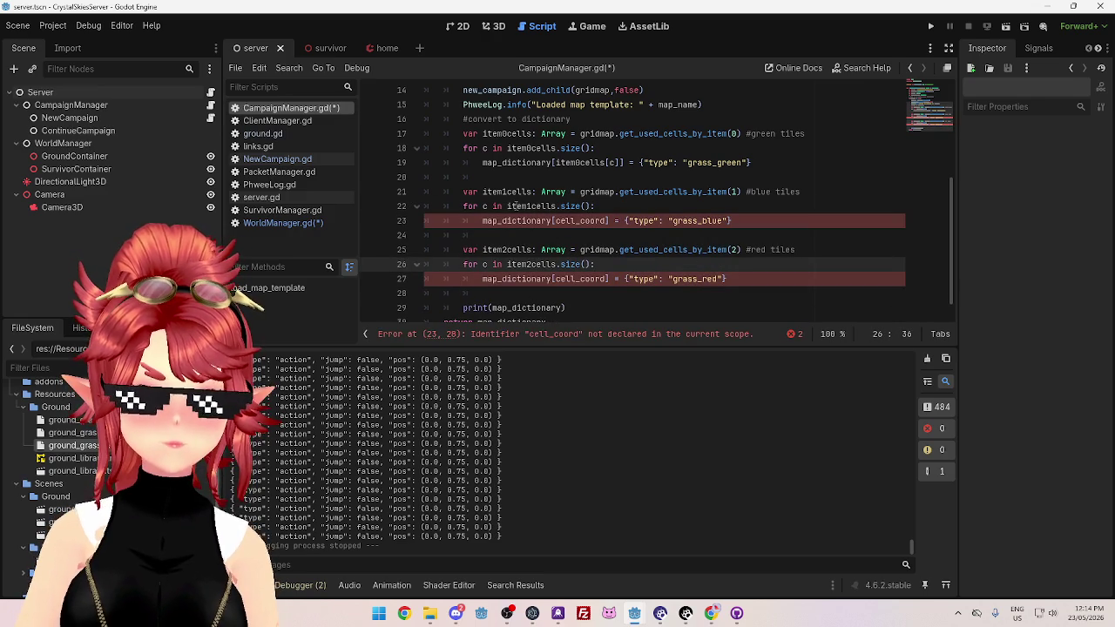
Key blue and red tiles by item1cells[c] and item2cells[c], and save CampaignManager.gd
{"action": "double_click", "coordinate": [515, 205]}
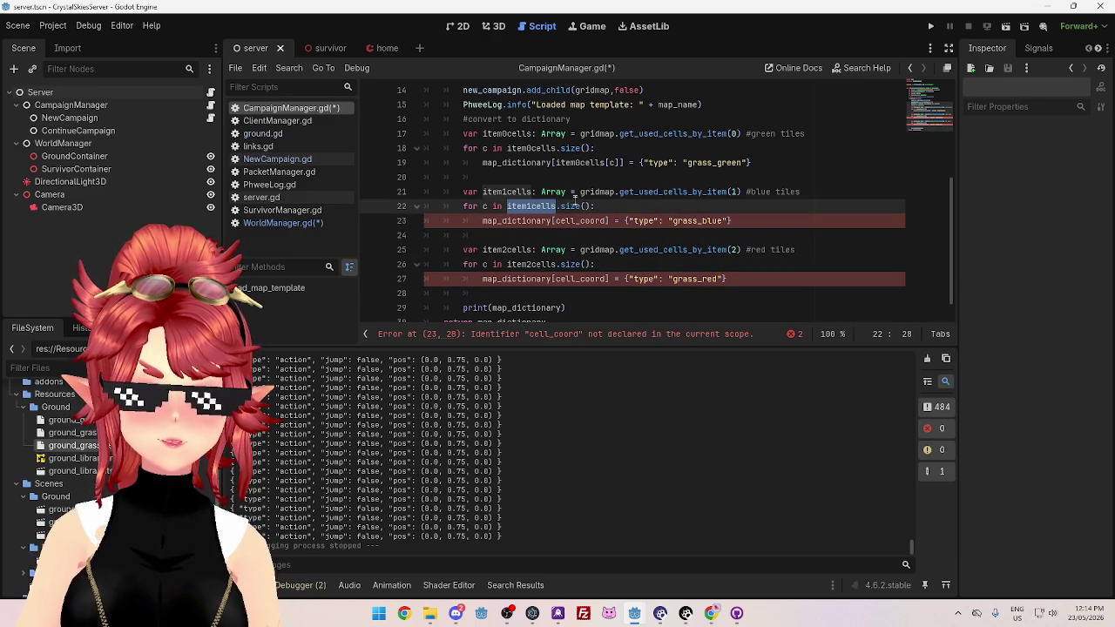
{"action": "mouse_move", "coordinate": [556, 163]}
{"action": "left_mouse_down"}
{"action": "mouse_move", "coordinate": [634, 163]}
{"action": "mouse_move", "coordinate": [622, 163]}
{"action": "left_mouse_up"}
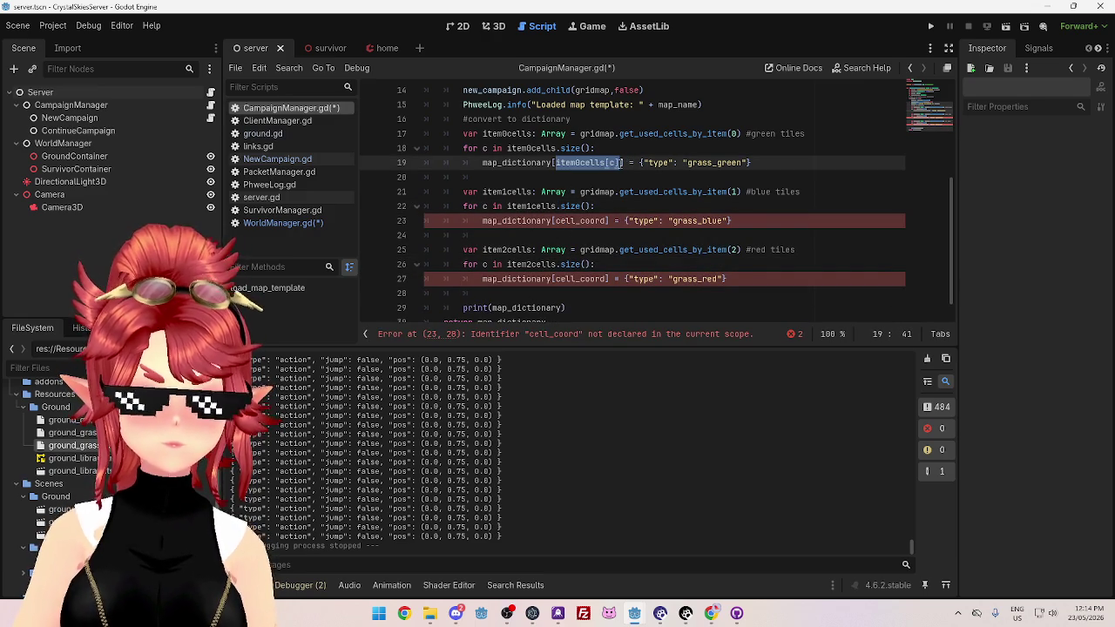
{"action": "left_click_drag", "start_coordinate": [556, 221], "coordinate": [607, 220]}
{"action": "key", "text": "ctrl+v"}
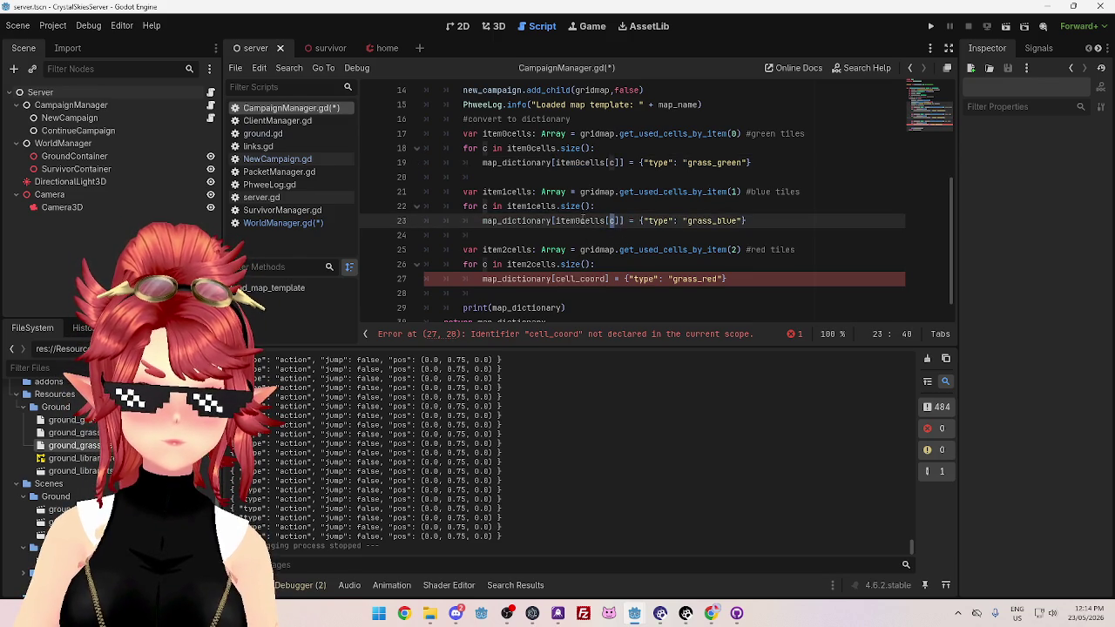
{"action": "type", "text": "1"}
{"action": "left_click_drag", "start_coordinate": [555, 279], "coordinate": [607, 279]}
{"action": "key", "text": "ctrl+v"}
{"action": "type", "text": "2"}
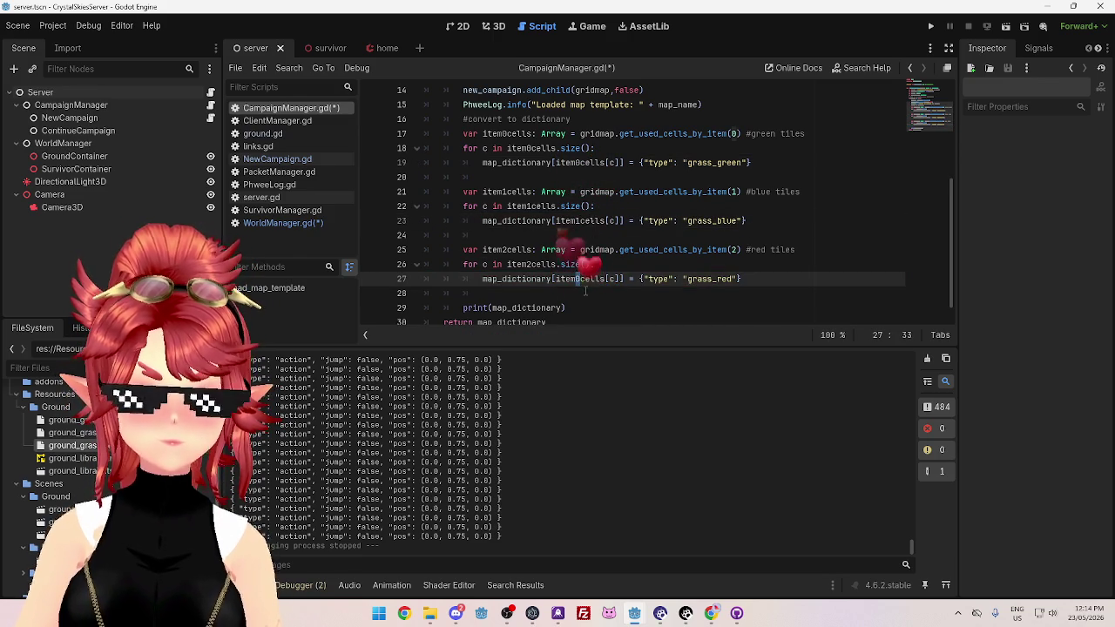
{"action": "left_click", "coordinate": [649, 235]}
{"action": "key", "text": "ctrl+s"}
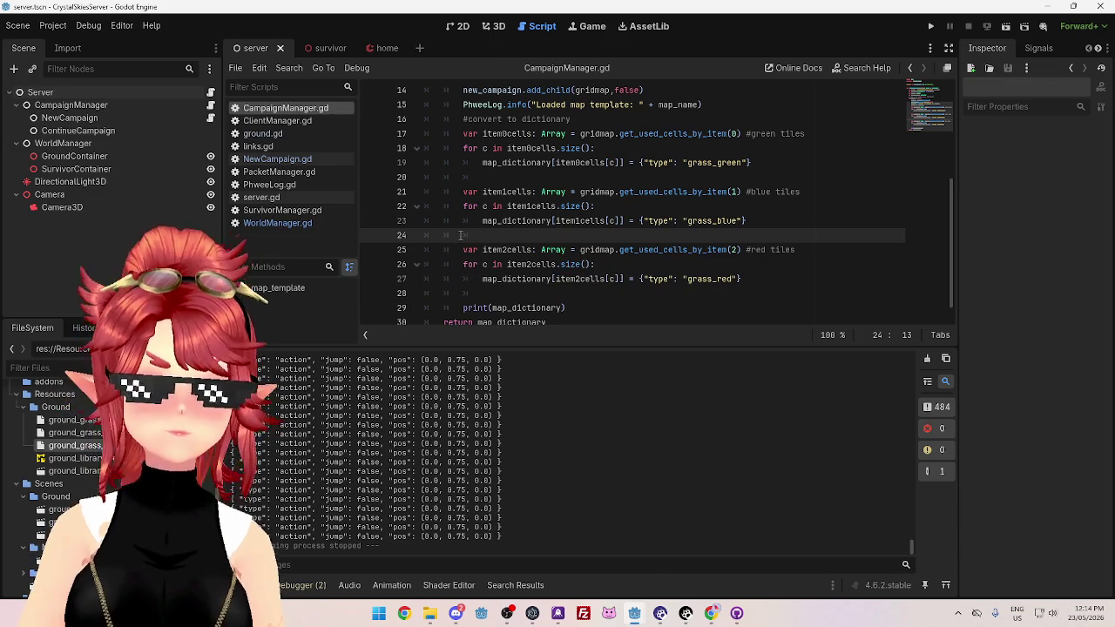
{"action": "left_click", "coordinate": [294, 159]}
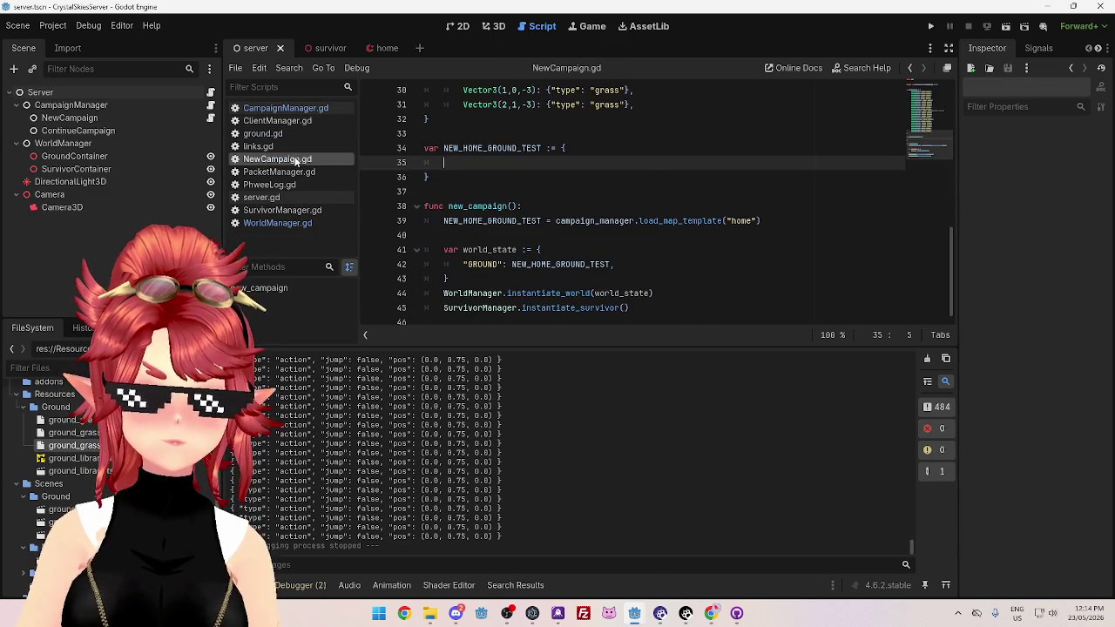
In WorldManager.gd, type the loop variable as Vector3i and begin rewriting the block position as Vector3
{"action": "left_click", "coordinate": [302, 223]}
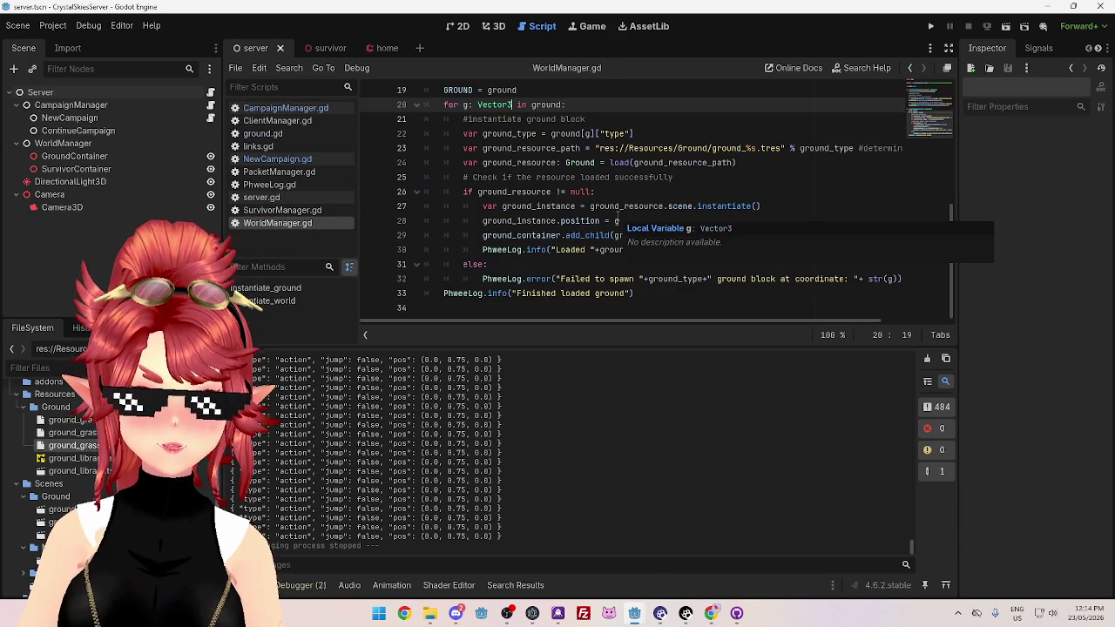
{"action": "left_click", "coordinate": [629, 222]}
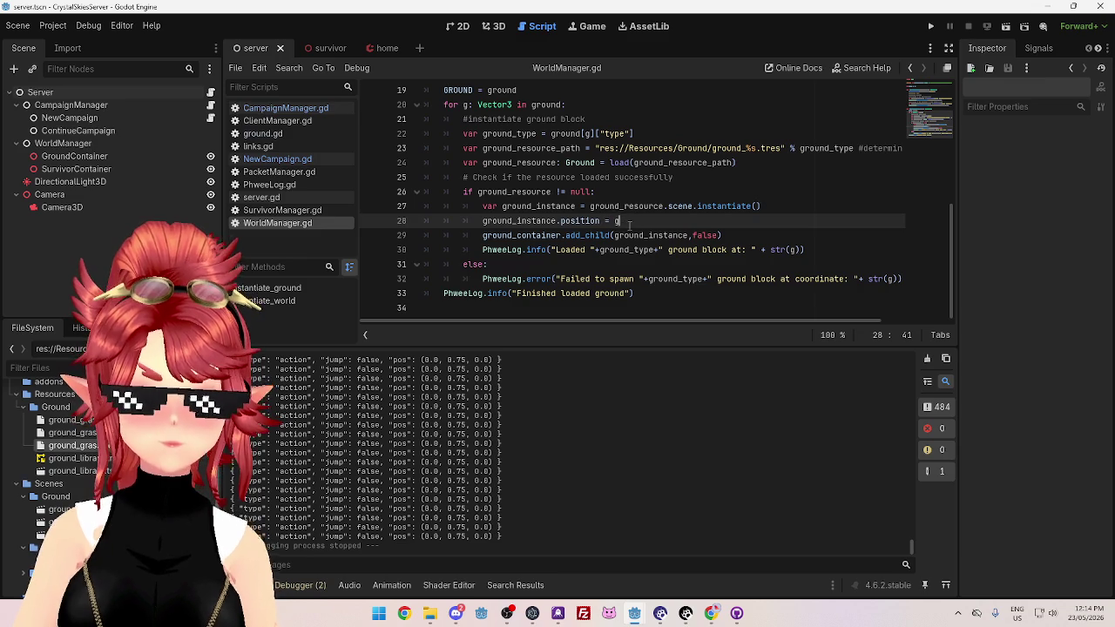
{"action": "left_click", "coordinate": [615, 221]}
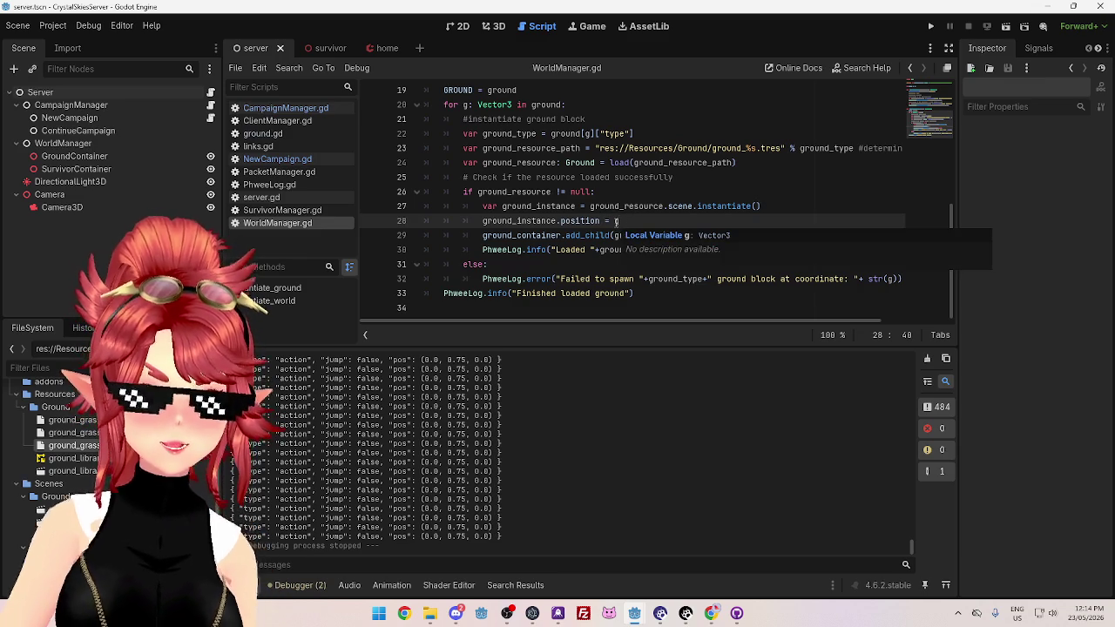
{"action": "left_click", "coordinate": [518, 104]}
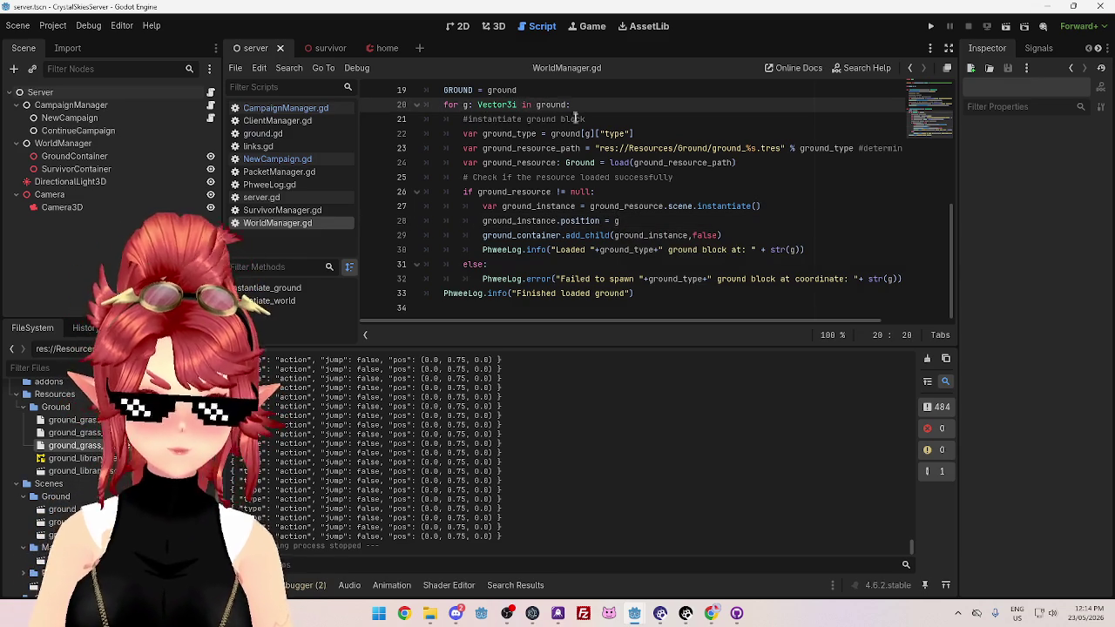
{"action": "type", "text": "i"}
{"action": "left_click", "coordinate": [615, 221]}
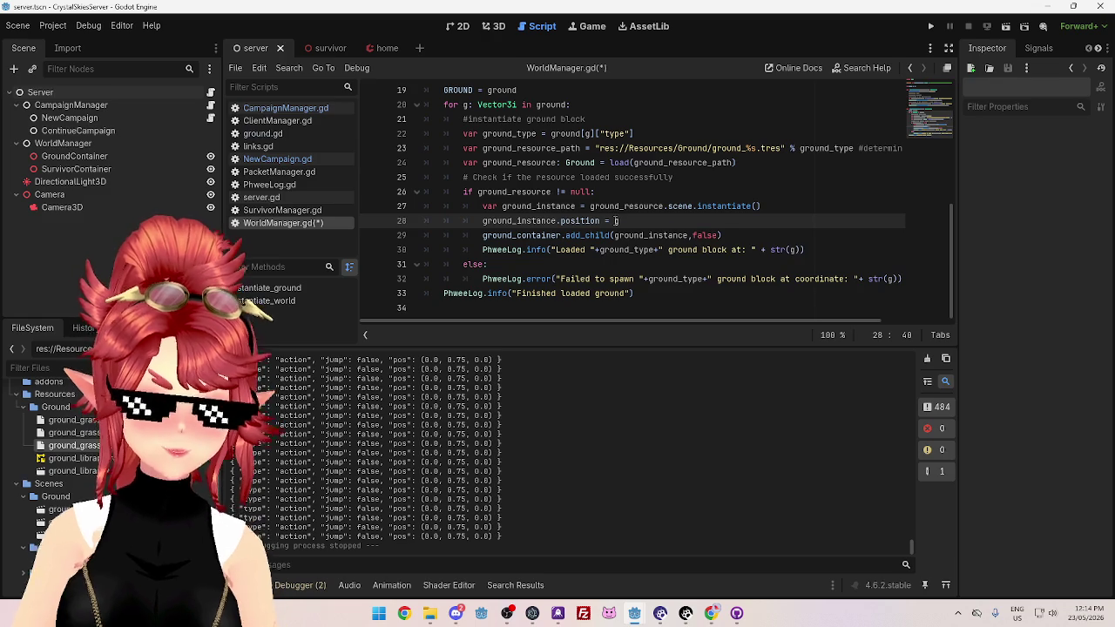
{"action": "type", "text": "Vector3(g"}
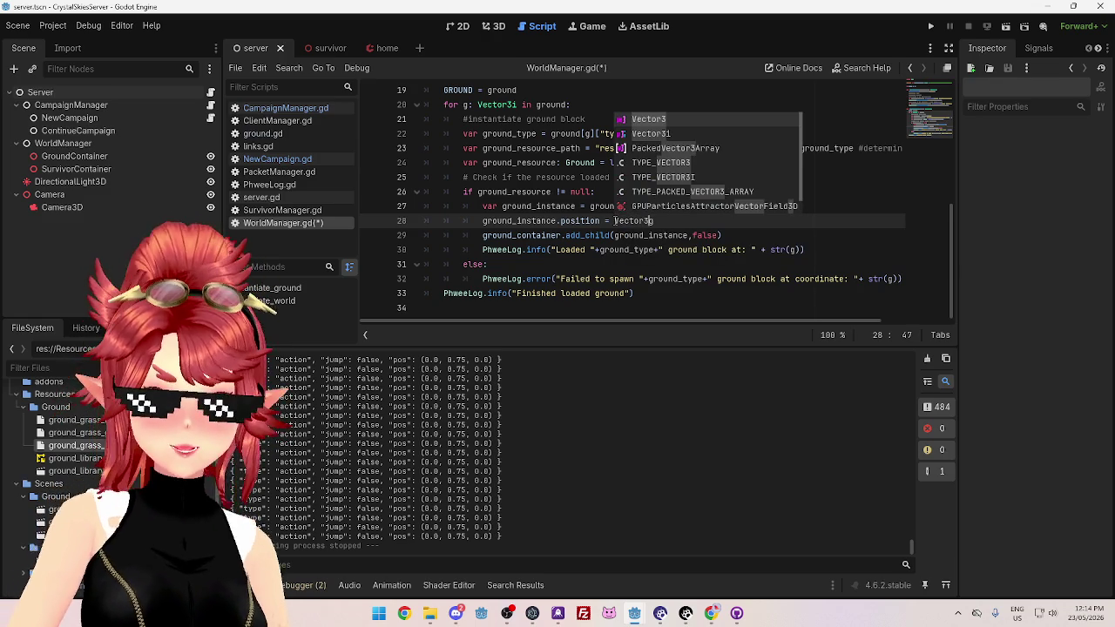
{"action": "type", "text": "g"}
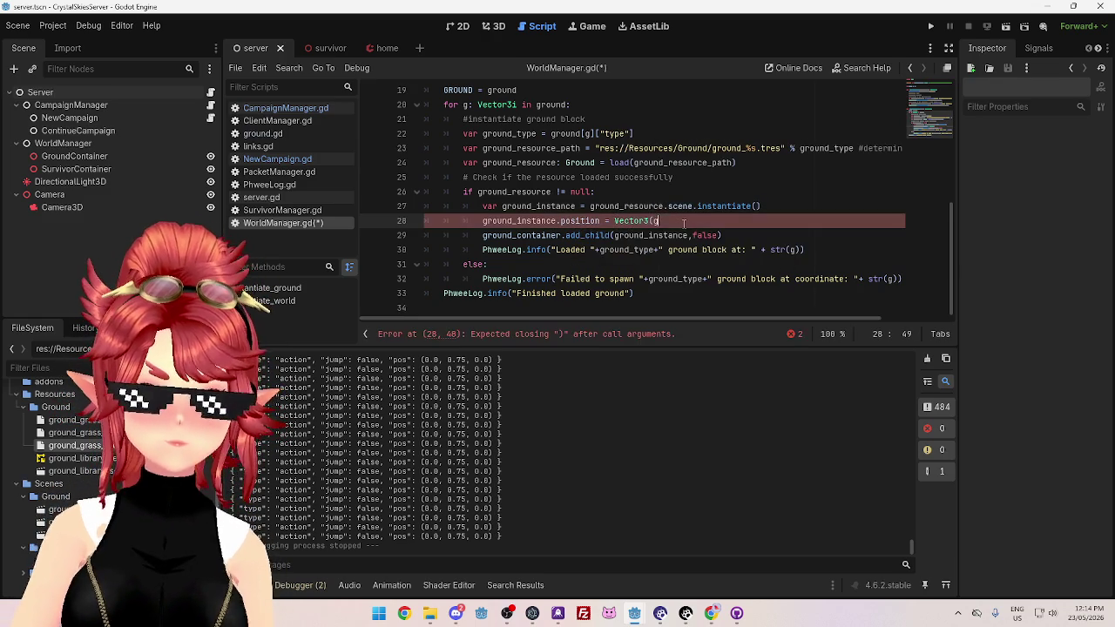
{"action": "type", "text": ".x, "}
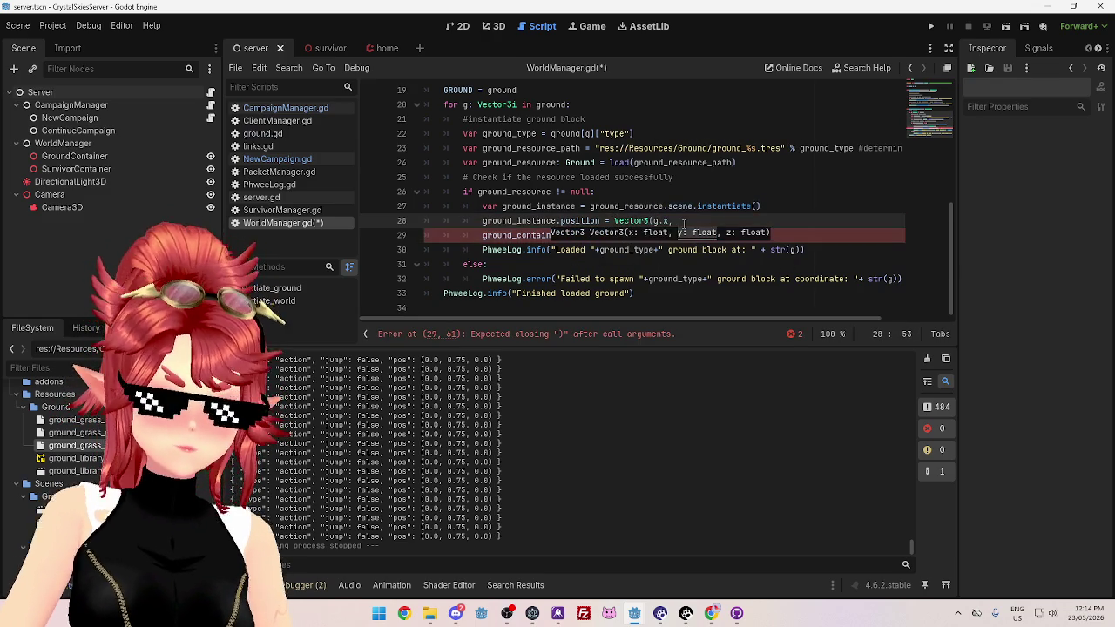
{"action": "type", "text": "g.y /2, "}
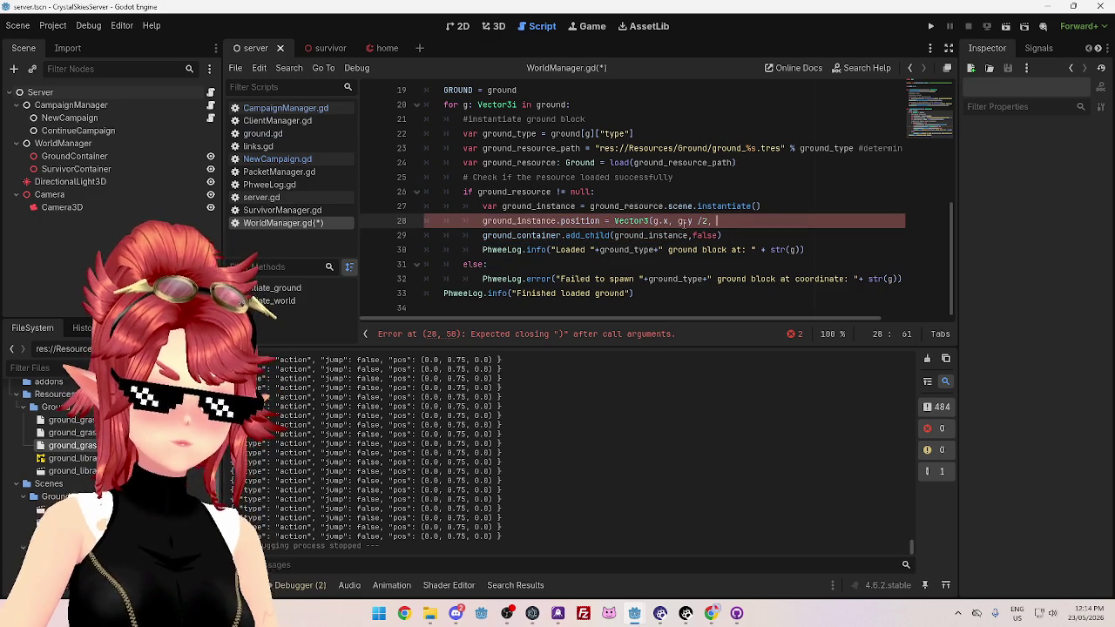
{"action": "key", "text": "BackSpace"}
{"action": "key", "text": "BackSpace"}
{"action": "key", "text": "BackSpace"}
{"action": "type", "text": " 2, g.z)"}
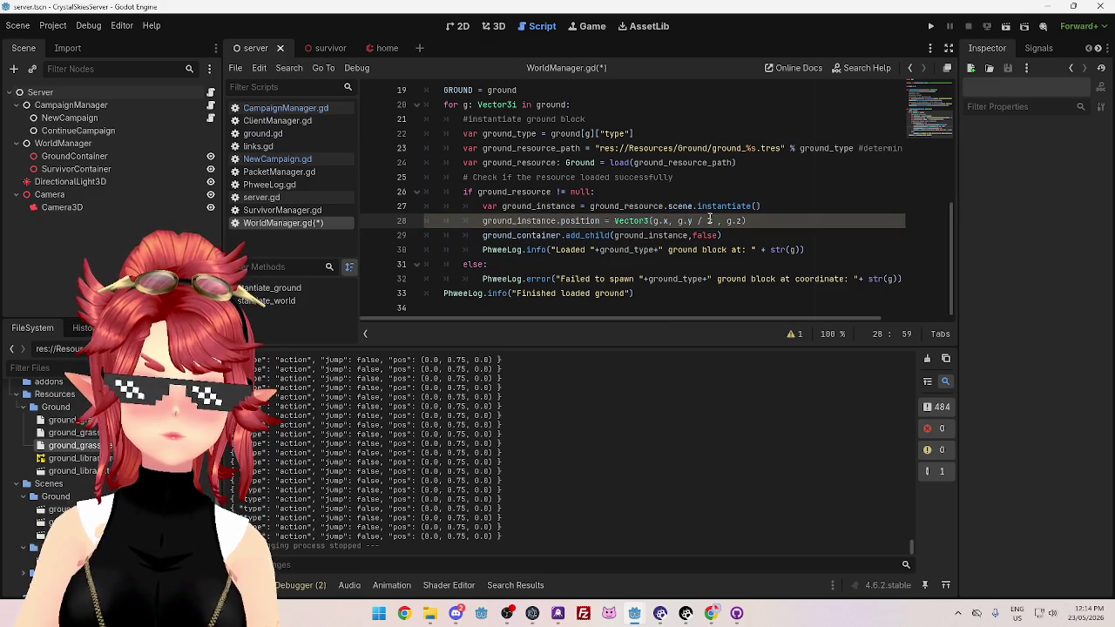
Finish the position as Vector3(g.x, g.y / 2, g.z), save, restart the client, and run the server
{"action": "left_click", "coordinate": [697, 207]}
{"action": "key", "text": "ctrl+s"}
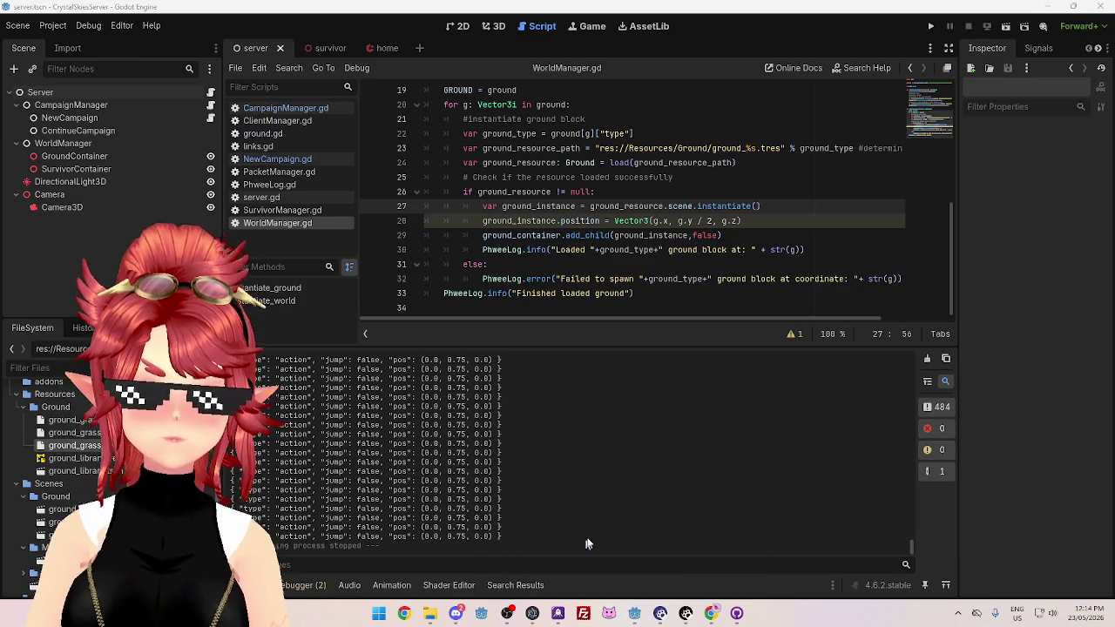
{"action": "left_click", "coordinate": [634, 613]}
{"action": "left_click", "coordinate": [931, 27]}
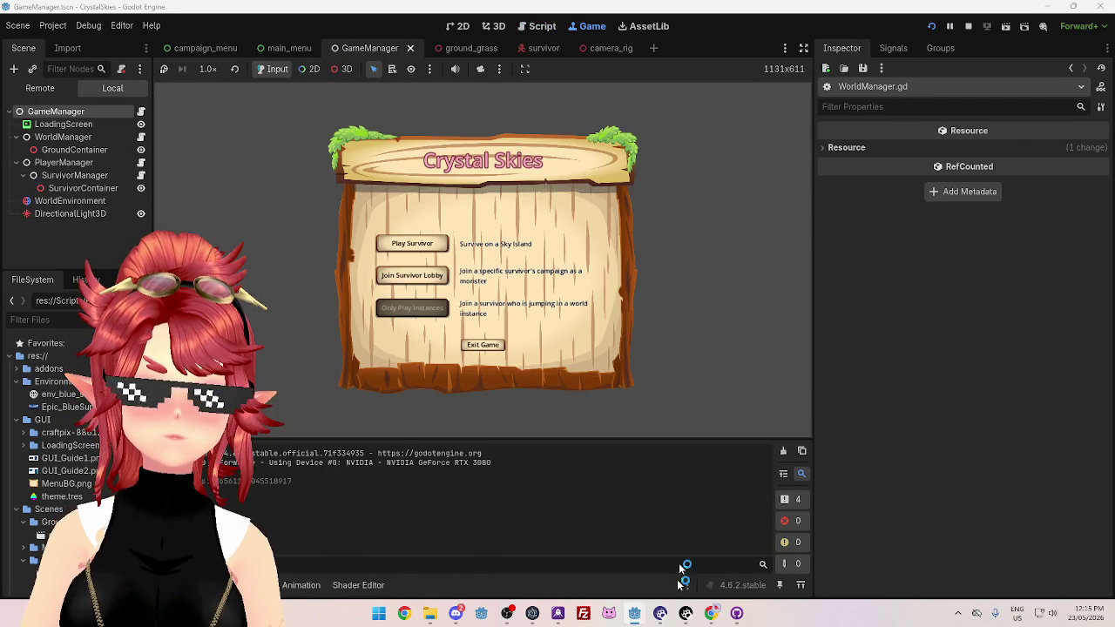
{"action": "mouse_move", "coordinate": [635, 613]}
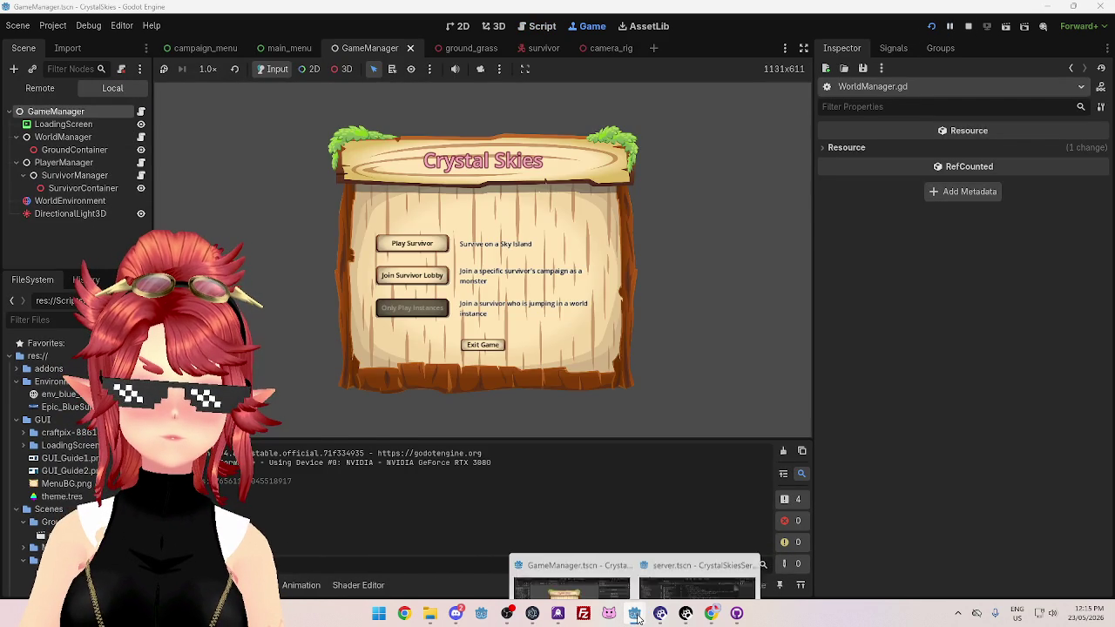
{"action": "left_click", "coordinate": [690, 526]}
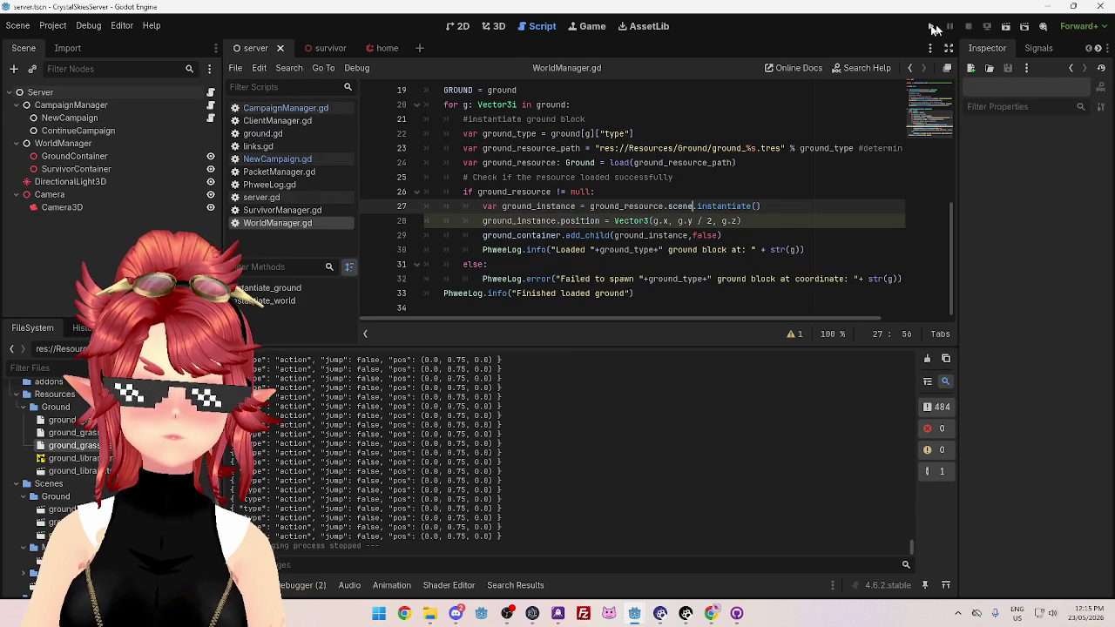
{"action": "left_click", "coordinate": [932, 27]}
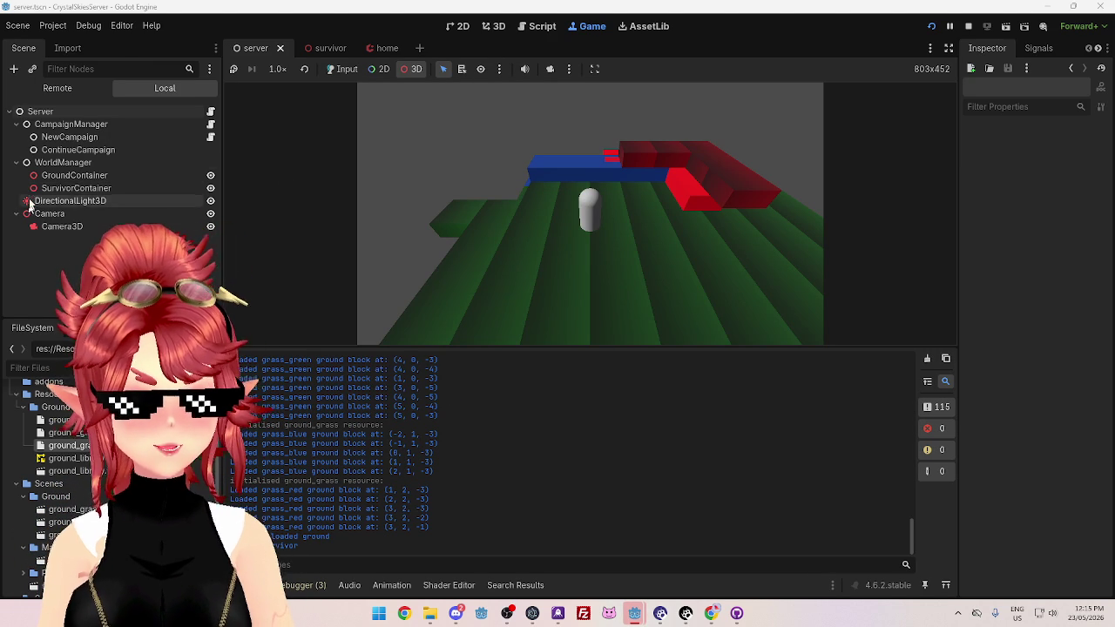
Show the Remote scene tree, select the Home GridMap, and take over the game camera
{"action": "left_click", "coordinate": [57, 88]}
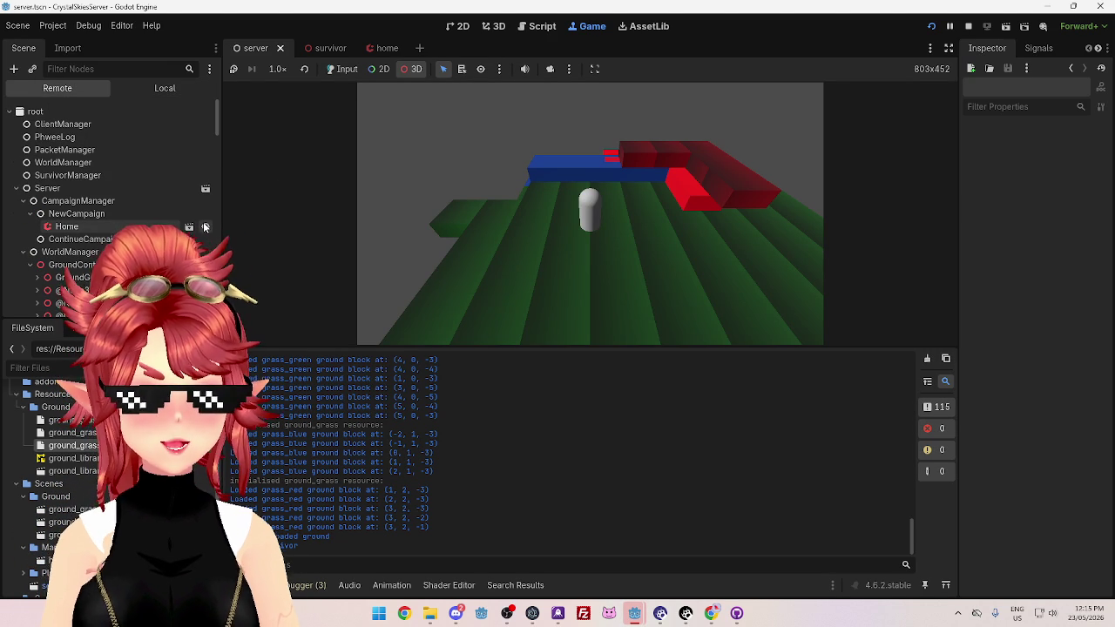
{"action": "left_click", "coordinate": [460, 249]}
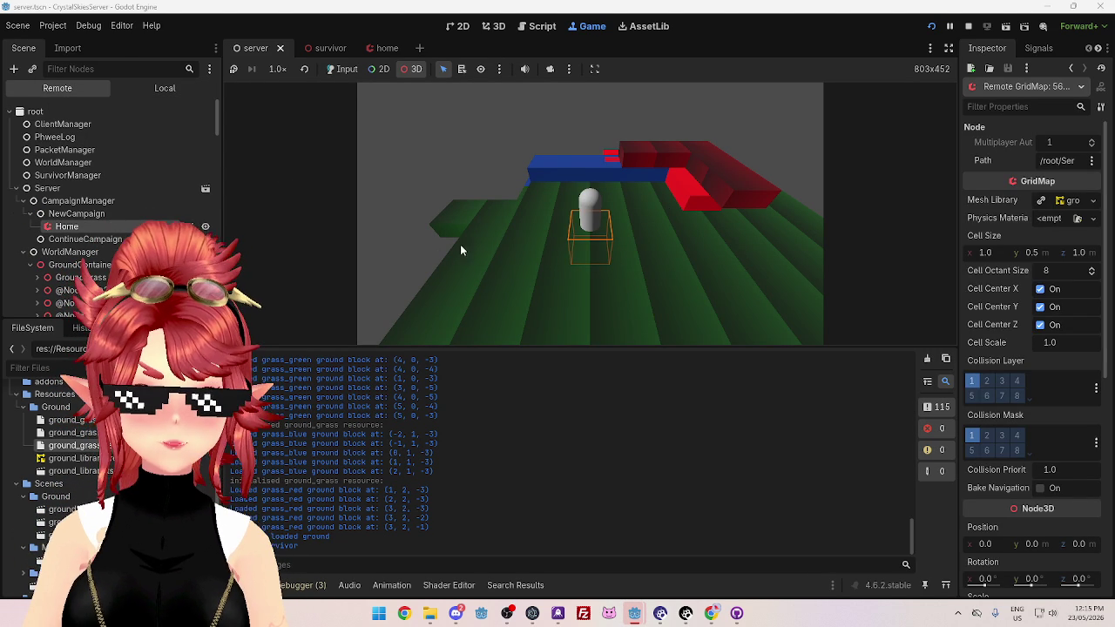
{"action": "right_click", "coordinate": [460, 245]}
{"action": "left_click", "coordinate": [548, 68]}
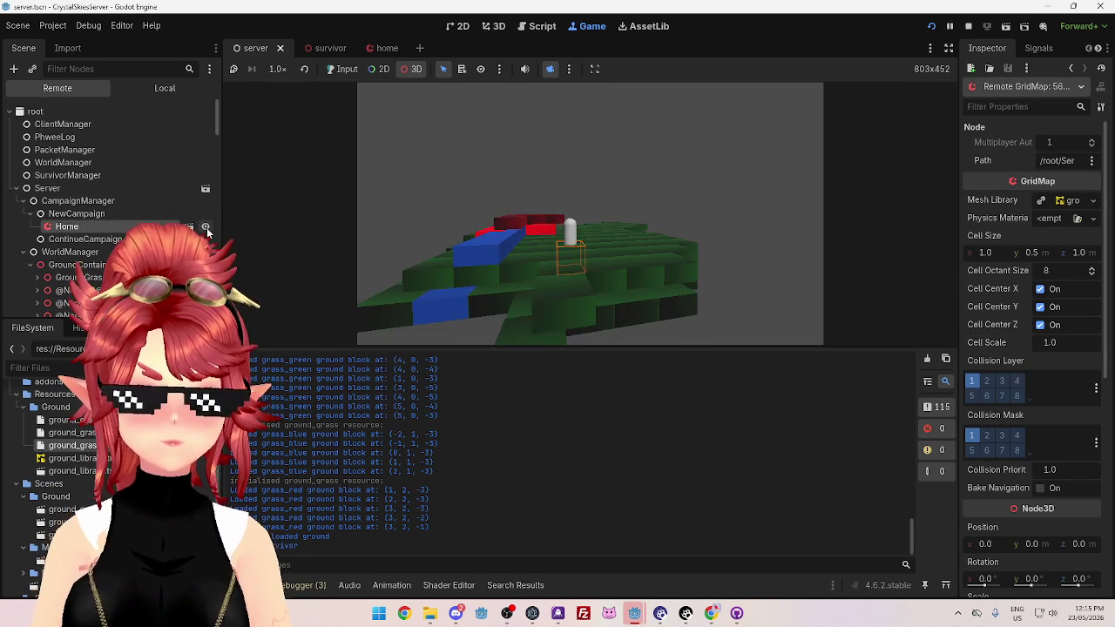
Orbit around the level to view the green, blue and red blocks, then stop the server
{"action": "left_click_drag", "start_coordinate": [457, 309], "coordinate": [363, 160]}
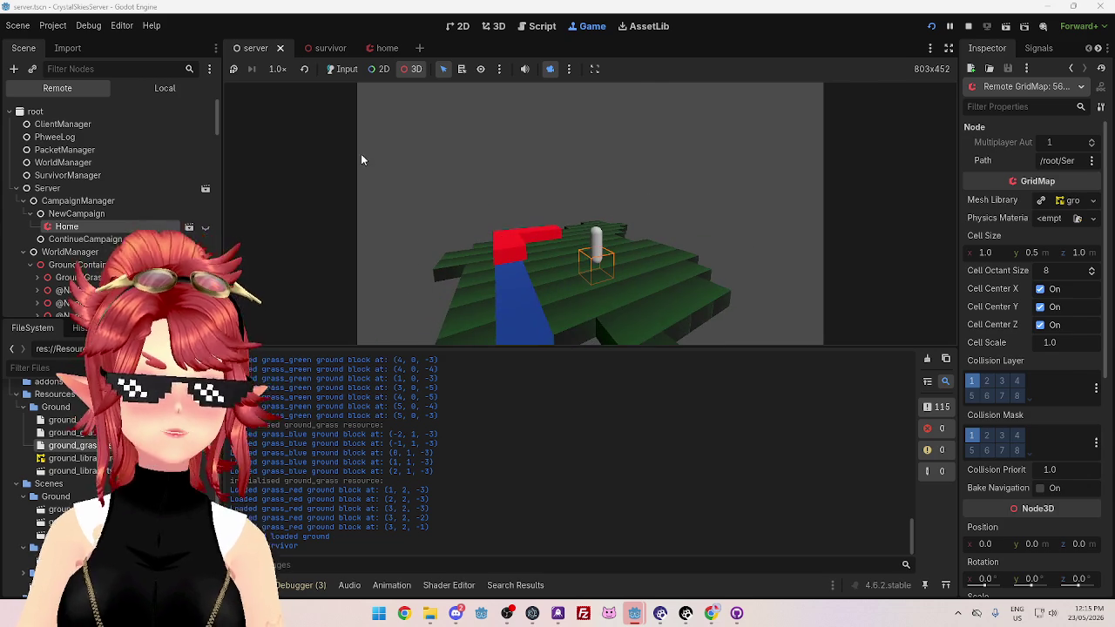
{"action": "mouse_move", "coordinate": [649, 209]}
{"action": "left_mouse_down"}
{"action": "mouse_move", "coordinate": [703, 187]}
{"action": "mouse_move", "coordinate": [704, 217]}
{"action": "mouse_move", "coordinate": [742, 217]}
{"action": "mouse_move", "coordinate": [688, 246]}
{"action": "mouse_move", "coordinate": [551, 216]}
{"action": "mouse_move", "coordinate": [624, 217]}
{"action": "left_mouse_up"}
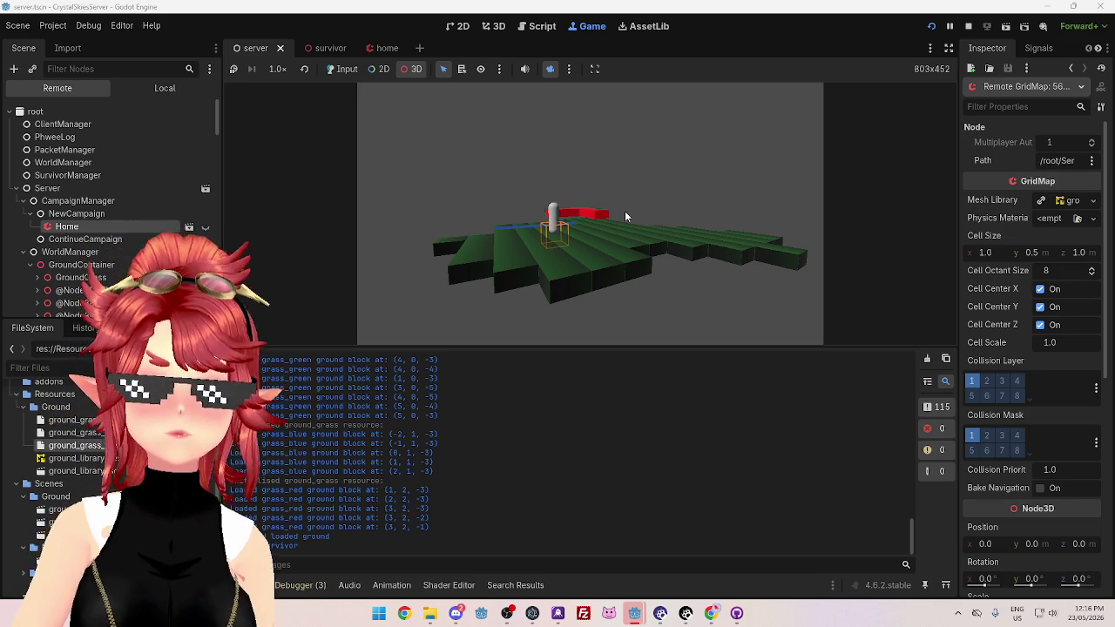
{"action": "mouse_move", "coordinate": [624, 211]}
{"action": "left_mouse_down"}
{"action": "mouse_move", "coordinate": [571, 194]}
{"action": "mouse_move", "coordinate": [716, 210]}
{"action": "mouse_move", "coordinate": [680, 200]}
{"action": "mouse_move", "coordinate": [538, 245]}
{"action": "mouse_move", "coordinate": [549, 251]}
{"action": "mouse_move", "coordinate": [618, 185]}
{"action": "left_mouse_up"}
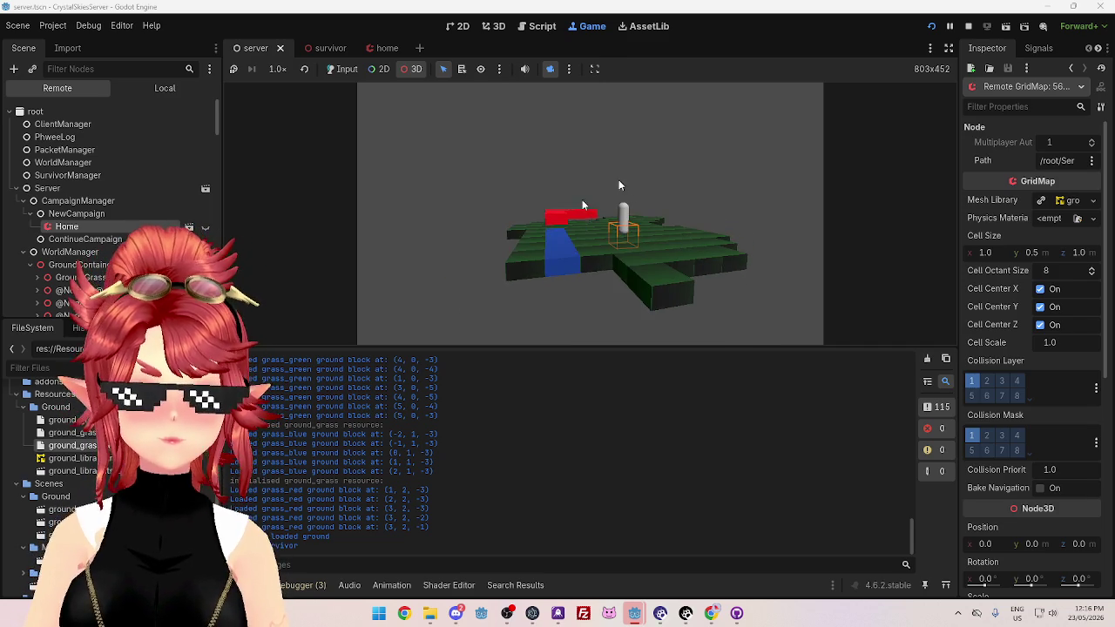
{"action": "left_click", "coordinate": [967, 26]}
Stop the running game from the client project's editor
{"action": "mouse_move", "coordinate": [624, 600]}
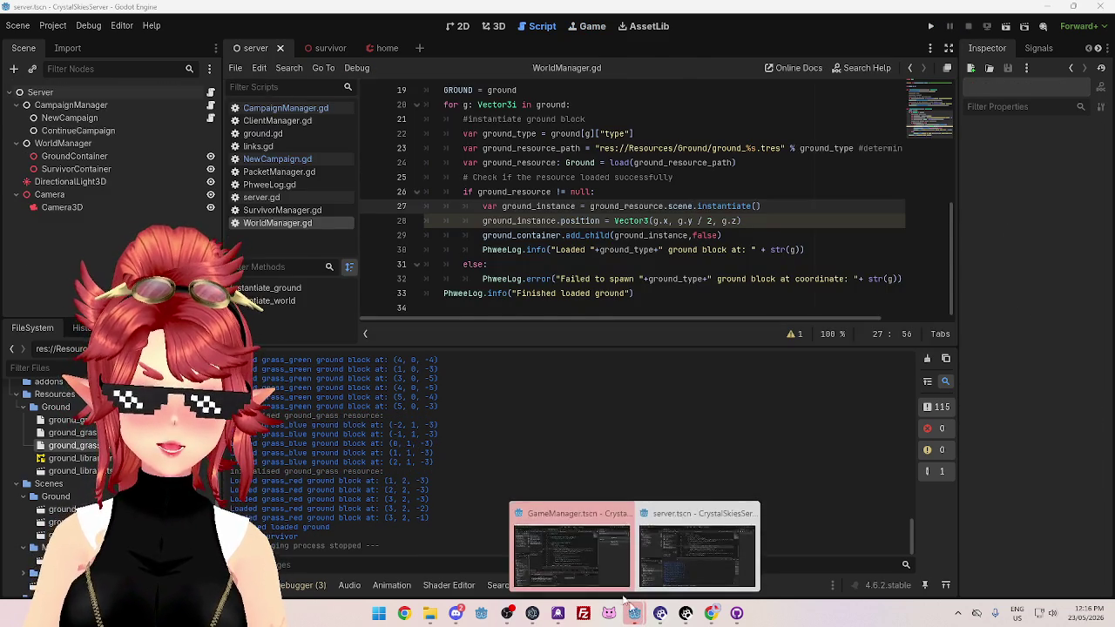
{"action": "left_click", "coordinate": [617, 529]}
{"action": "left_click", "coordinate": [968, 26]}
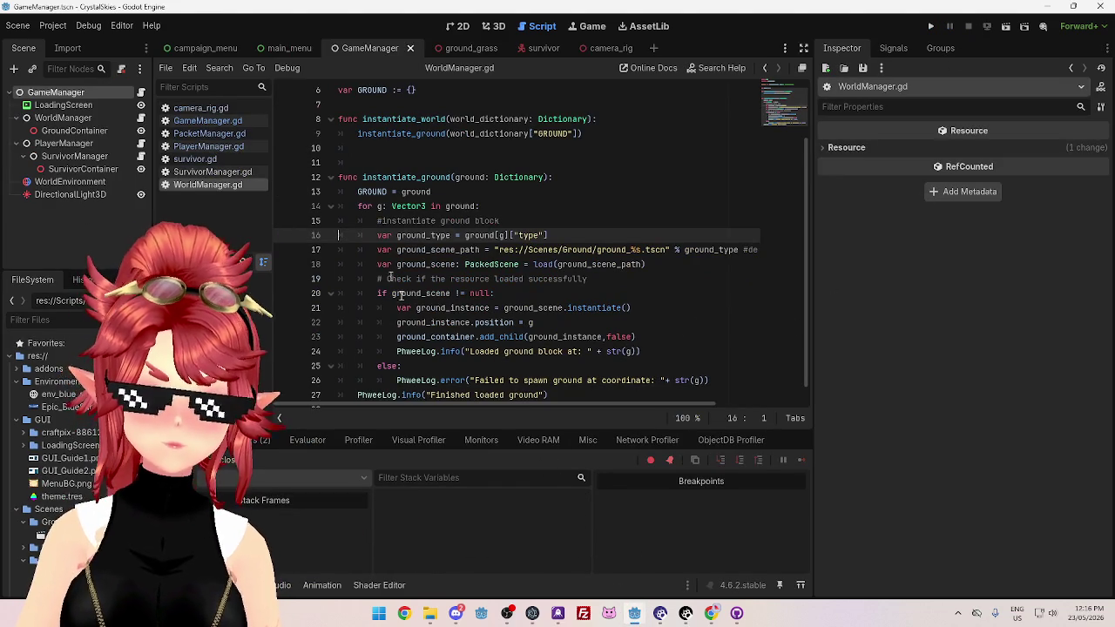
Review NewCampaign.gd and CampaignManager.gd, then open ground_grass_green.tscn in the 3D view
{"action": "mouse_move", "coordinate": [635, 615]}
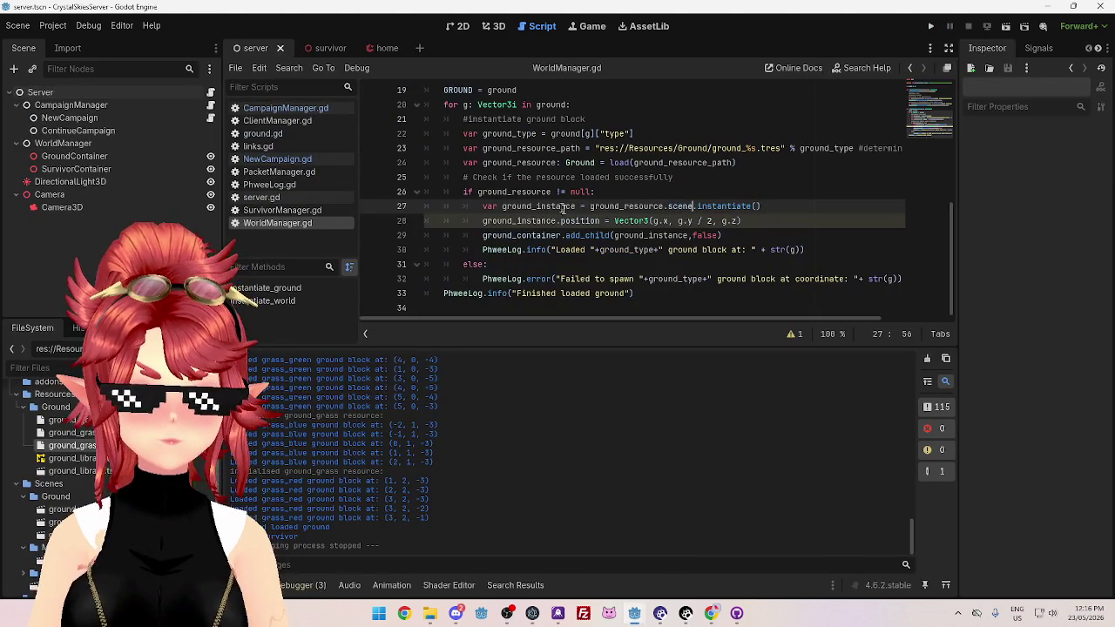
{"action": "left_click", "coordinate": [300, 159]}
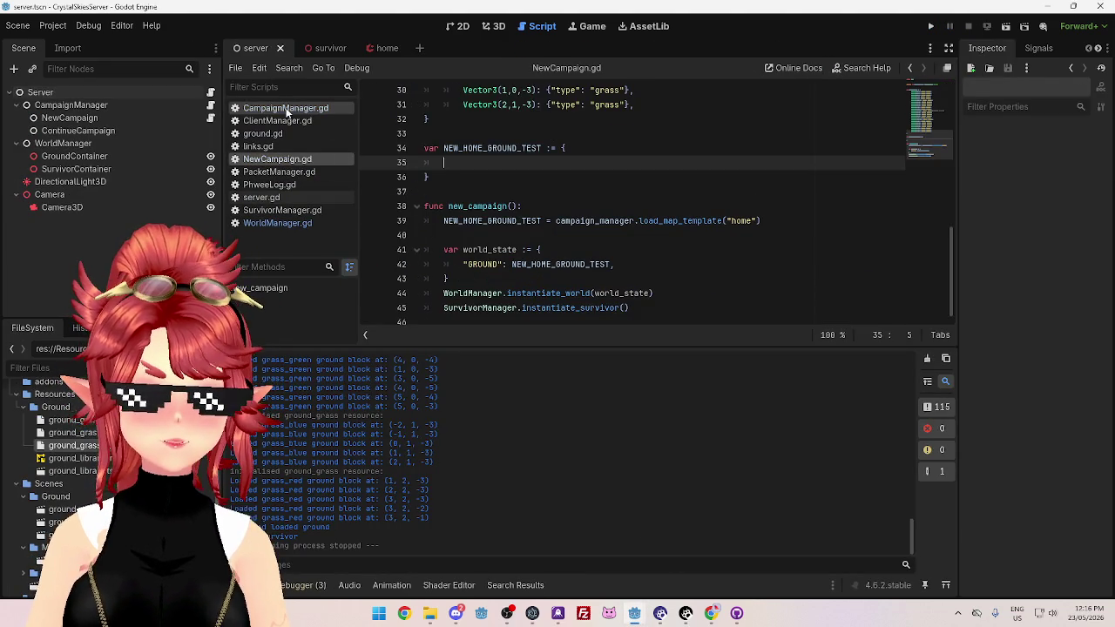
{"action": "left_click", "coordinate": [286, 108]}
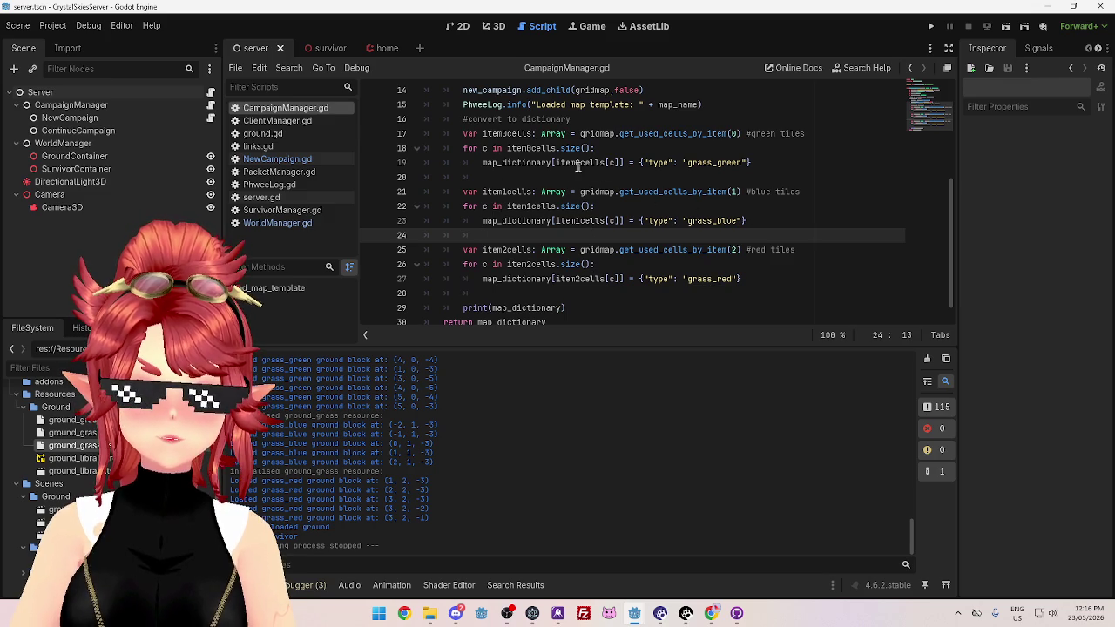
{"action": "scroll", "coordinate": [660, 255], "scroll_direction": "down", "scroll_amount": 1}
{"action": "scroll", "coordinate": [659, 255], "scroll_direction": "up", "scroll_amount": 4}
{"action": "scroll", "coordinate": [610, 261], "scroll_direction": "down", "scroll_amount": 4}
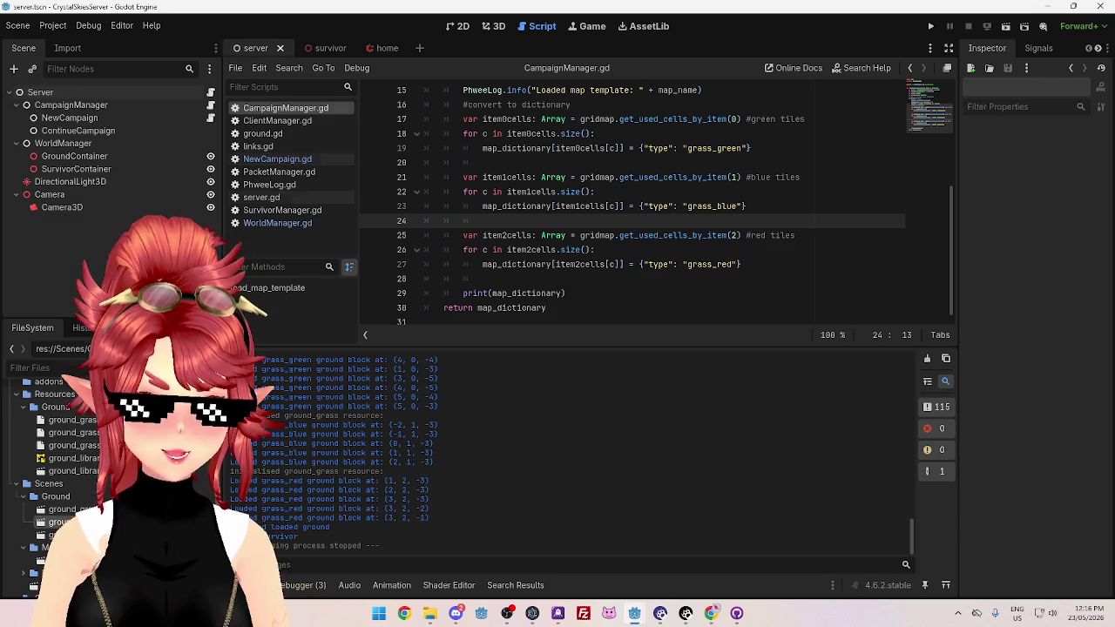
{"action": "double_click", "coordinate": [61, 522]}
{"action": "left_click", "coordinate": [493, 27]}
Open the ground_grass_blue and ground_grass_red scenes and orbit around each block
{"action": "mouse_move", "coordinate": [602, 239]}
{"action": "left_mouse_down"}
{"action": "mouse_move", "coordinate": [736, 165]}
{"action": "mouse_move", "coordinate": [739, 194]}
{"action": "left_mouse_up"}
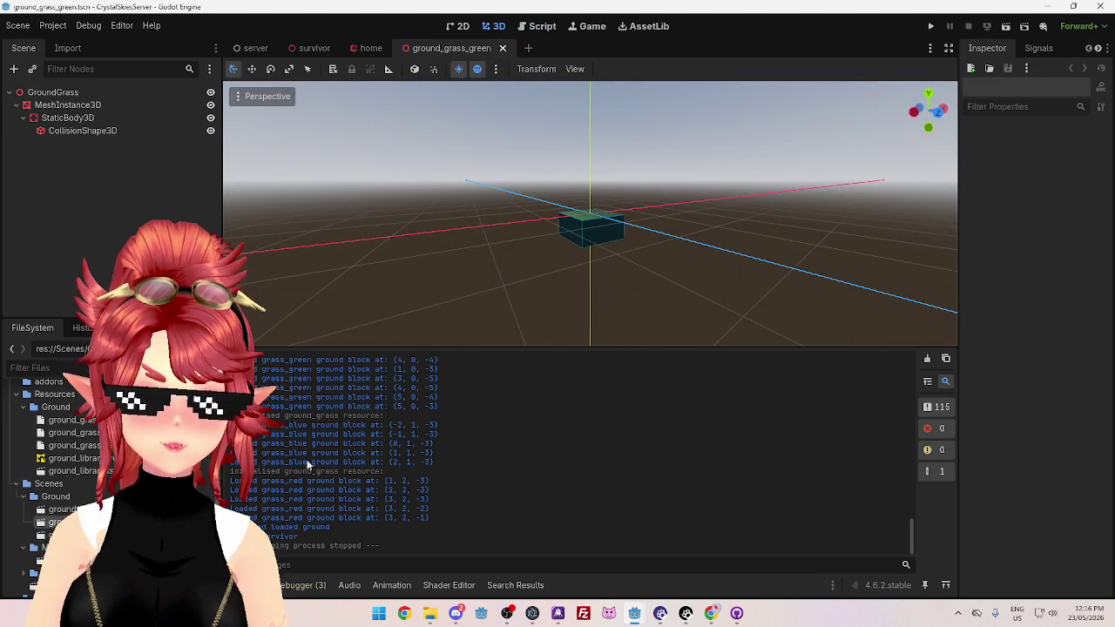
{"action": "double_click", "coordinate": [61, 508]}
{"action": "mouse_move", "coordinate": [451, 295]}
{"action": "left_mouse_down"}
{"action": "mouse_move", "coordinate": [629, 235]}
{"action": "mouse_move", "coordinate": [646, 253]}
{"action": "mouse_move", "coordinate": [592, 264]}
{"action": "mouse_move", "coordinate": [601, 288]}
{"action": "left_mouse_up"}
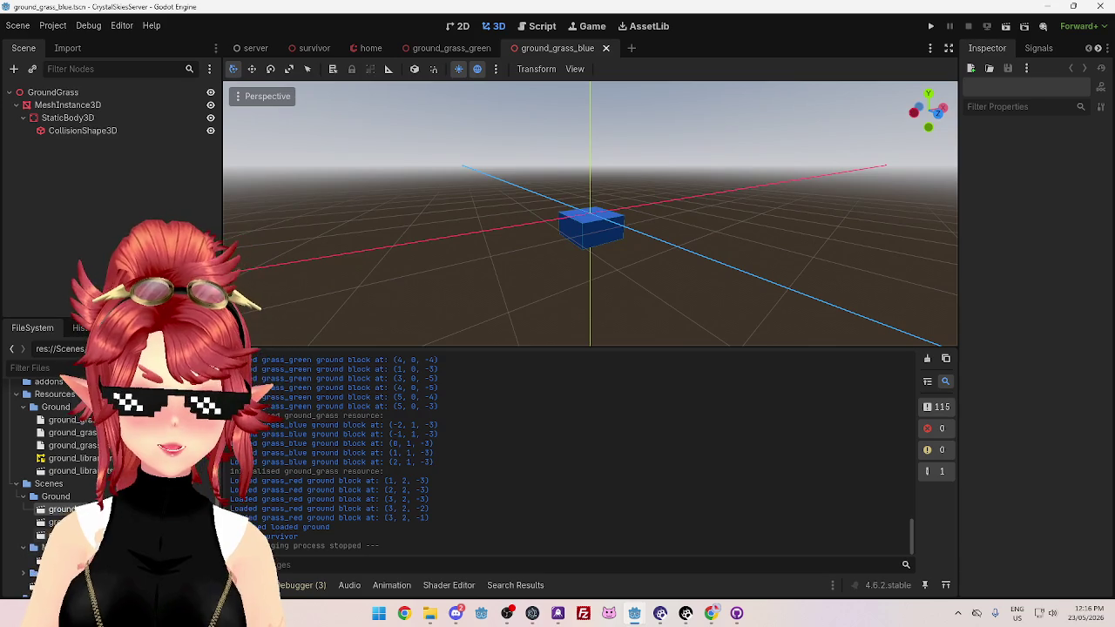
{"action": "double_click", "coordinate": [61, 535]}
{"action": "mouse_move", "coordinate": [498, 348]}
{"action": "left_mouse_down"}
{"action": "mouse_move", "coordinate": [553, 256]}
{"action": "mouse_move", "coordinate": [542, 241]}
{"action": "mouse_move", "coordinate": [562, 246]}
{"action": "left_mouse_up"}
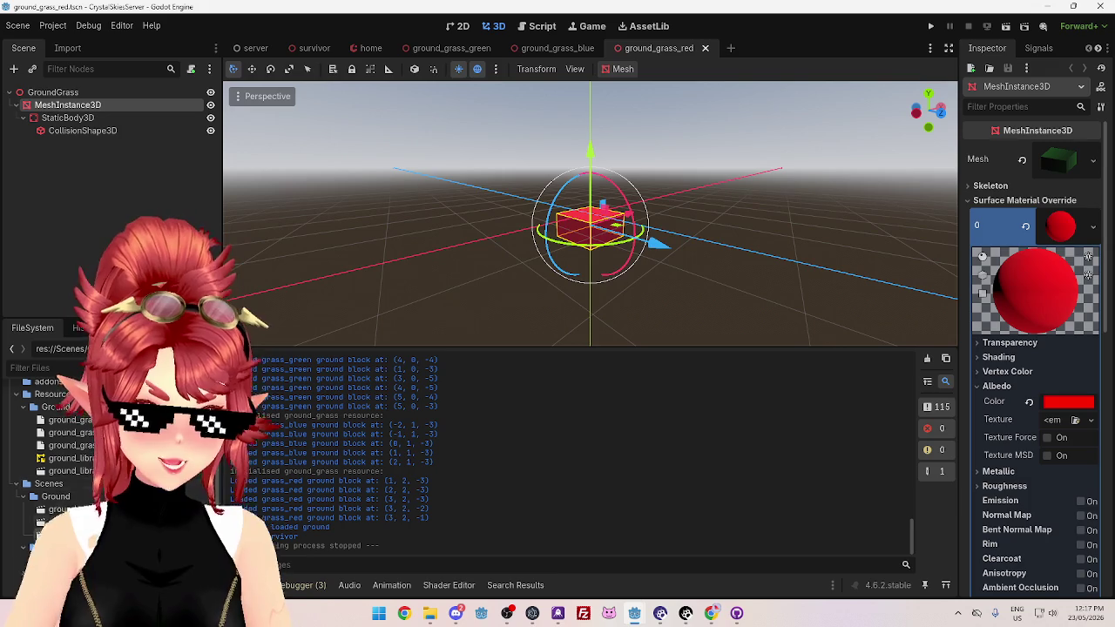
Open ground_library.tscn and orbit around its three block meshes
{"action": "left_click", "coordinate": [96, 472]}
{"action": "double_click", "coordinate": [96, 471]}
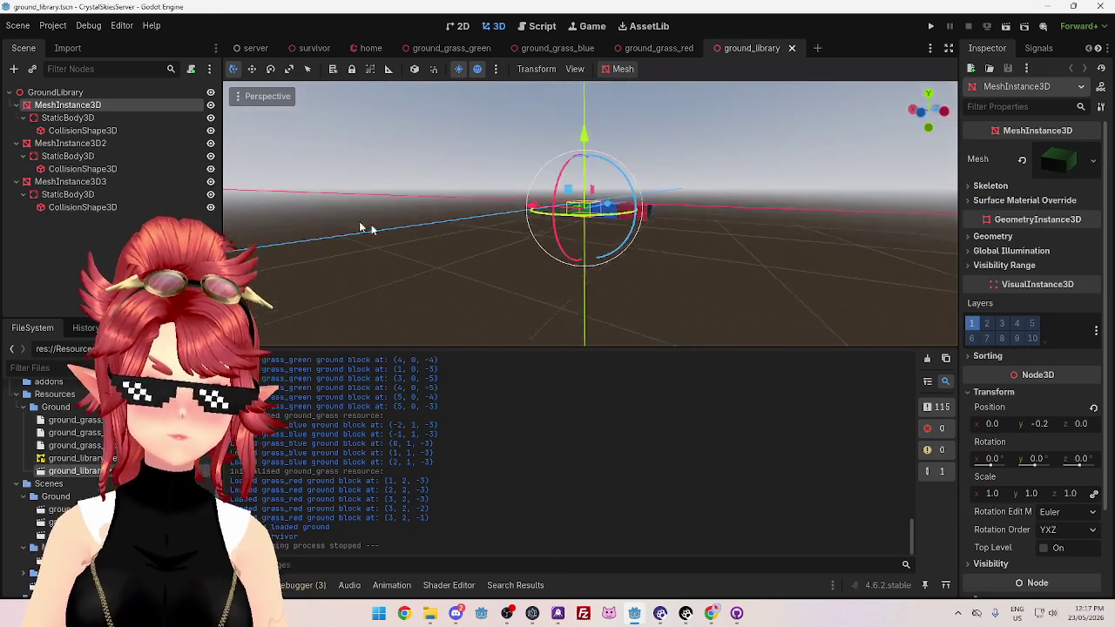
{"action": "mouse_move", "coordinate": [454, 253]}
{"action": "left_mouse_down"}
{"action": "mouse_move", "coordinate": [517, 304]}
{"action": "mouse_move", "coordinate": [458, 316]}
{"action": "mouse_move", "coordinate": [381, 279]}
{"action": "mouse_move", "coordinate": [409, 297]}
{"action": "mouse_move", "coordinate": [612, 289]}
{"action": "mouse_move", "coordinate": [598, 310]}
{"action": "left_mouse_up"}
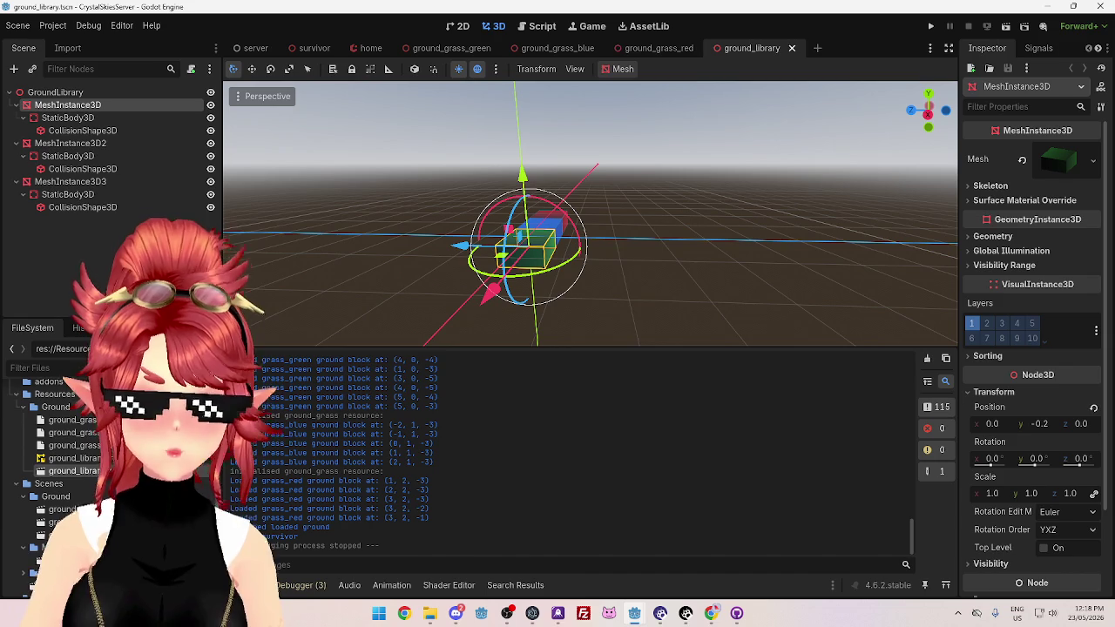
Compare the three ground_library blocks with the ground_grass_blue scene
{"action": "mouse_move", "coordinate": [742, 252]}
{"action": "left_mouse_down"}
{"action": "mouse_move", "coordinate": [506, 237]}
{"action": "mouse_move", "coordinate": [760, 243]}
{"action": "mouse_move", "coordinate": [446, 239]}
{"action": "mouse_move", "coordinate": [708, 246]}
{"action": "mouse_move", "coordinate": [408, 244]}
{"action": "mouse_move", "coordinate": [324, 272]}
{"action": "mouse_move", "coordinate": [423, 244]}
{"action": "mouse_move", "coordinate": [562, 248]}
{"action": "mouse_move", "coordinate": [452, 209]}
{"action": "mouse_move", "coordinate": [355, 201]}
{"action": "mouse_move", "coordinate": [348, 220]}
{"action": "mouse_move", "coordinate": [538, 218]}
{"action": "mouse_move", "coordinate": [632, 97]}
{"action": "left_mouse_up"}
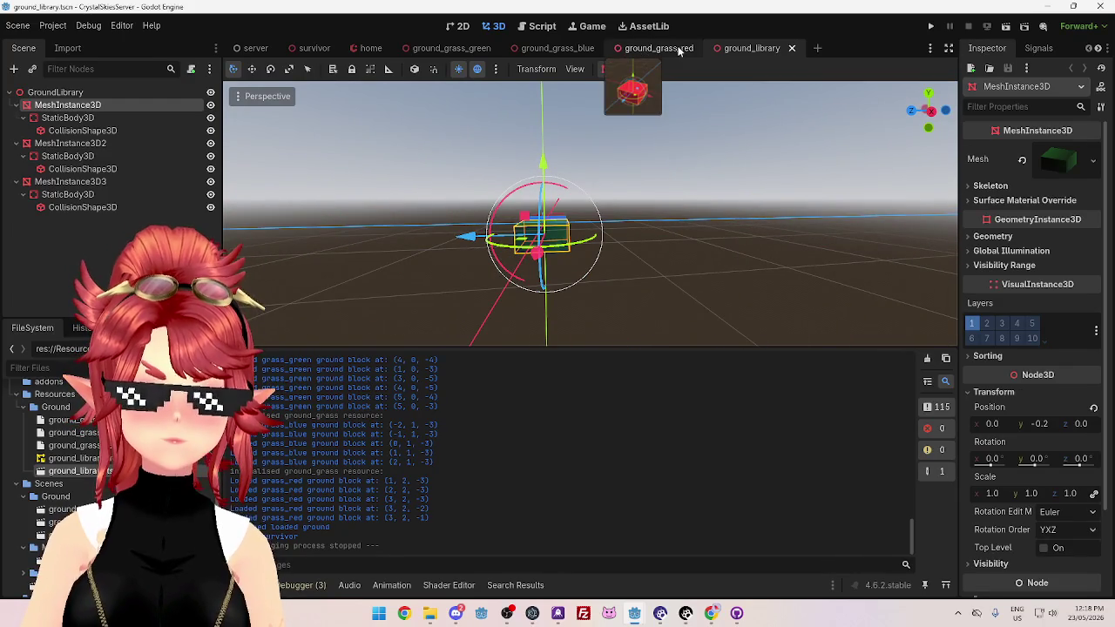
{"action": "left_click", "coordinate": [551, 50]}
{"action": "left_click_drag", "start_coordinate": [690, 214], "coordinate": [498, 211]}
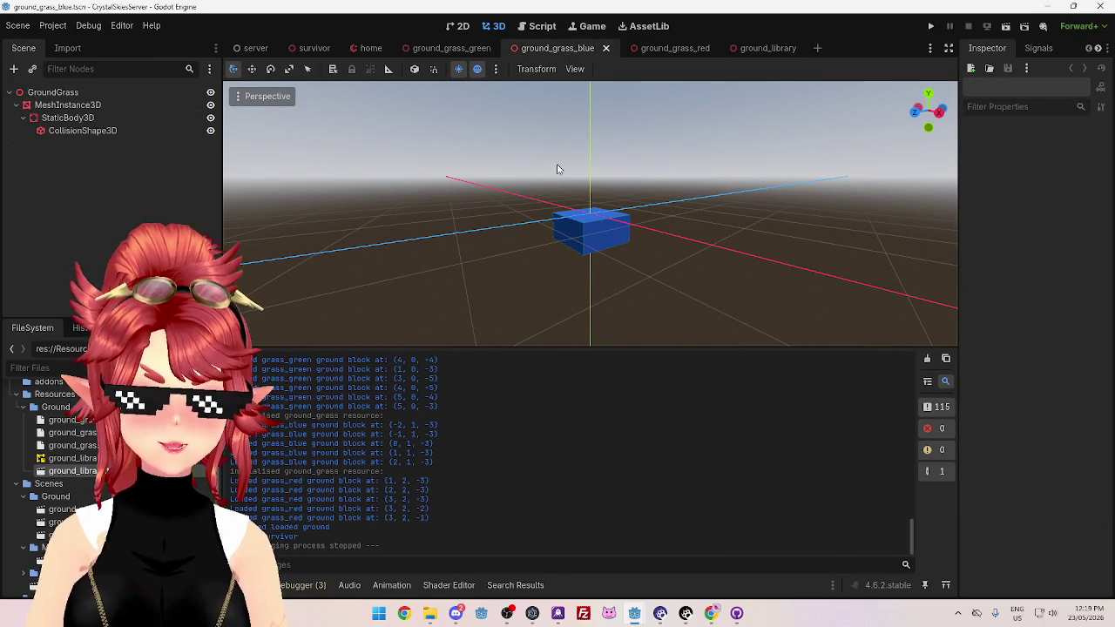
Scroll through the printed map dictionary in Output, then switch to the home scene
{"action": "scroll", "coordinate": [410, 418], "scroll_direction": "up", "scroll_amount": 3}
{"action": "scroll", "coordinate": [427, 448], "scroll_direction": "up", "scroll_amount": 10}
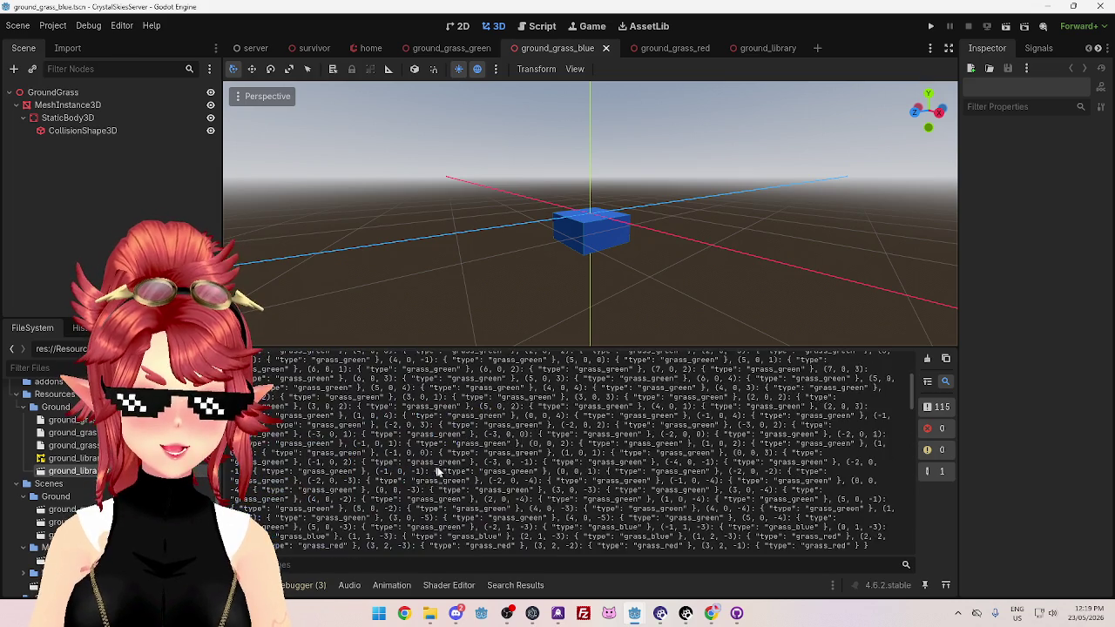
{"action": "scroll", "coordinate": [595, 482], "scroll_direction": "down", "scroll_amount": 1}
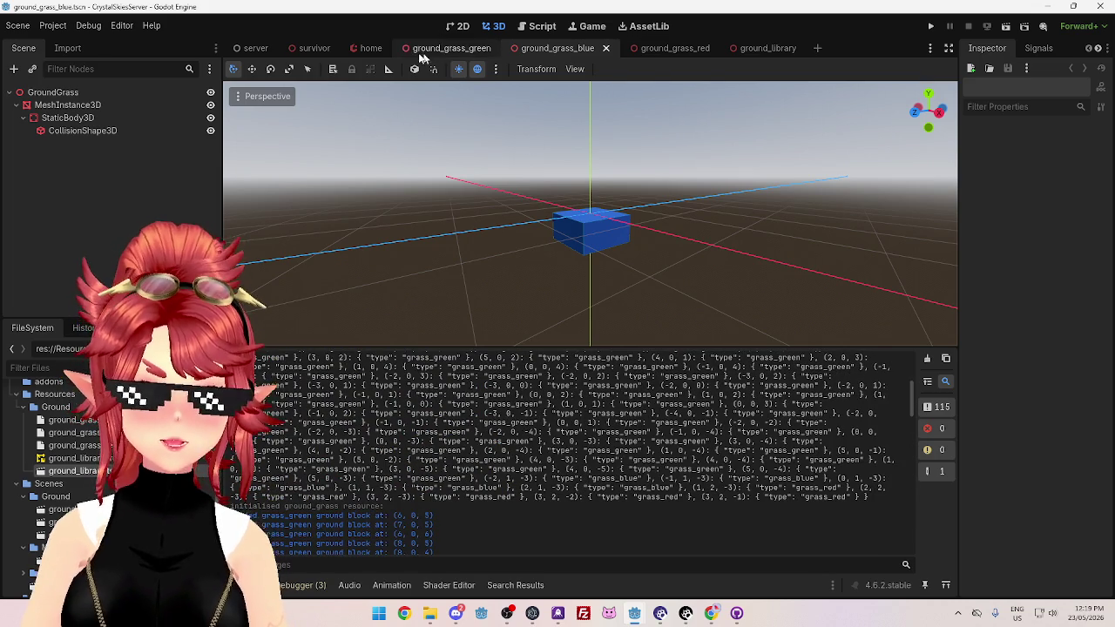
{"action": "left_click", "coordinate": [363, 49]}
{"action": "scroll", "coordinate": [672, 241], "scroll_direction": "down", "scroll_amount": 5}
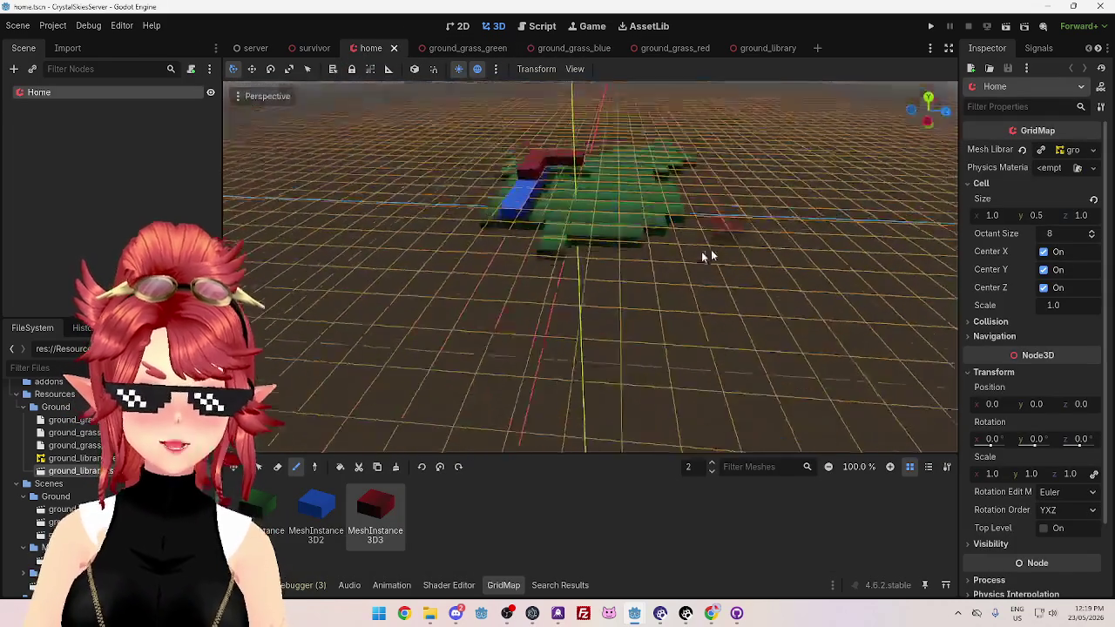
Orbit the home map from several angles, then hide the GridMap floor grid with Z
{"action": "scroll", "coordinate": [683, 218], "scroll_direction": "up", "scroll_amount": 5}
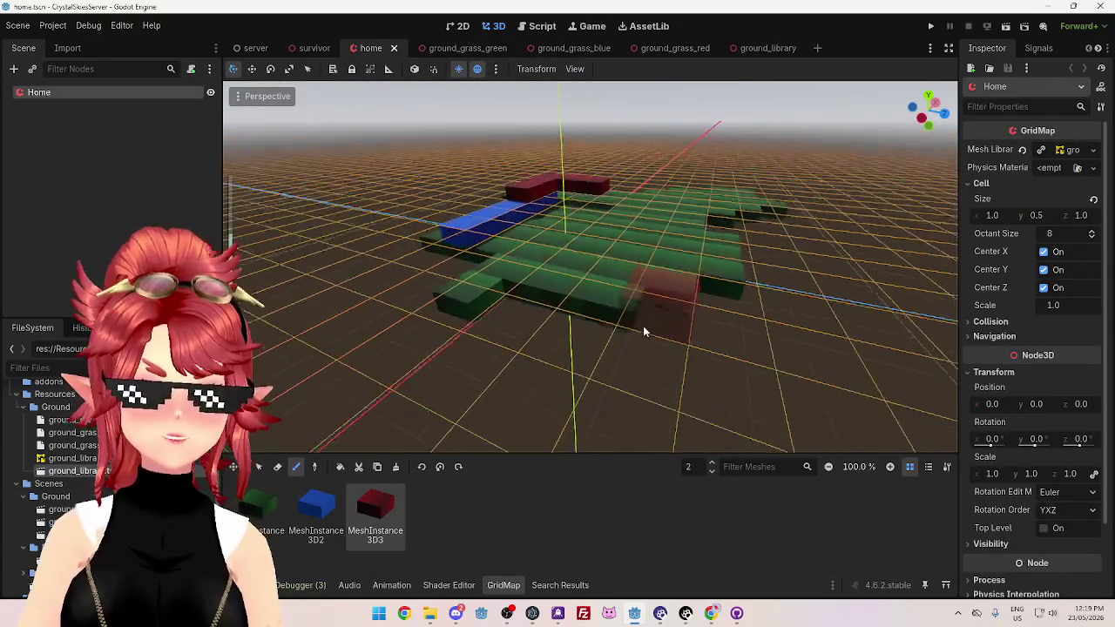
{"action": "mouse_move", "coordinate": [707, 280]}
{"action": "left_mouse_down"}
{"action": "mouse_move", "coordinate": [587, 299]}
{"action": "mouse_move", "coordinate": [601, 287]}
{"action": "left_mouse_up"}
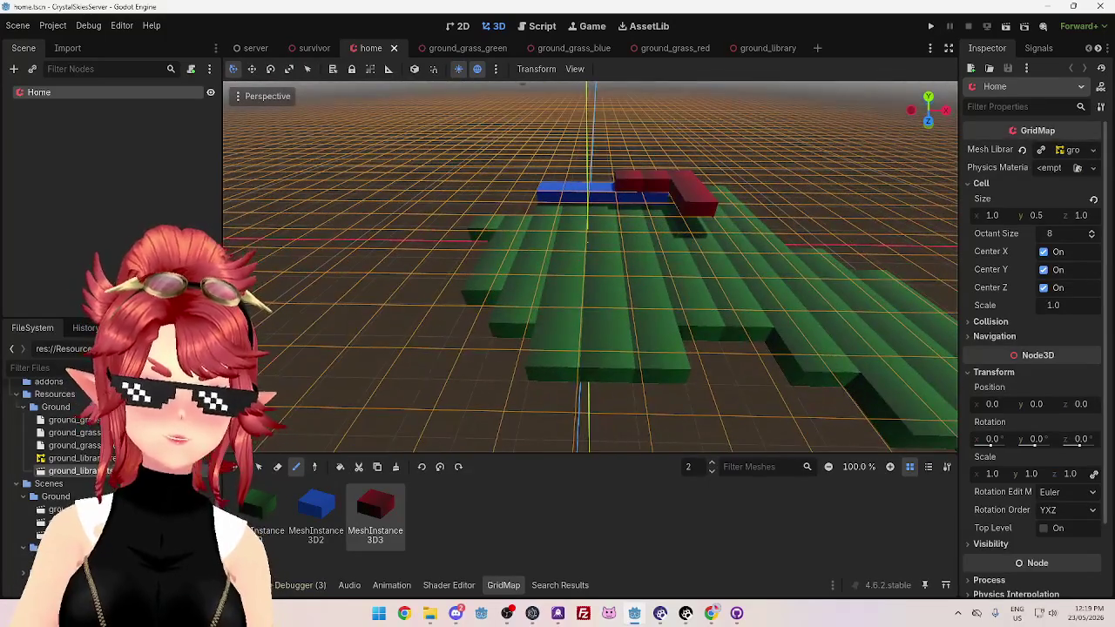
{"action": "mouse_move", "coordinate": [505, 193]}
{"action": "left_mouse_down"}
{"action": "mouse_move", "coordinate": [510, 206]}
{"action": "mouse_move", "coordinate": [565, 211]}
{"action": "mouse_move", "coordinate": [418, 209]}
{"action": "mouse_move", "coordinate": [587, 179]}
{"action": "mouse_move", "coordinate": [675, 221]}
{"action": "mouse_move", "coordinate": [499, 233]}
{"action": "mouse_move", "coordinate": [602, 218]}
{"action": "mouse_move", "coordinate": [627, 226]}
{"action": "mouse_move", "coordinate": [564, 237]}
{"action": "left_mouse_up"}
{"action": "mouse_move", "coordinate": [378, 239]}
{"action": "left_mouse_down"}
{"action": "mouse_move", "coordinate": [437, 206]}
{"action": "mouse_move", "coordinate": [400, 250]}
{"action": "mouse_move", "coordinate": [406, 241]}
{"action": "left_mouse_up"}
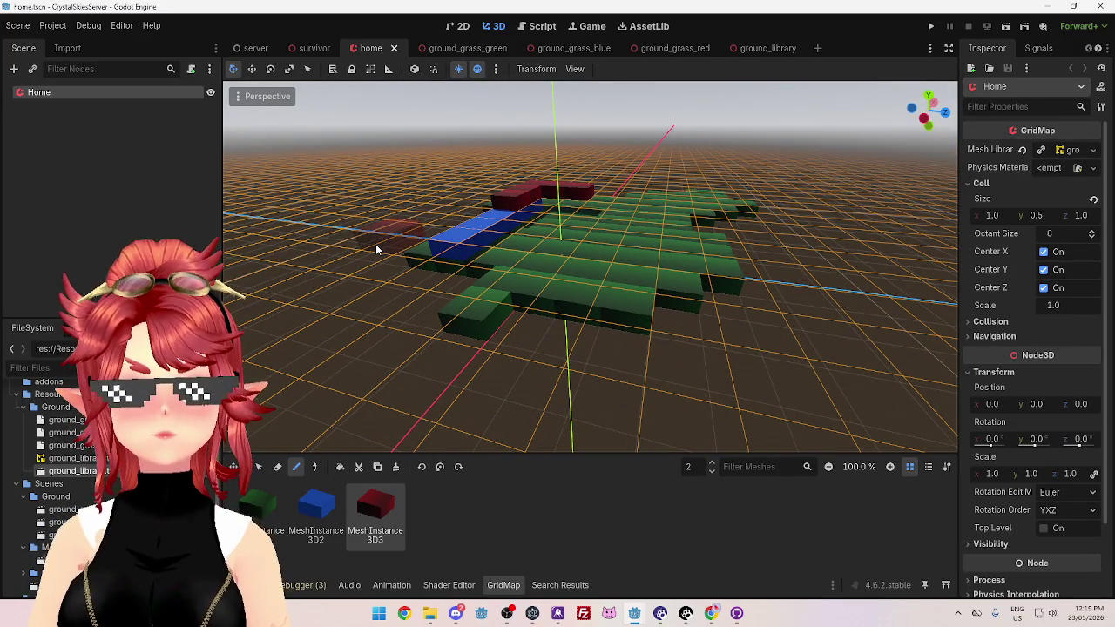
{"action": "mouse_move", "coordinate": [406, 236]}
{"action": "left_mouse_down"}
{"action": "mouse_move", "coordinate": [505, 232]}
{"action": "mouse_move", "coordinate": [386, 242]}
{"action": "mouse_move", "coordinate": [428, 259]}
{"action": "mouse_move", "coordinate": [532, 249]}
{"action": "mouse_move", "coordinate": [386, 275]}
{"action": "mouse_move", "coordinate": [504, 256]}
{"action": "mouse_move", "coordinate": [427, 258]}
{"action": "mouse_move", "coordinate": [398, 244]}
{"action": "mouse_move", "coordinate": [391, 256]}
{"action": "mouse_move", "coordinate": [455, 250]}
{"action": "left_mouse_up"}
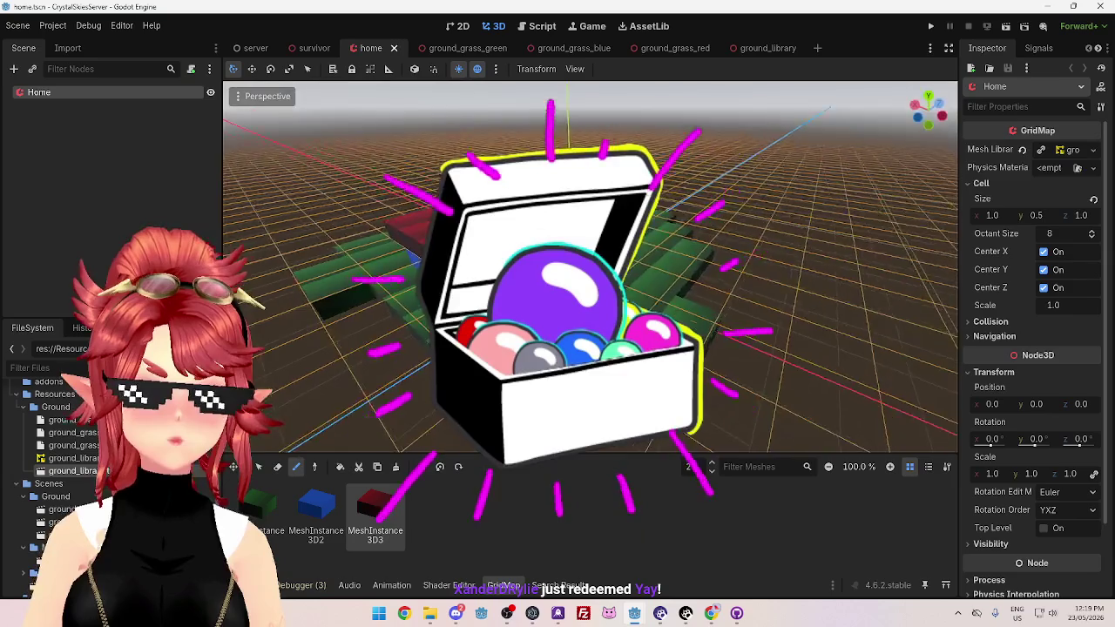
{"action": "left_click_drag", "start_coordinate": [454, 249], "coordinate": [462, 218]}
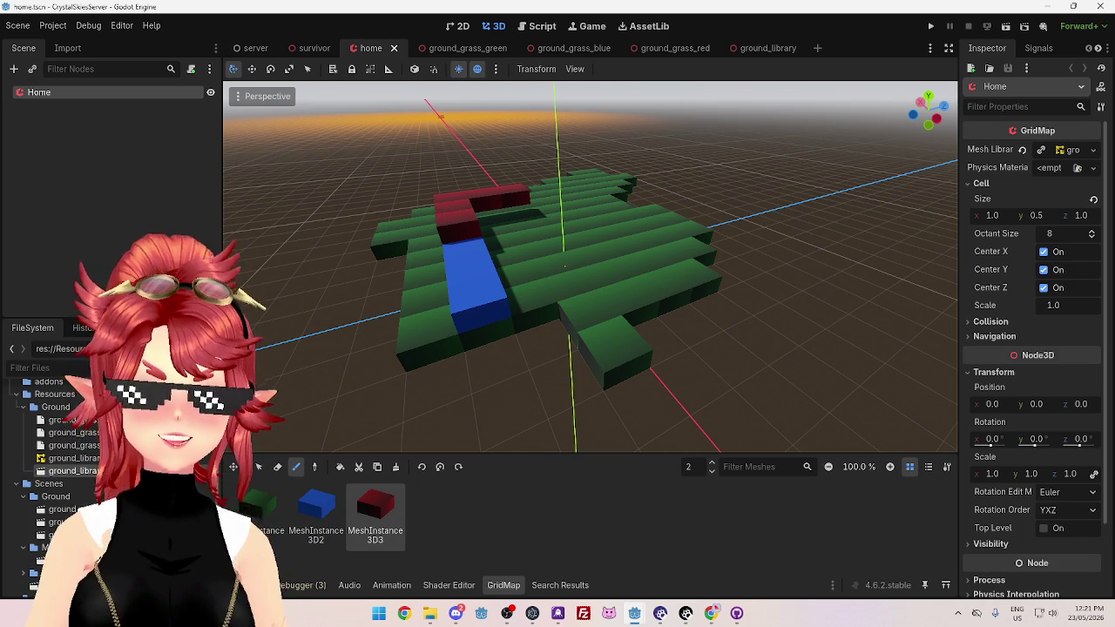
{"action": "mouse_move", "coordinate": [645, 197]}
{"action": "left_mouse_down"}
{"action": "mouse_move", "coordinate": [627, 179]}
{"action": "mouse_move", "coordinate": [597, 179]}
{"action": "left_mouse_up"}
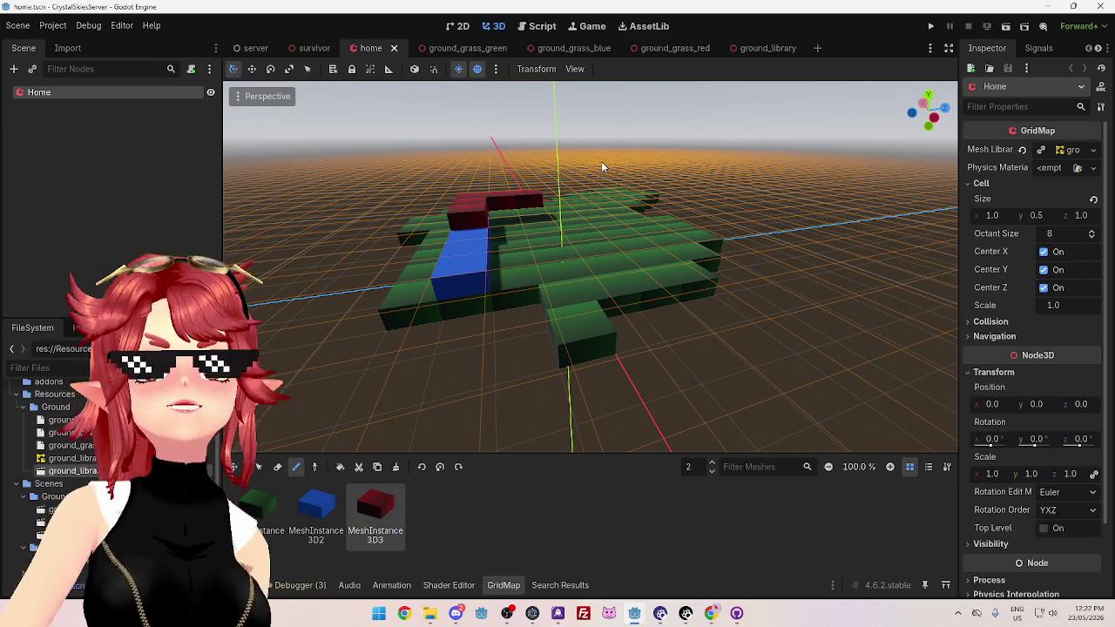
{"action": "mouse_move", "coordinate": [601, 161]}
{"action": "left_mouse_down"}
{"action": "mouse_move", "coordinate": [725, 182]}
{"action": "mouse_move", "coordinate": [669, 186]}
{"action": "mouse_move", "coordinate": [677, 204]}
{"action": "mouse_move", "coordinate": [751, 226]}
{"action": "mouse_move", "coordinate": [526, 221]}
{"action": "mouse_move", "coordinate": [600, 233]}
{"action": "left_mouse_up"}
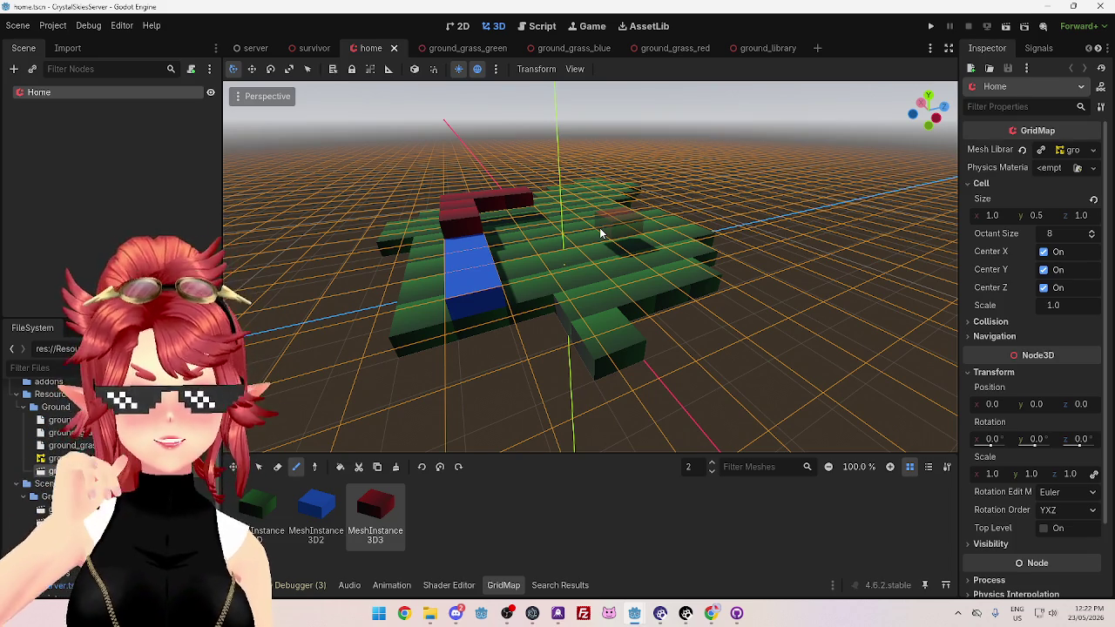
{"action": "key", "text": "z"}
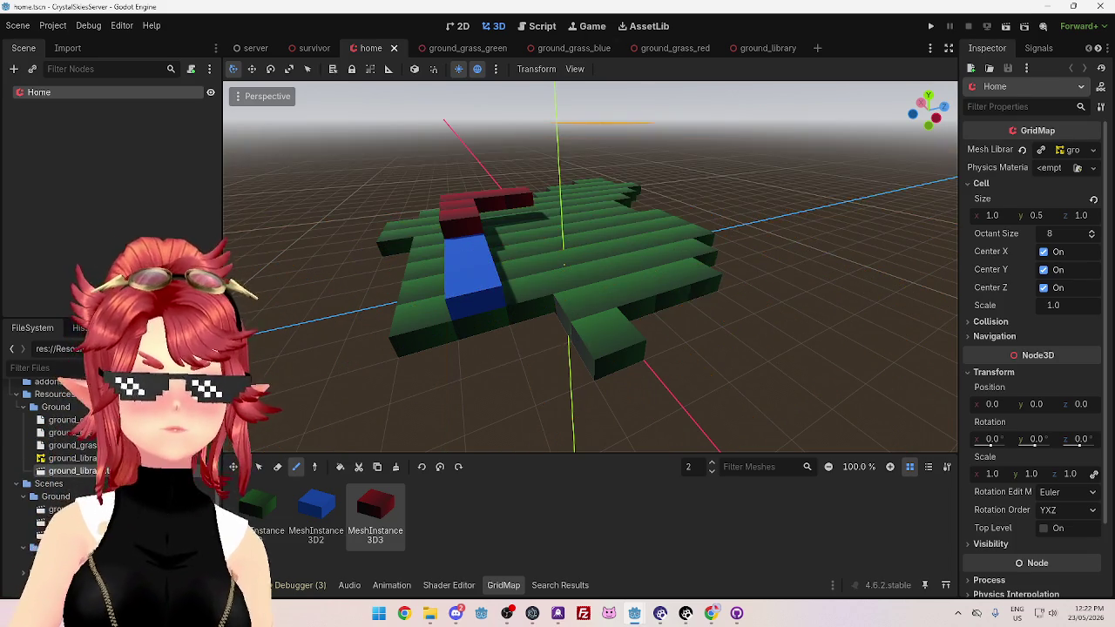
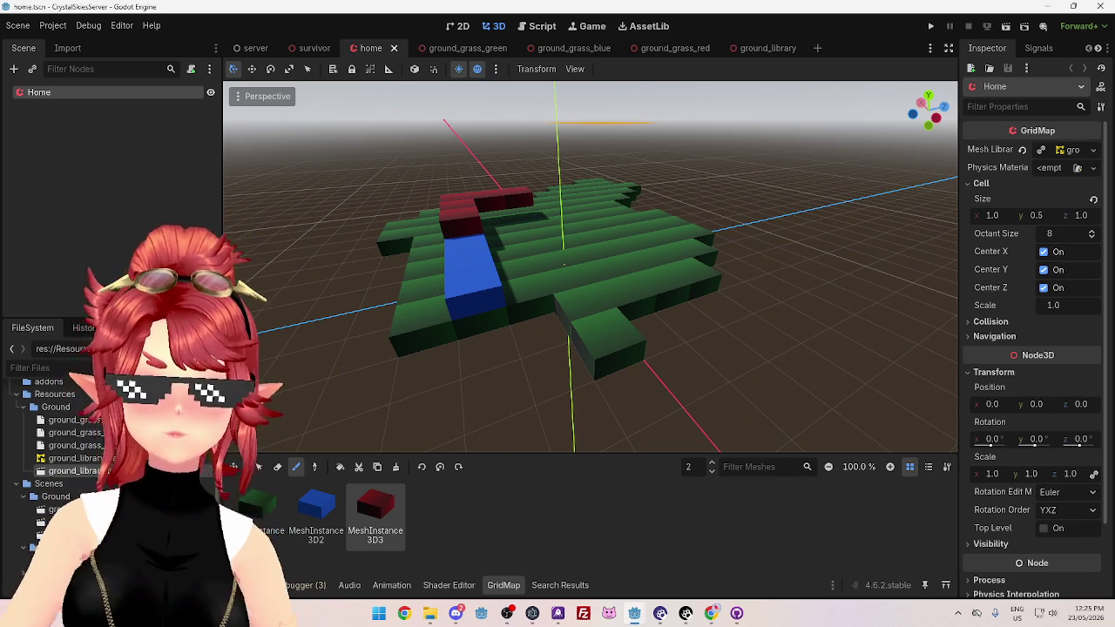
Orbit and zoom around the painted ground blocks, viewing them from low, side-on and higher angles
{"action": "scroll", "coordinate": [624, 254], "scroll_direction": "down", "scroll_amount": 5}
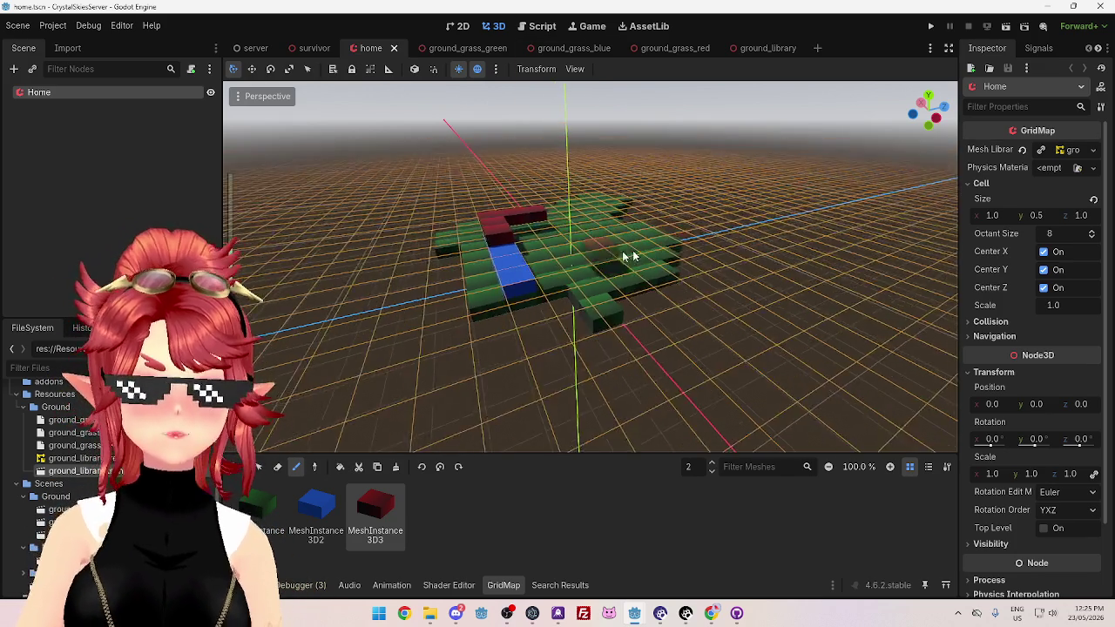
{"action": "mouse_move", "coordinate": [632, 250]}
{"action": "left_mouse_down"}
{"action": "mouse_move", "coordinate": [653, 236]}
{"action": "mouse_move", "coordinate": [645, 206]}
{"action": "mouse_move", "coordinate": [600, 246]}
{"action": "mouse_move", "coordinate": [572, 231]}
{"action": "mouse_move", "coordinate": [552, 244]}
{"action": "mouse_move", "coordinate": [610, 235]}
{"action": "mouse_move", "coordinate": [653, 248]}
{"action": "mouse_move", "coordinate": [671, 206]}
{"action": "mouse_move", "coordinate": [617, 191]}
{"action": "mouse_move", "coordinate": [607, 169]}
{"action": "mouse_move", "coordinate": [615, 259]}
{"action": "mouse_move", "coordinate": [660, 181]}
{"action": "mouse_move", "coordinate": [633, 233]}
{"action": "mouse_move", "coordinate": [710, 225]}
{"action": "mouse_move", "coordinate": [567, 224]}
{"action": "mouse_move", "coordinate": [634, 228]}
{"action": "left_mouse_up"}
{"action": "scroll", "coordinate": [572, 231], "scroll_direction": "up", "scroll_amount": 5}
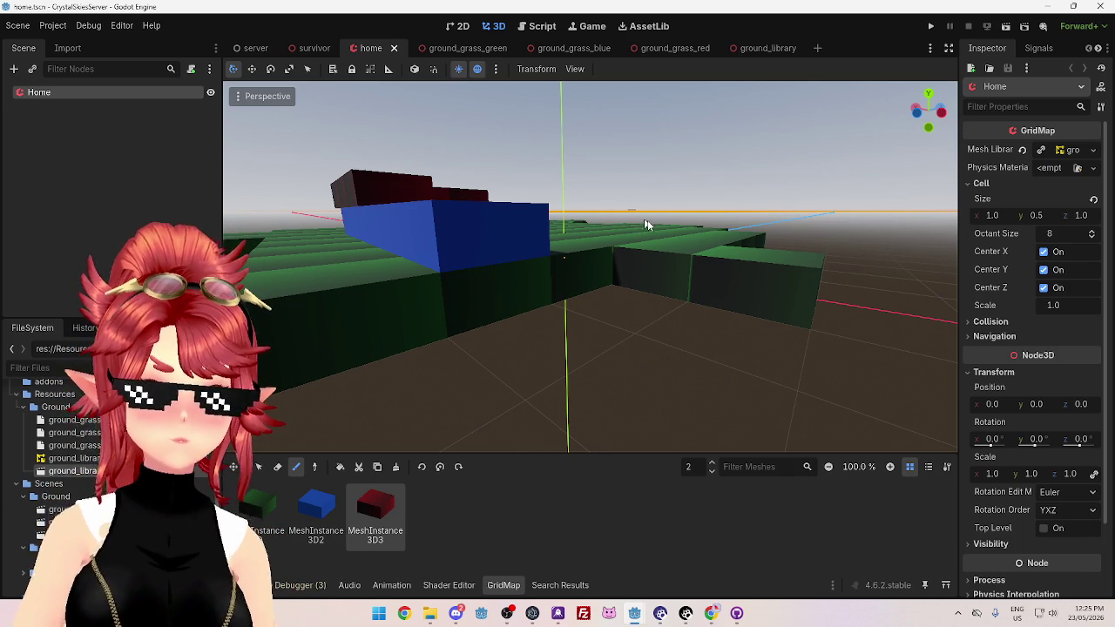
{"action": "mouse_move", "coordinate": [694, 248]}
{"action": "left_mouse_down"}
{"action": "mouse_move", "coordinate": [705, 305]}
{"action": "mouse_move", "coordinate": [692, 316]}
{"action": "mouse_move", "coordinate": [527, 346]}
{"action": "mouse_move", "coordinate": [624, 306]}
{"action": "mouse_move", "coordinate": [601, 313]}
{"action": "mouse_move", "coordinate": [685, 299]}
{"action": "mouse_move", "coordinate": [491, 267]}
{"action": "mouse_move", "coordinate": [565, 261]}
{"action": "mouse_move", "coordinate": [672, 314]}
{"action": "mouse_move", "coordinate": [587, 299]}
{"action": "mouse_move", "coordinate": [627, 267]}
{"action": "mouse_move", "coordinate": [562, 267]}
{"action": "mouse_move", "coordinate": [686, 287]}
{"action": "mouse_move", "coordinate": [570, 293]}
{"action": "mouse_move", "coordinate": [561, 266]}
{"action": "mouse_move", "coordinate": [610, 253]}
{"action": "mouse_move", "coordinate": [573, 249]}
{"action": "mouse_move", "coordinate": [564, 225]}
{"action": "mouse_move", "coordinate": [684, 286]}
{"action": "mouse_move", "coordinate": [468, 167]}
{"action": "mouse_move", "coordinate": [555, 259]}
{"action": "left_mouse_up"}
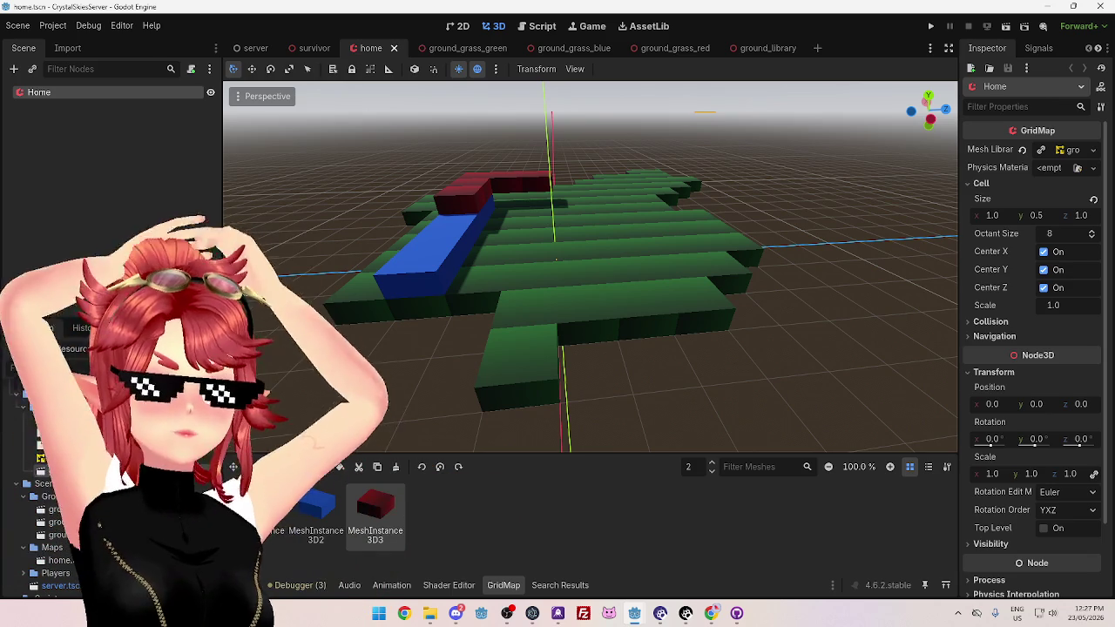
{"action": "mouse_move", "coordinate": [810, 190]}
{"action": "left_mouse_down"}
{"action": "mouse_move", "coordinate": [668, 174]}
{"action": "mouse_move", "coordinate": [518, 210]}
{"action": "mouse_move", "coordinate": [685, 241]}
{"action": "left_mouse_up"}
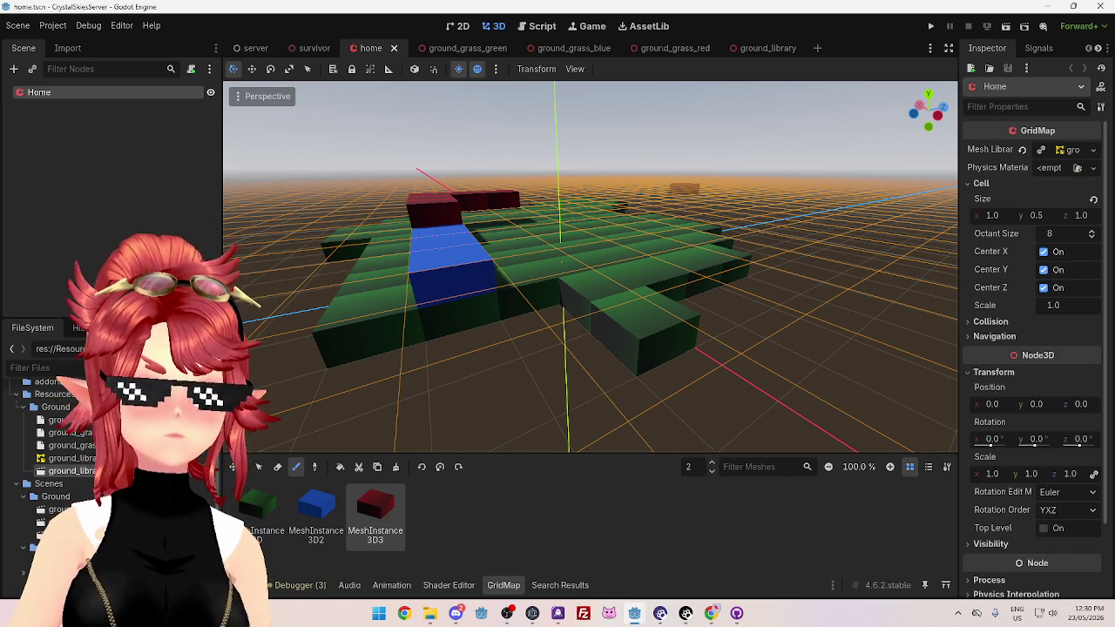
{"action": "mouse_move", "coordinate": [697, 135]}
{"action": "left_mouse_down"}
{"action": "mouse_move", "coordinate": [734, 230]}
{"action": "mouse_move", "coordinate": [600, 187]}
{"action": "mouse_move", "coordinate": [696, 179]}
{"action": "mouse_move", "coordinate": [747, 244]}
{"action": "mouse_move", "coordinate": [679, 209]}
{"action": "mouse_move", "coordinate": [629, 232]}
{"action": "mouse_move", "coordinate": [767, 200]}
{"action": "left_mouse_up"}
{"action": "mouse_move", "coordinate": [805, 177]}
{"action": "left_mouse_down"}
{"action": "mouse_move", "coordinate": [687, 285]}
{"action": "mouse_move", "coordinate": [610, 288]}
{"action": "left_mouse_up"}
Show the output log messages and orbit around the red and blue ground blocks
{"action": "left_click", "coordinate": [250, 585]}
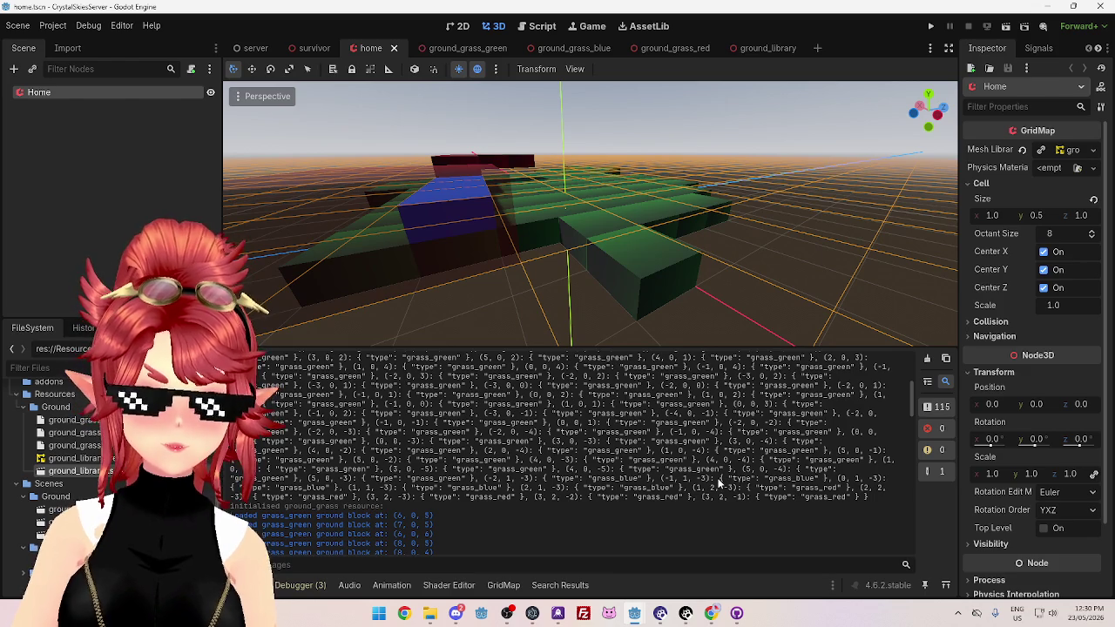
{"action": "scroll", "coordinate": [447, 286], "scroll_direction": "up", "scroll_amount": 5}
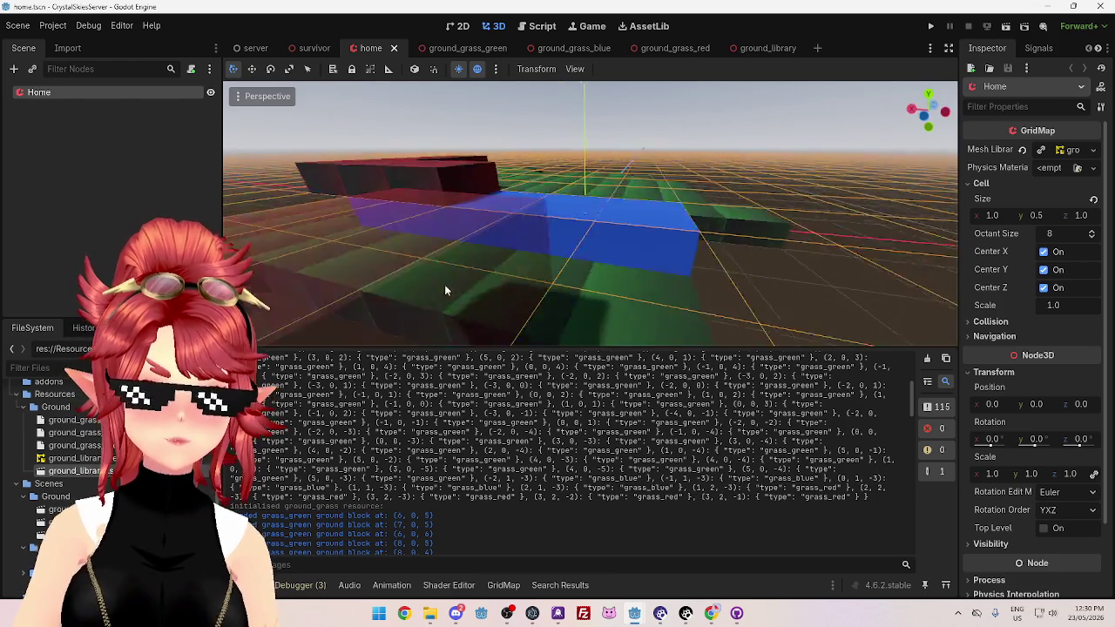
{"action": "scroll", "coordinate": [482, 295], "scroll_direction": "up", "scroll_amount": 2}
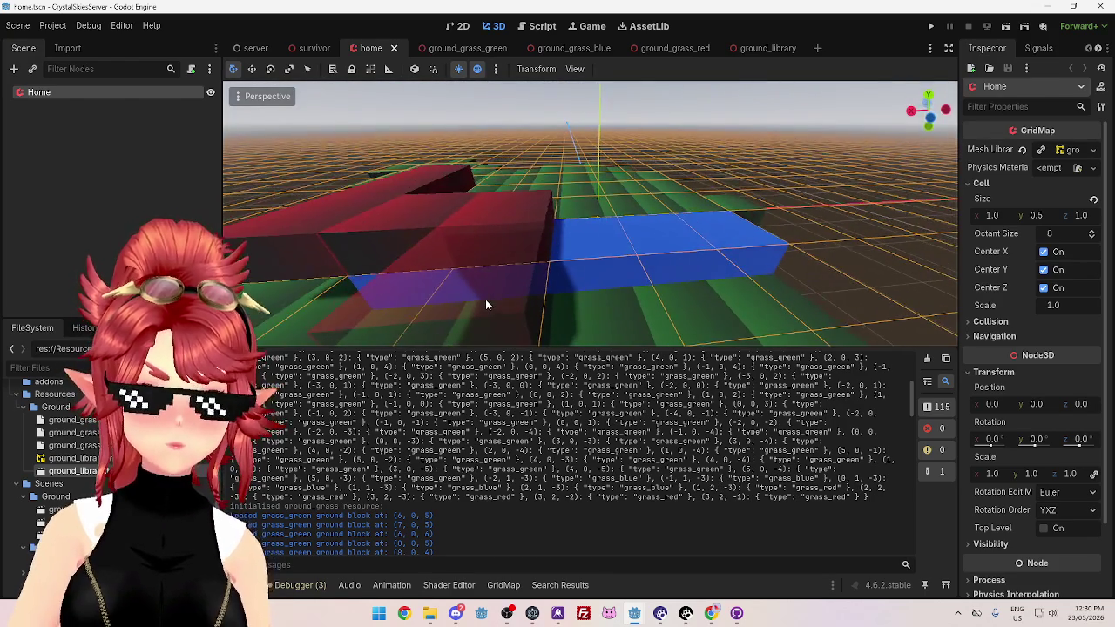
{"action": "mouse_move", "coordinate": [484, 300]}
{"action": "left_mouse_down"}
{"action": "mouse_move", "coordinate": [454, 292]}
{"action": "mouse_move", "coordinate": [588, 286]}
{"action": "mouse_move", "coordinate": [381, 237]}
{"action": "mouse_move", "coordinate": [669, 252]}
{"action": "left_mouse_up"}
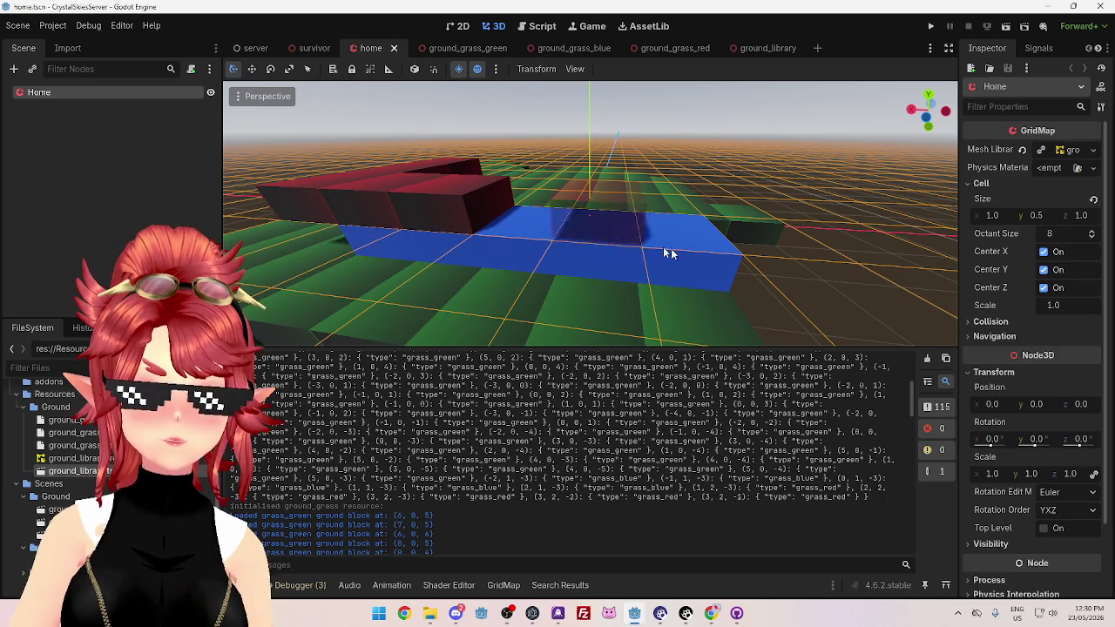
{"action": "scroll", "coordinate": [671, 252], "scroll_direction": "down", "scroll_amount": 2}
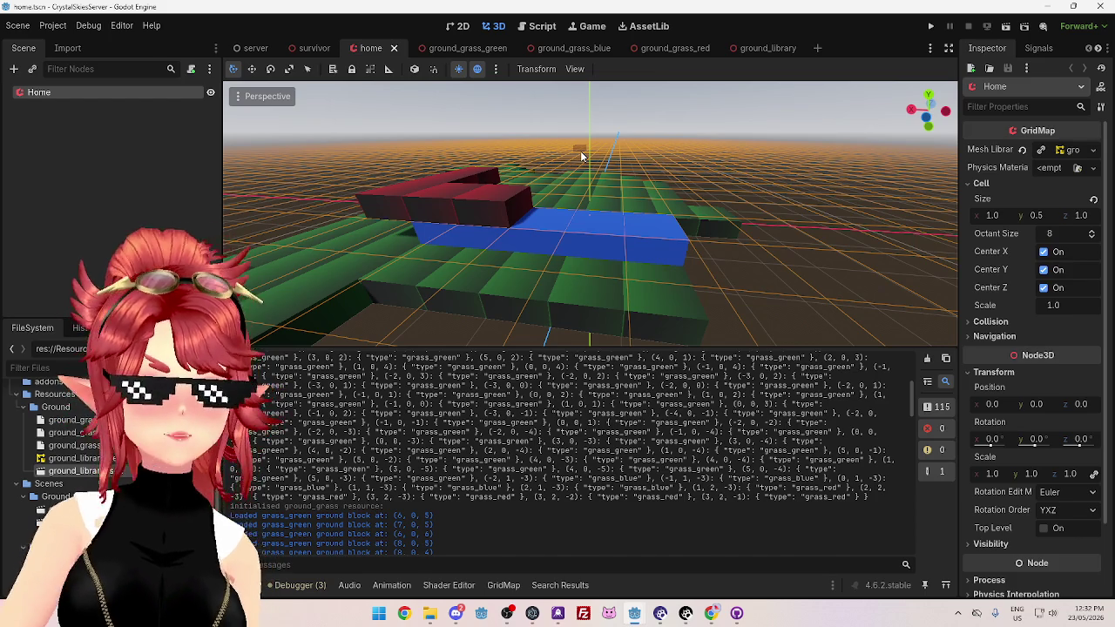
Lower the view and paint one more blue ground block onto the blue row
{"action": "mouse_move", "coordinate": [448, 241]}
{"action": "left_mouse_down"}
{"action": "mouse_move", "coordinate": [485, 249]}
{"action": "mouse_move", "coordinate": [382, 235]}
{"action": "mouse_move", "coordinate": [444, 233]}
{"action": "left_mouse_up"}
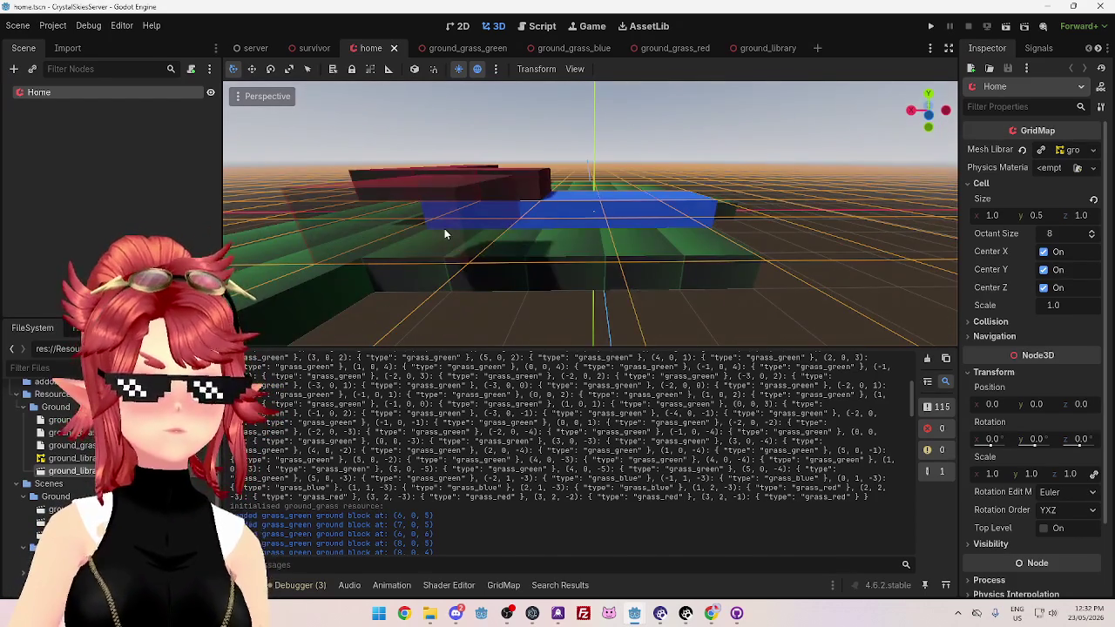
{"action": "left_click", "coordinate": [645, 208]}
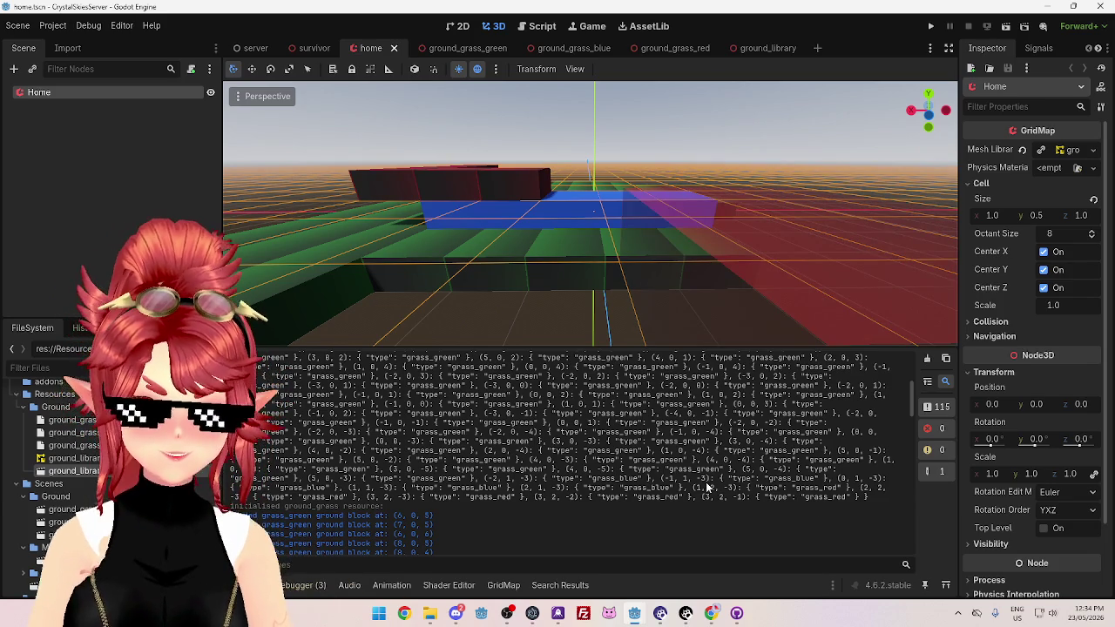
Select the grass_blue entries starting at (-2, 1, -3) in the output log
{"action": "mouse_move", "coordinate": [540, 479]}
{"action": "left_mouse_down"}
{"action": "mouse_move", "coordinate": [834, 479]}
{"action": "mouse_move", "coordinate": [871, 495]}
{"action": "mouse_move", "coordinate": [633, 488]}
{"action": "mouse_move", "coordinate": [688, 487]}
{"action": "left_mouse_up"}
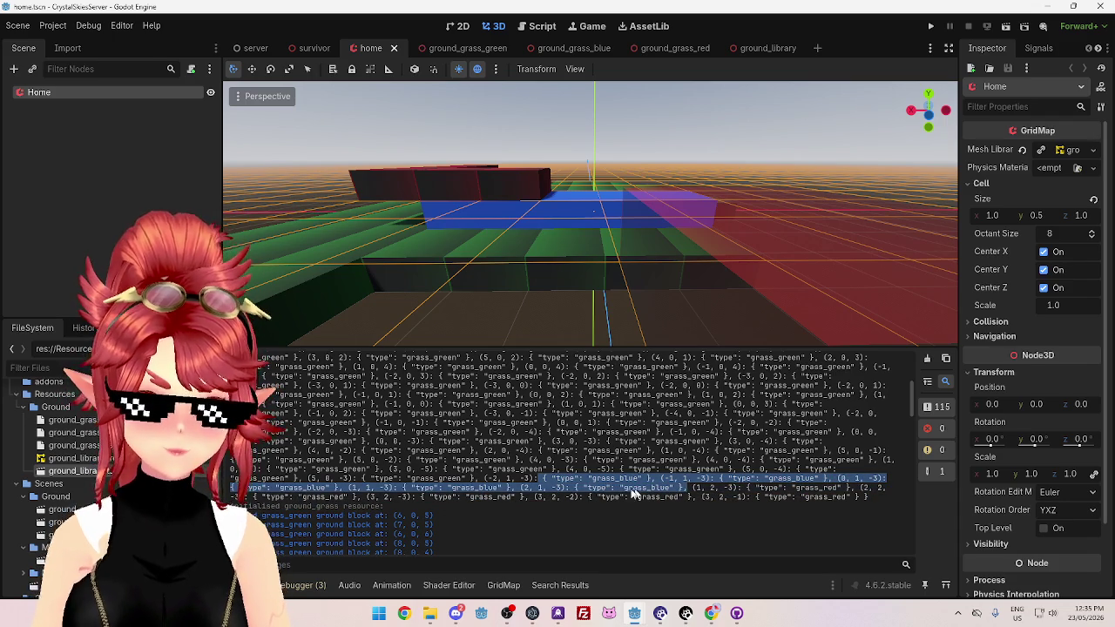
{"action": "left_click_drag", "start_coordinate": [484, 479], "coordinate": [688, 488]}
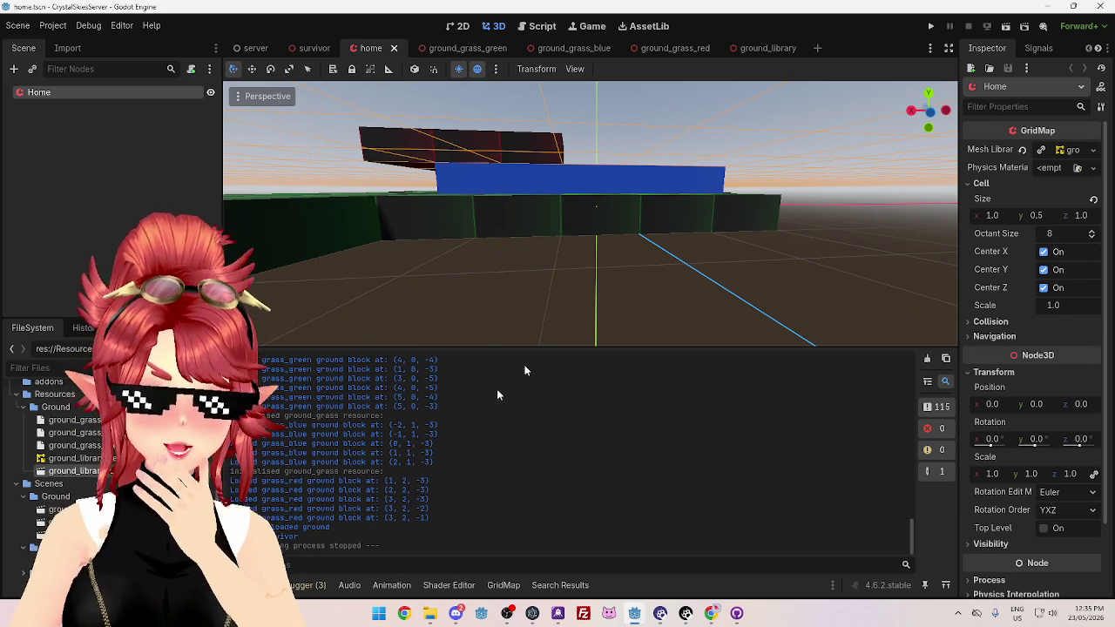
Switch to the script editor, open WorldManager.gd, and go to the block position line 28
{"action": "left_click", "coordinate": [535, 26]}
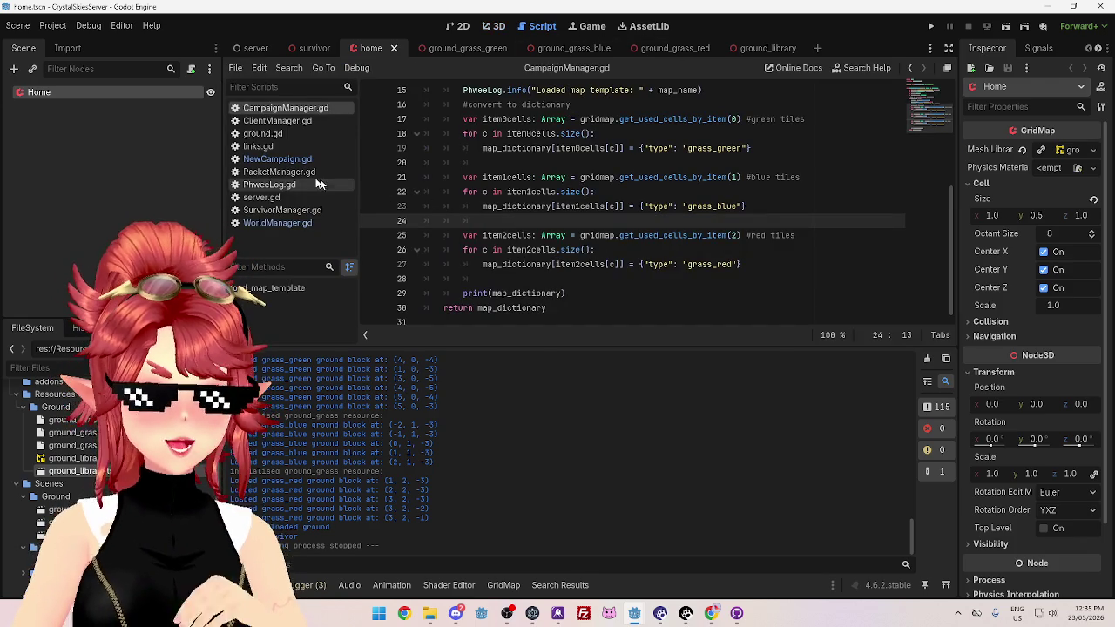
{"action": "left_click", "coordinate": [277, 158]}
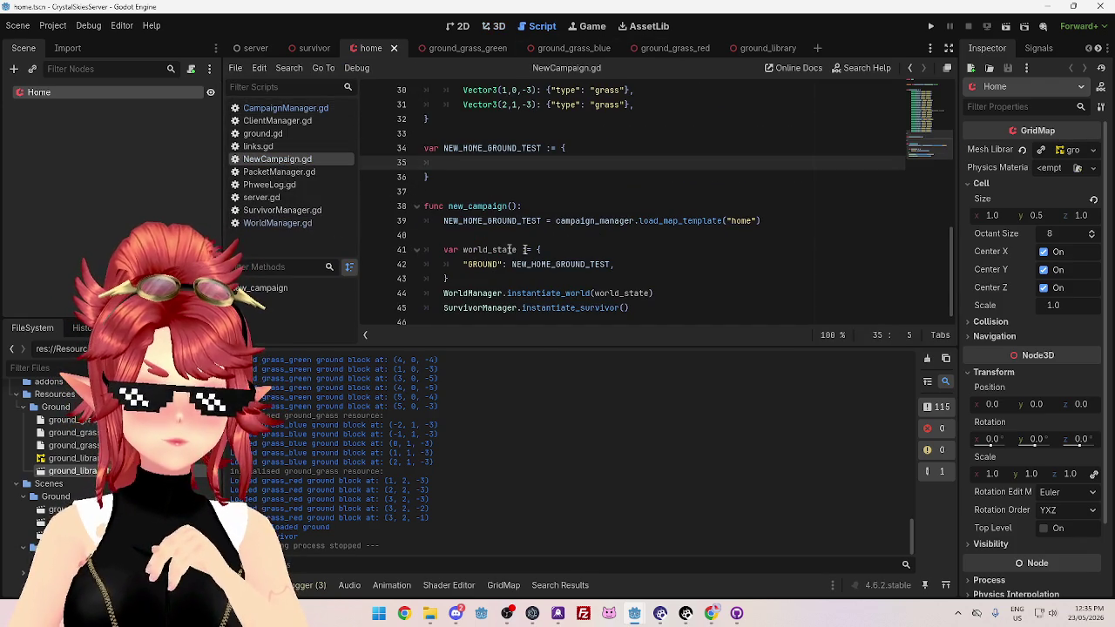
{"action": "left_click", "coordinate": [277, 223]}
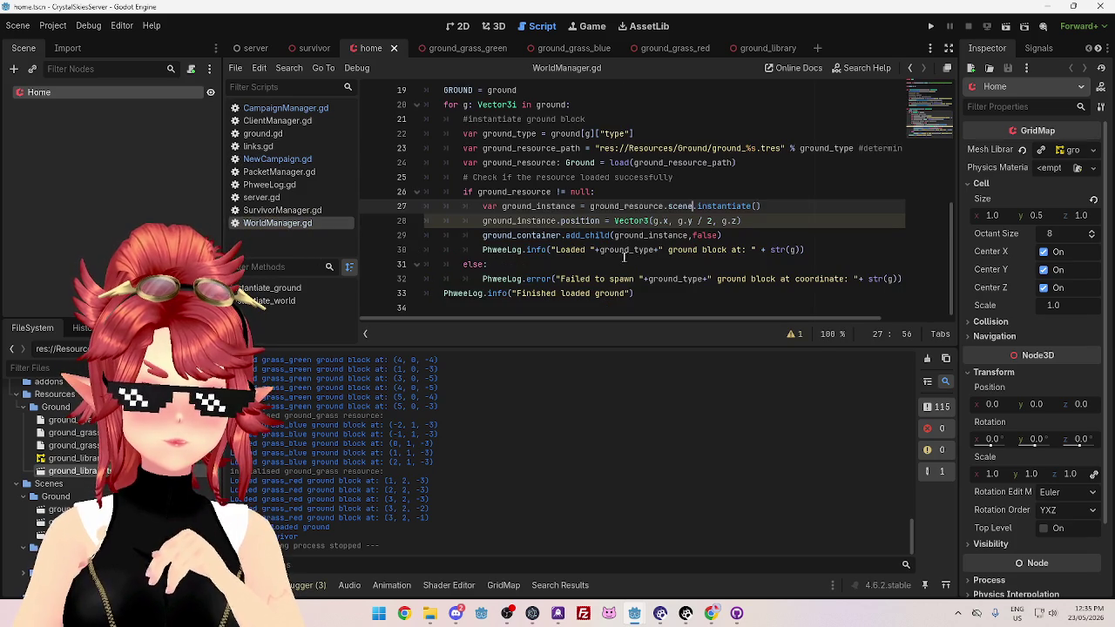
{"action": "left_click", "coordinate": [490, 221]}
Select the line-28 position assignment and compare it against the grass_red and grass_blue log lines
{"action": "left_click_drag", "start_coordinate": [491, 221], "coordinate": [742, 221]}
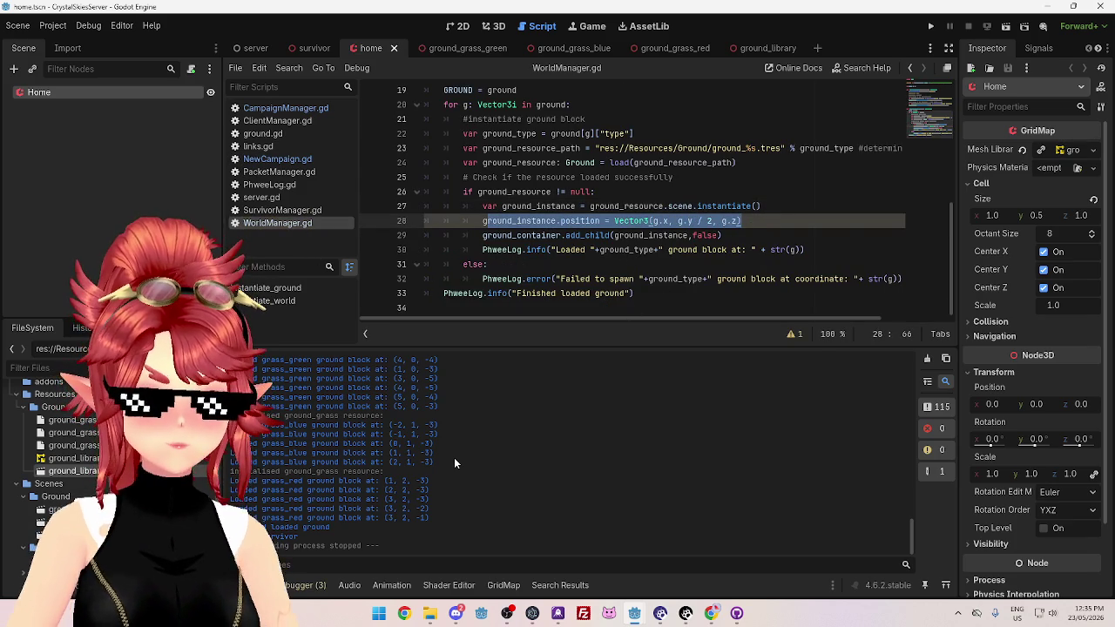
{"action": "left_click_drag", "start_coordinate": [406, 480], "coordinate": [421, 525]}
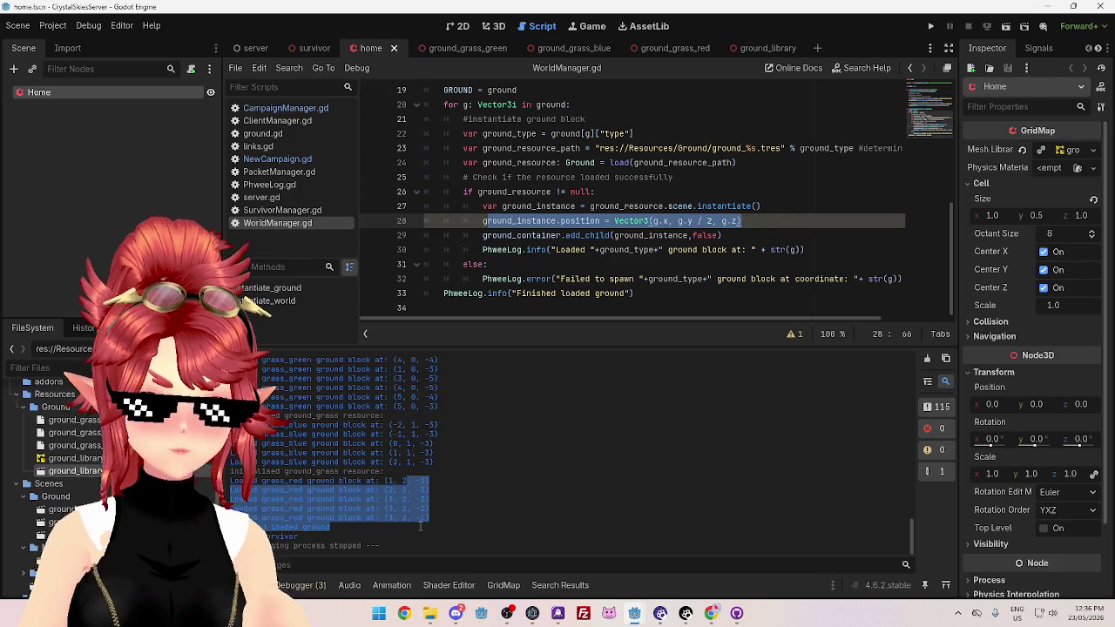
{"action": "left_click", "coordinate": [411, 423]}
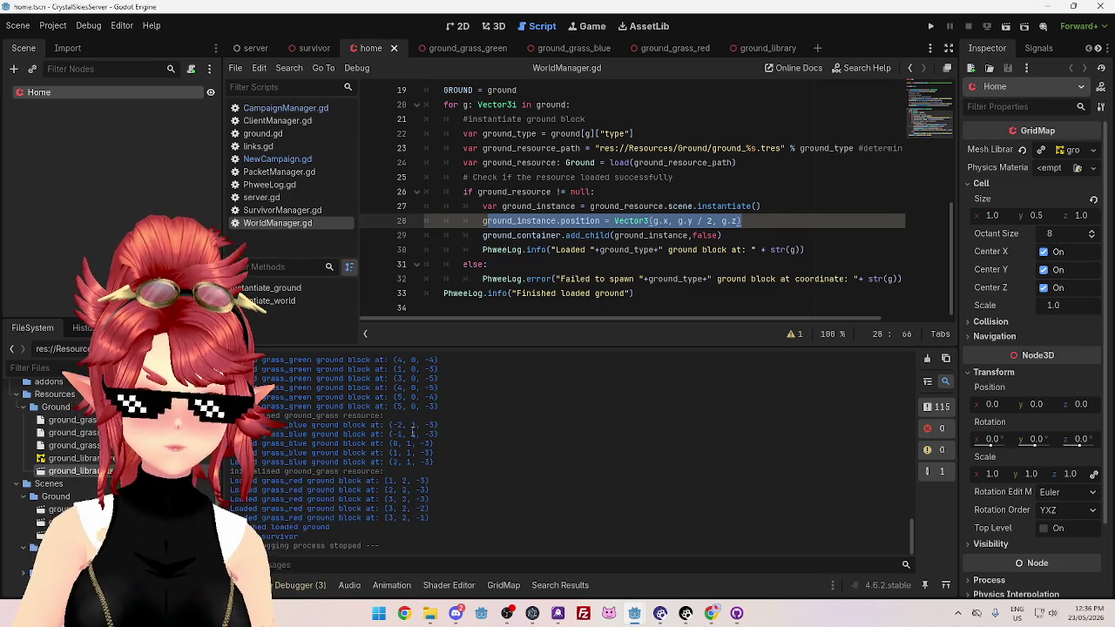
{"action": "left_click_drag", "start_coordinate": [411, 425], "coordinate": [413, 463]}
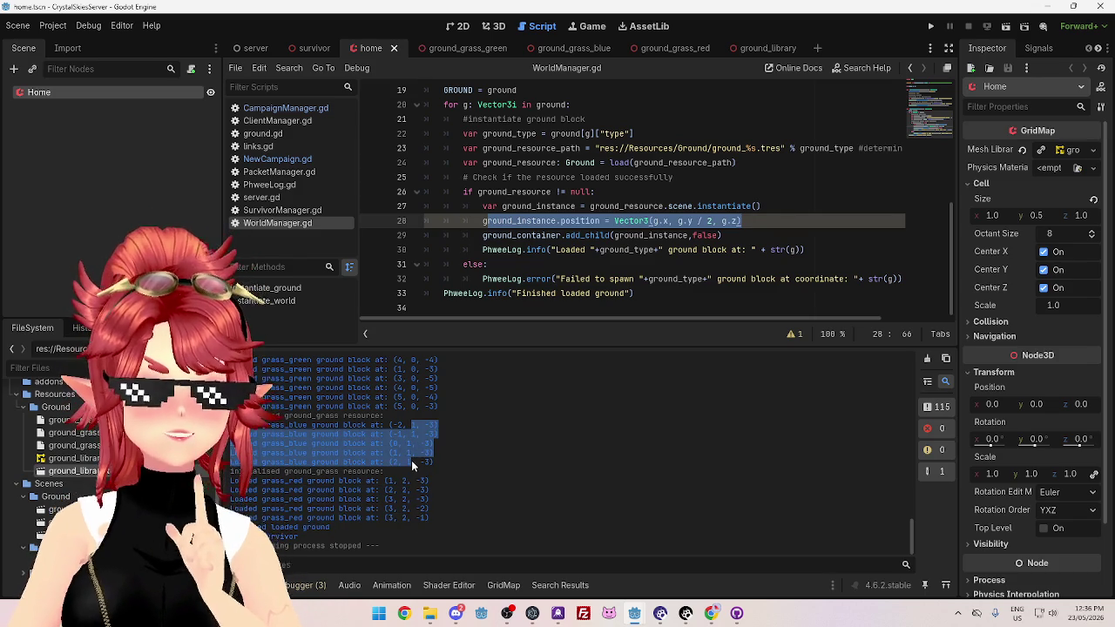
{"action": "left_click", "coordinate": [400, 492]}
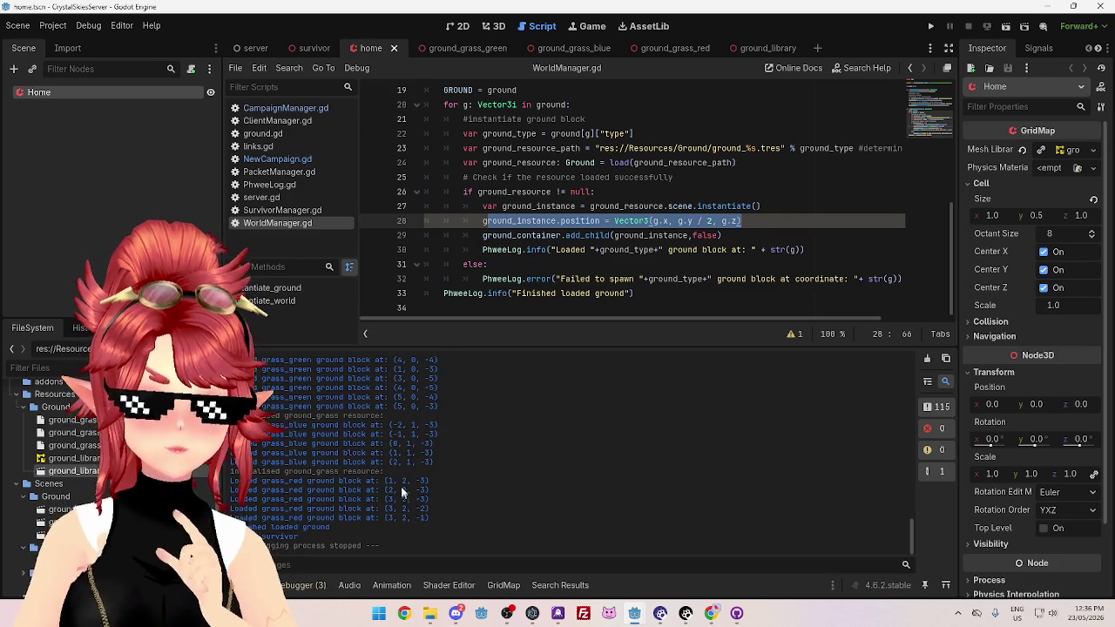
{"action": "left_click_drag", "start_coordinate": [400, 480], "coordinate": [430, 527]}
{"action": "left_click", "coordinate": [399, 488]}
{"action": "mouse_move", "coordinate": [400, 484]}
{"action": "left_mouse_down"}
{"action": "mouse_move", "coordinate": [427, 518]}
{"action": "mouse_move", "coordinate": [407, 529]}
{"action": "left_mouse_up"}
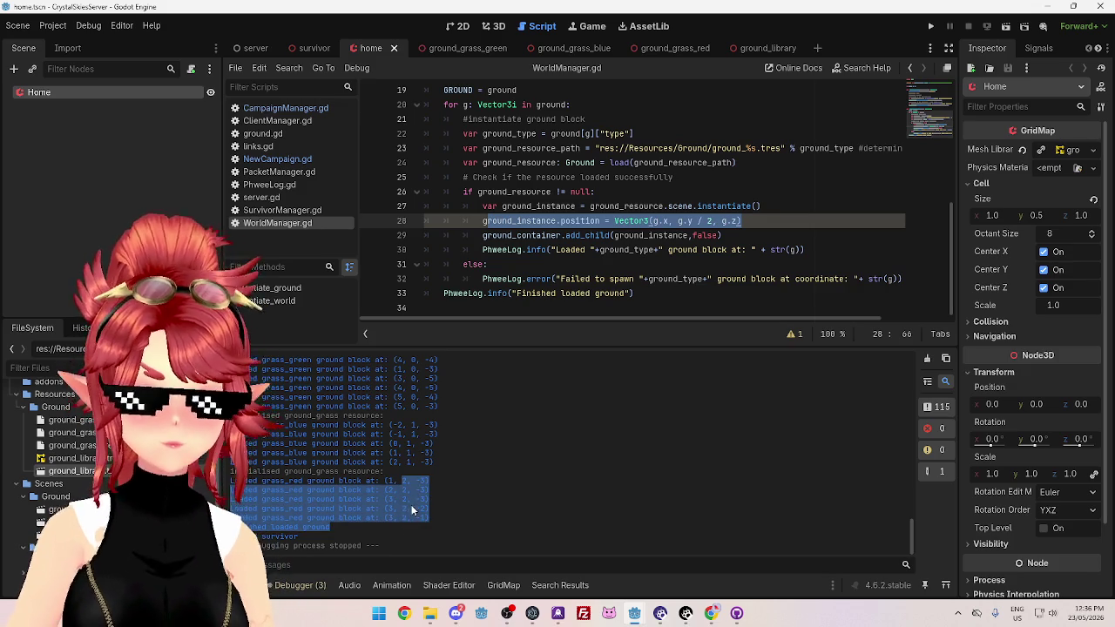
{"action": "left_click_drag", "start_coordinate": [411, 425], "coordinate": [423, 470]}
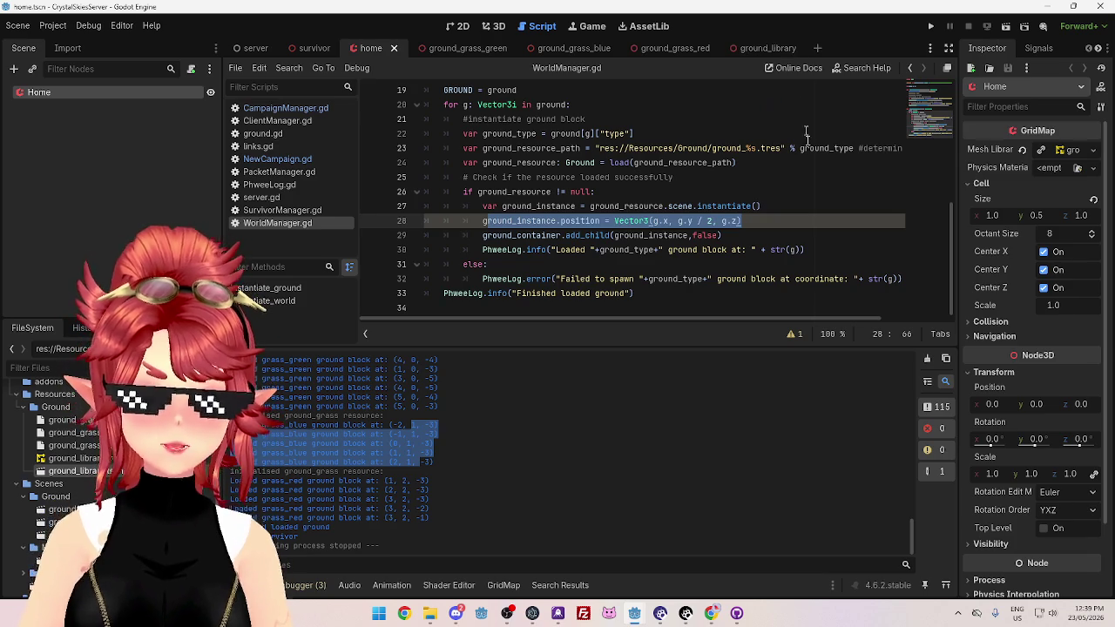
{"action": "left_click", "coordinate": [771, 225]}
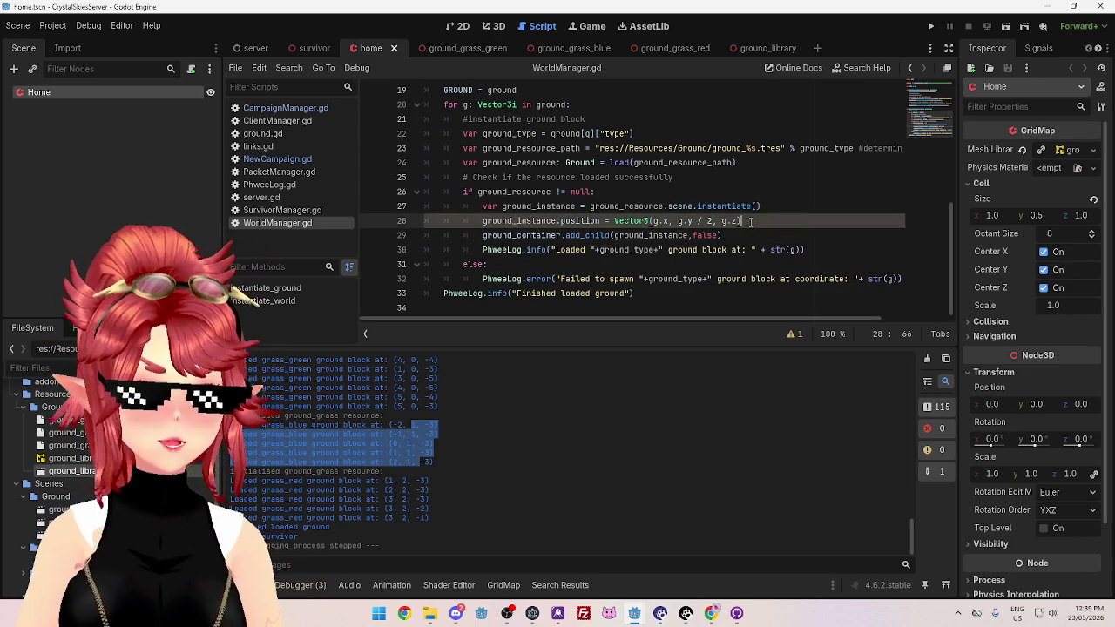
{"action": "left_click", "coordinate": [742, 235]}
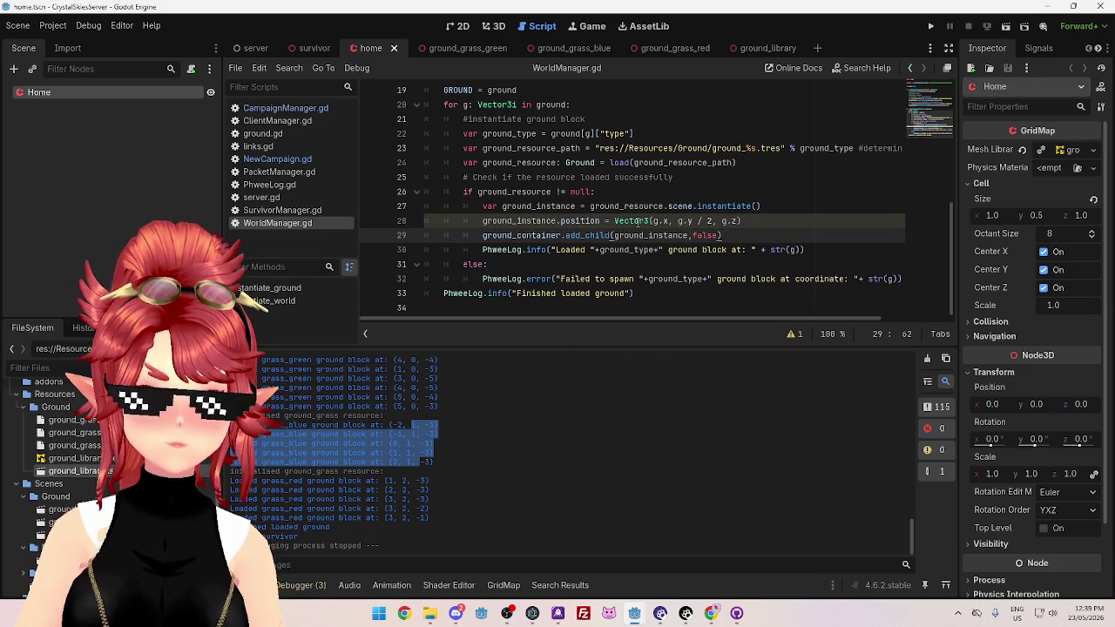
{"action": "mouse_move", "coordinate": [637, 220]}
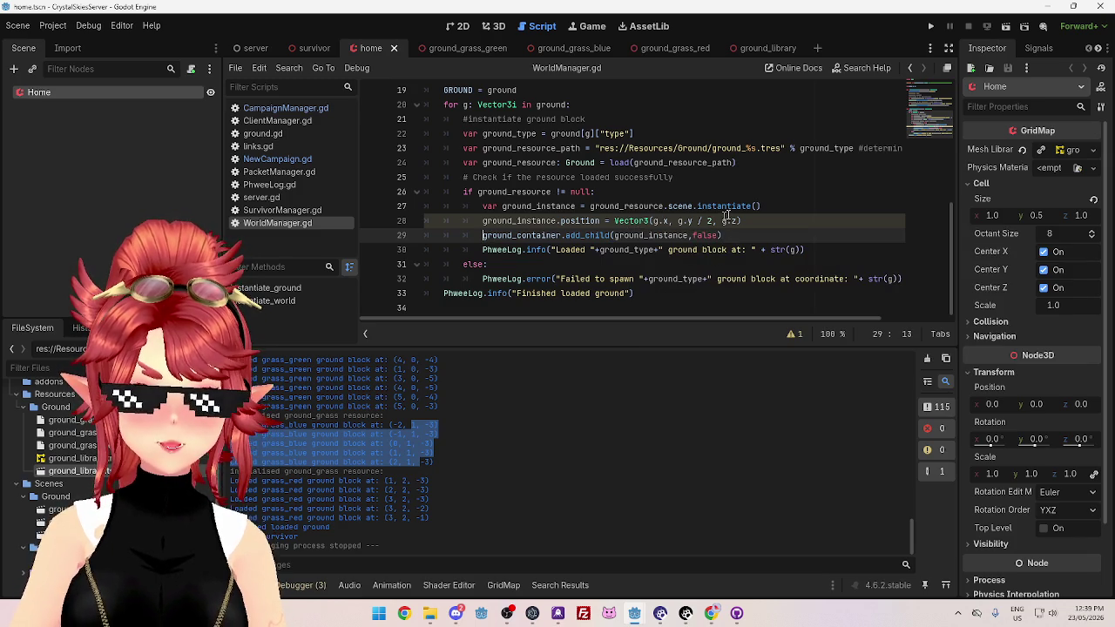
{"action": "left_click_drag", "start_coordinate": [677, 220], "coordinate": [713, 221]}
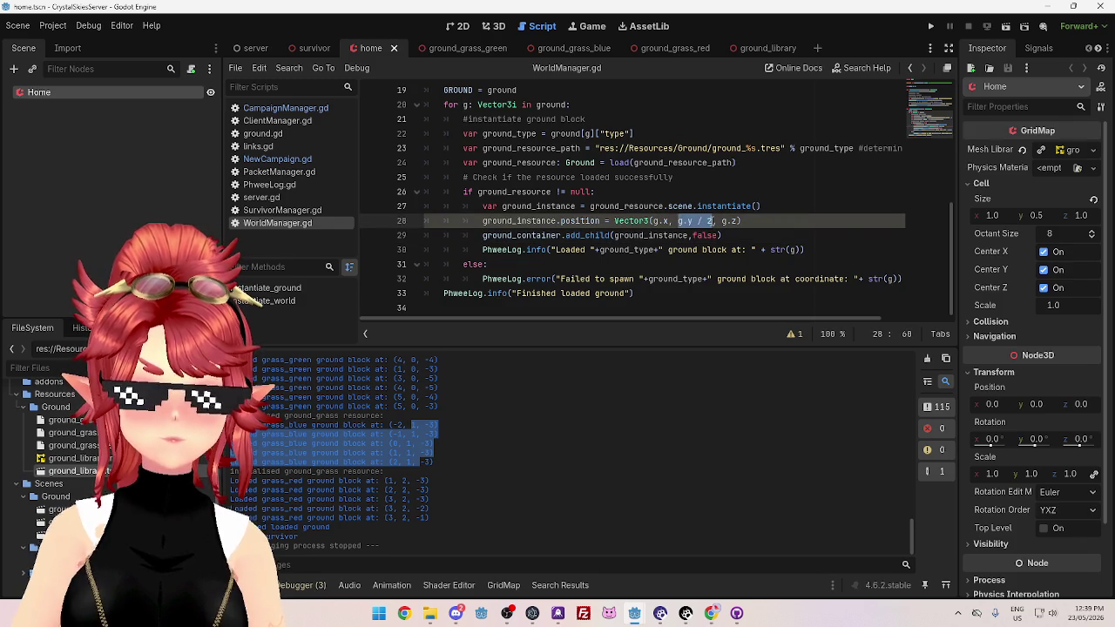
{"action": "scroll", "coordinate": [523, 218], "scroll_direction": "up", "scroll_amount": 1}
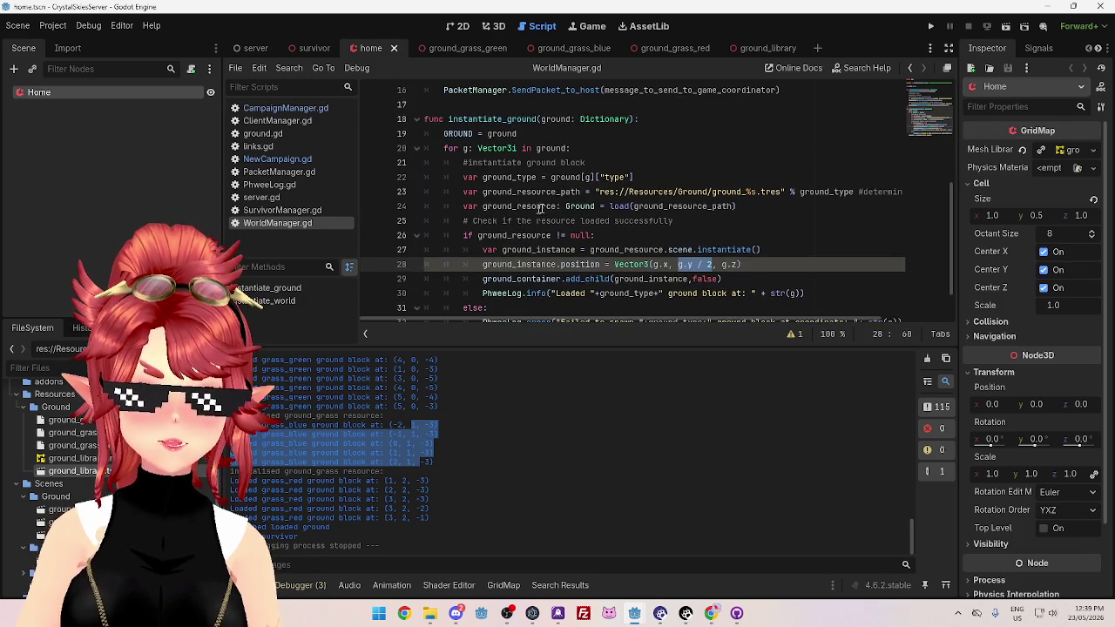
{"action": "scroll", "coordinate": [544, 218], "scroll_direction": "down", "scroll_amount": 1}
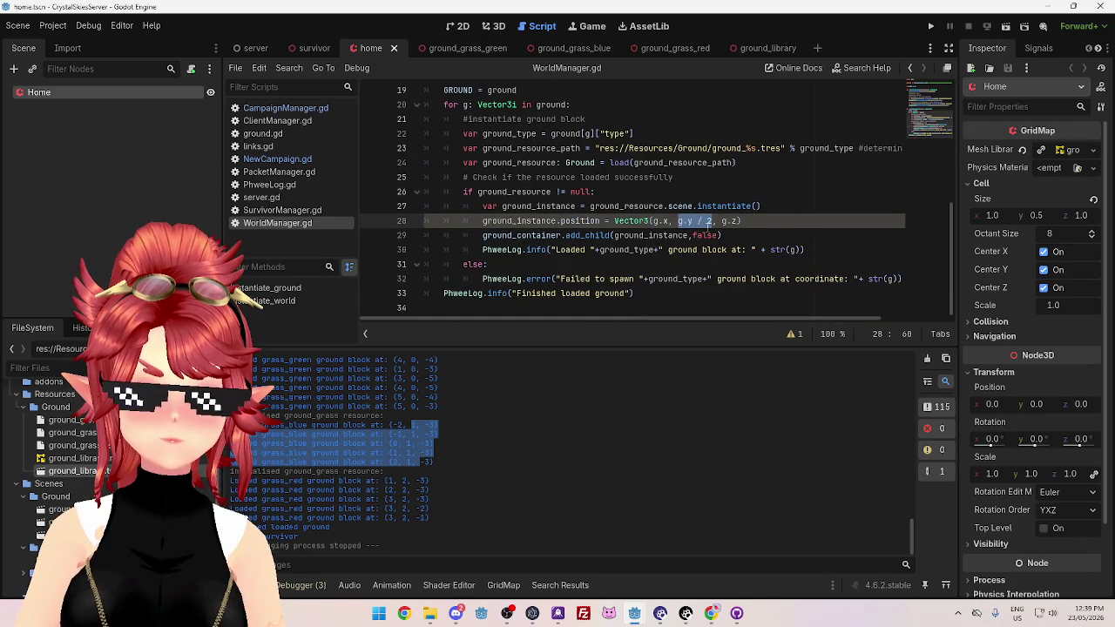
{"action": "left_click", "coordinate": [741, 221]}
{"action": "left_click", "coordinate": [678, 222]}
{"action": "left_click_drag", "start_coordinate": [679, 221], "coordinate": [749, 221]}
{"action": "left_click", "coordinate": [749, 221]}
{"action": "left_click_drag", "start_coordinate": [678, 221], "coordinate": [721, 220]}
{"action": "left_click", "coordinate": [749, 221]}
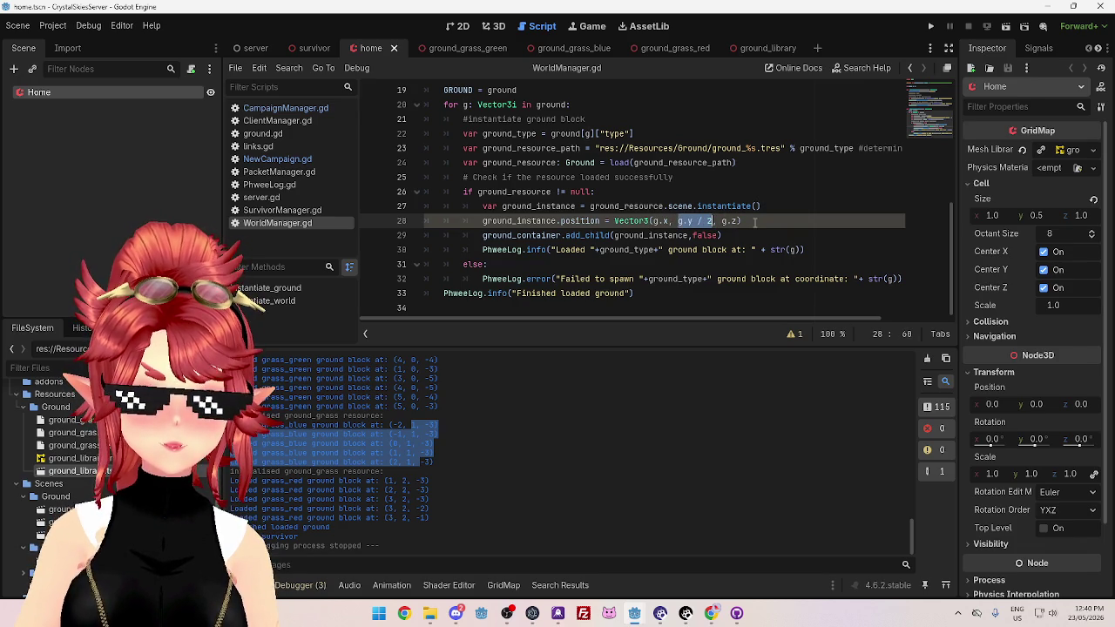
{"action": "left_click_drag", "start_coordinate": [725, 279], "coordinate": [795, 279]}
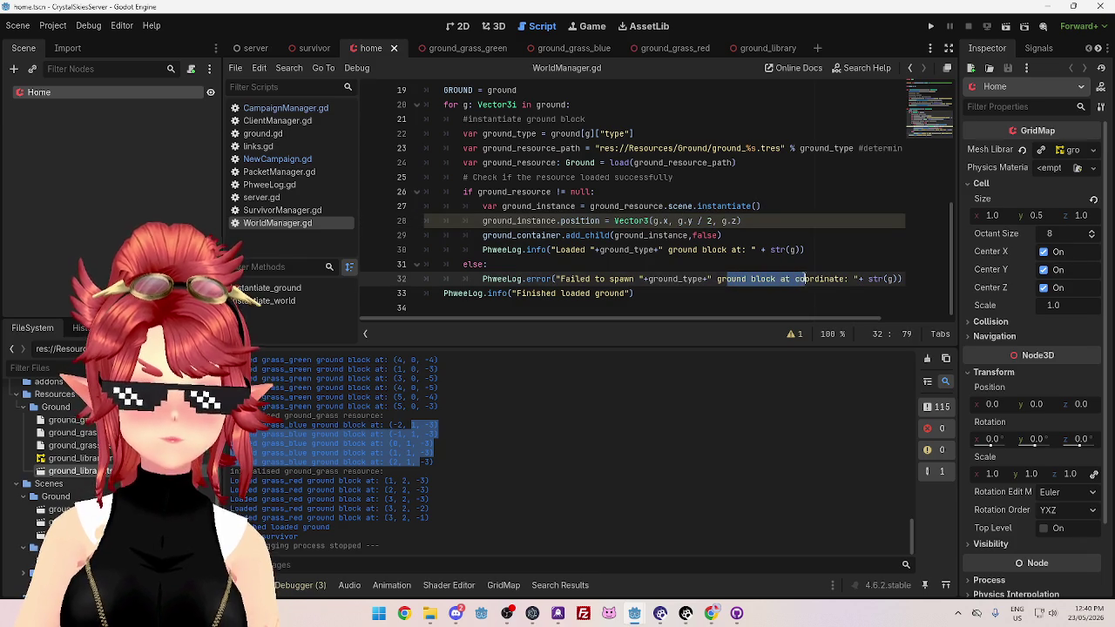
{"action": "left_click_drag", "start_coordinate": [736, 279], "coordinate": [832, 279]}
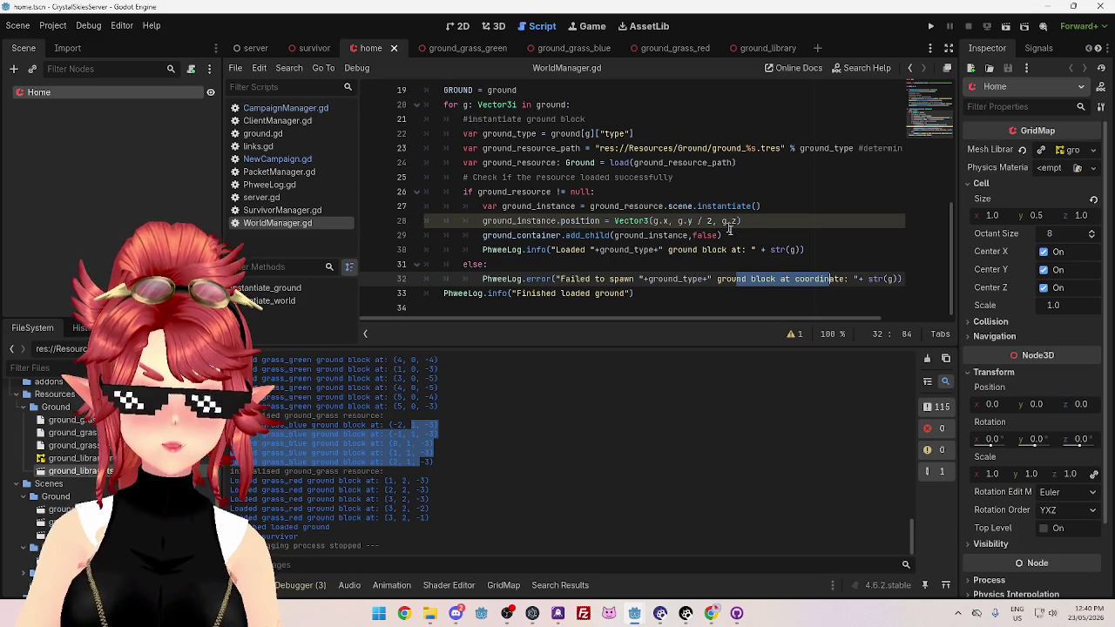
{"action": "left_click", "coordinate": [780, 279]}
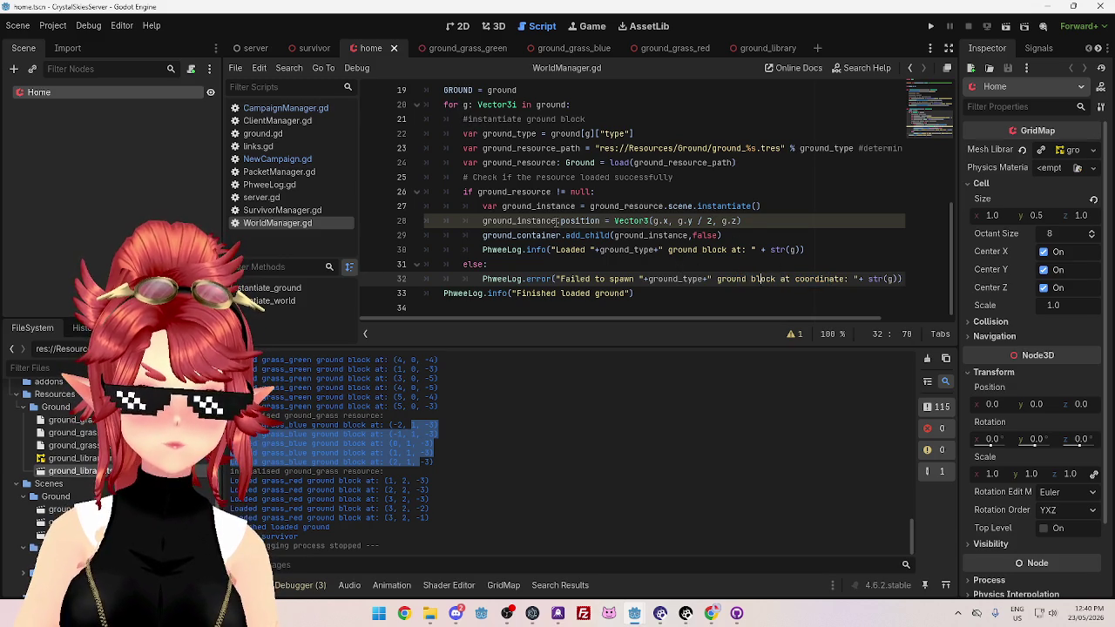
{"action": "mouse_move", "coordinate": [653, 223]}
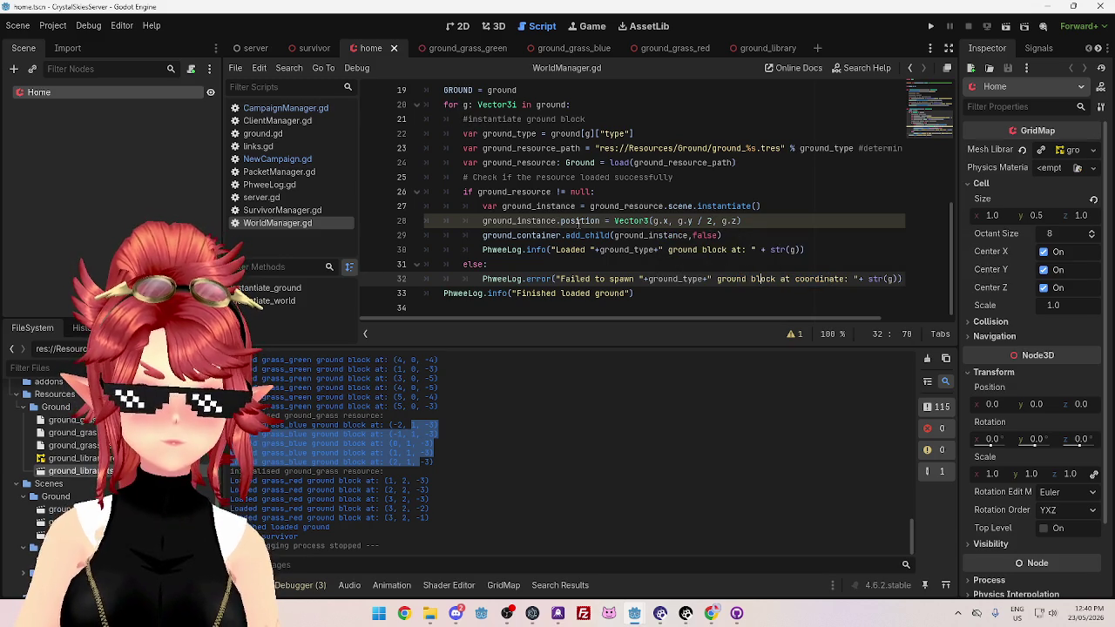
{"action": "left_click", "coordinate": [754, 223]}
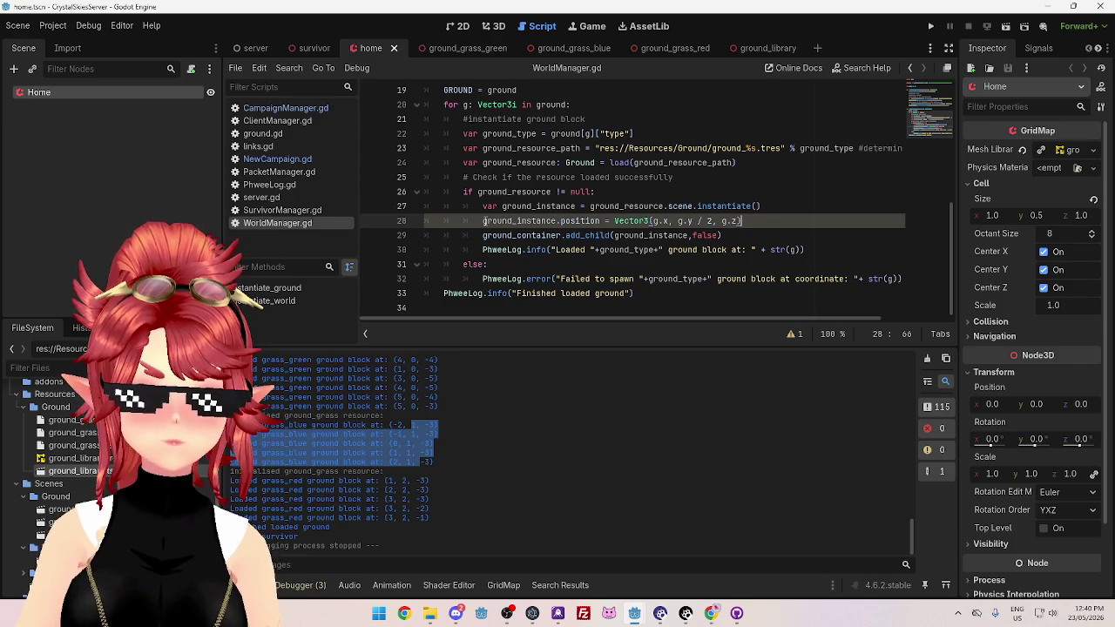
{"action": "mouse_move", "coordinate": [484, 221]}
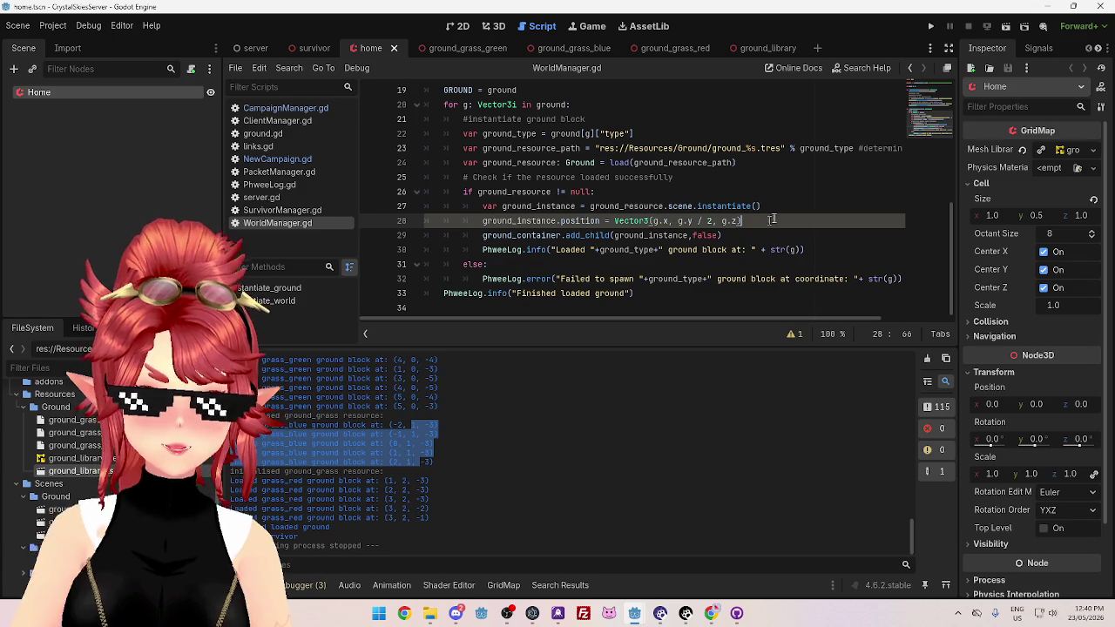
{"action": "left_click", "coordinate": [778, 206]}
Insert a new line after line 27 and start a 'var' declaration there
{"action": "key", "text": "Return"}
{"action": "type", "text": "ver n"}
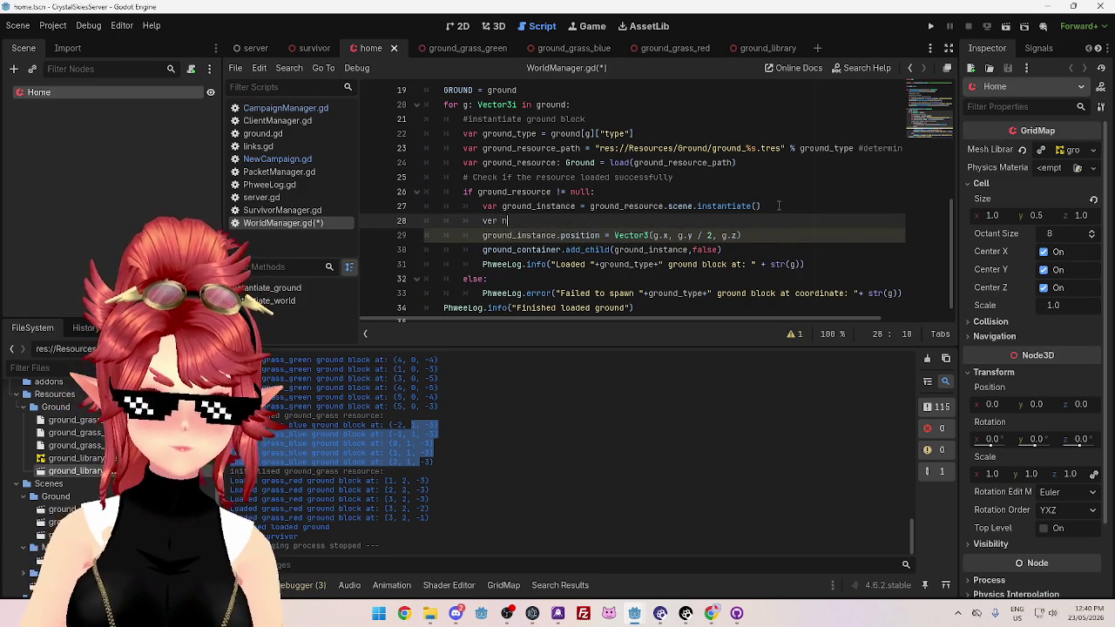
{"action": "key", "text": "BackSpace"}
{"action": "key", "text": "BackSpace"}
{"action": "key", "text": "BackSpace"}
{"action": "type", "text": "ar"}
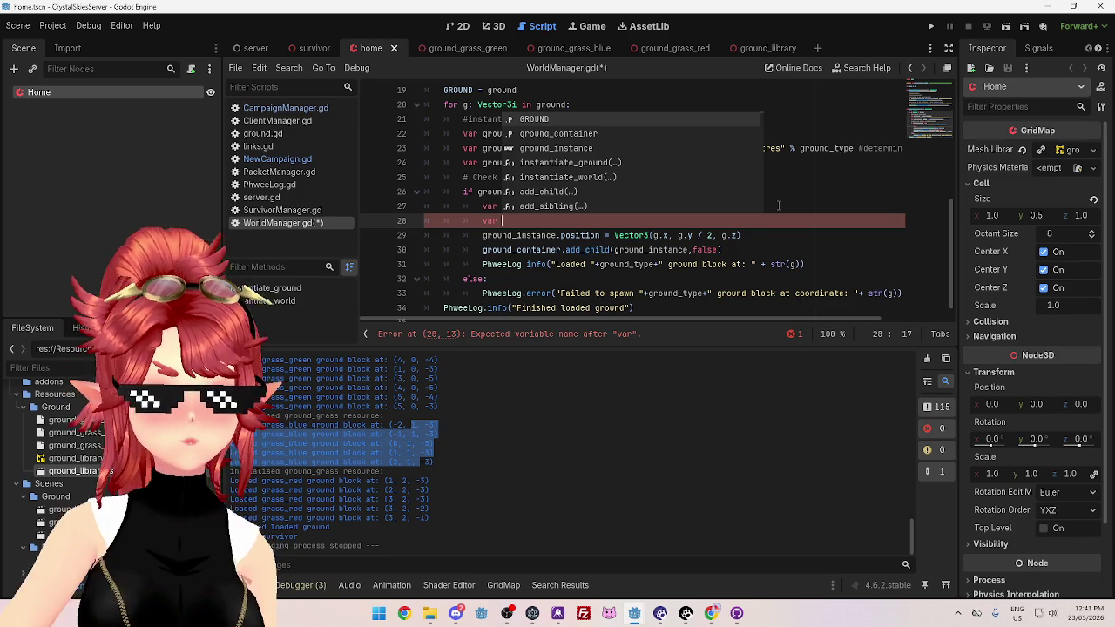
{"action": "key", "text": "Escape"}
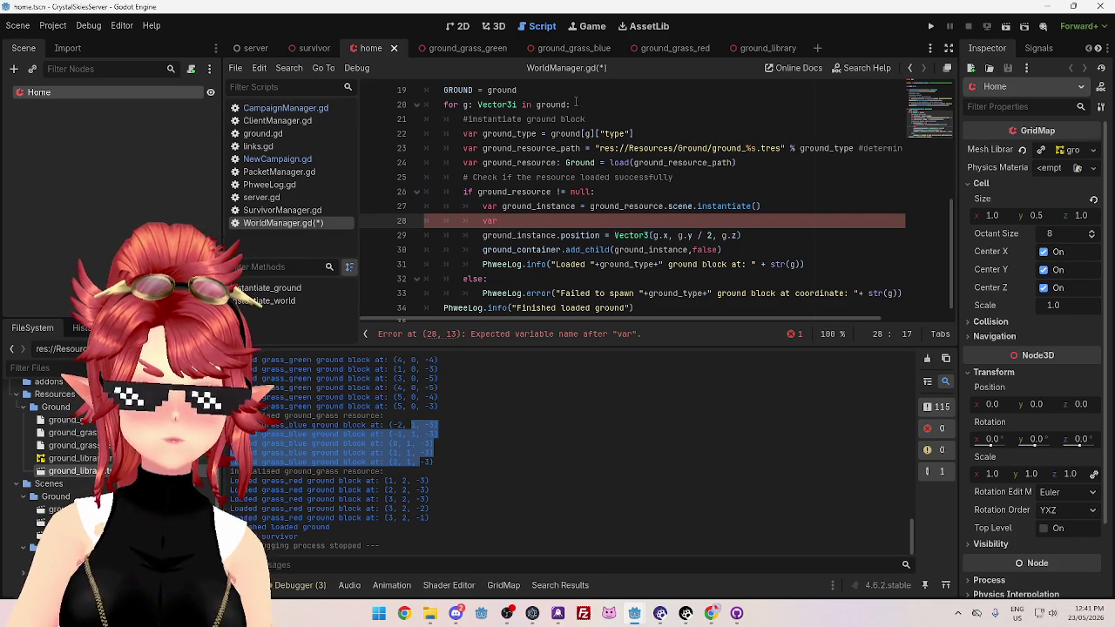
Rename the loop variable g to gc in the for line, ground[gc] lookup and both log lines
{"action": "left_click", "coordinate": [468, 104]}
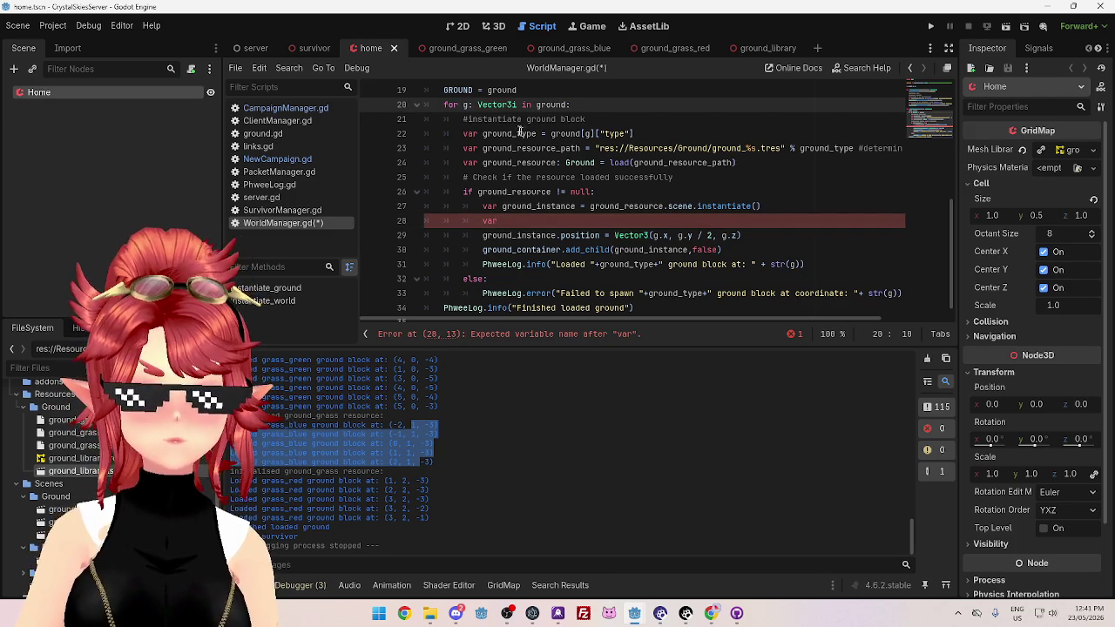
{"action": "type", "text": "o"}
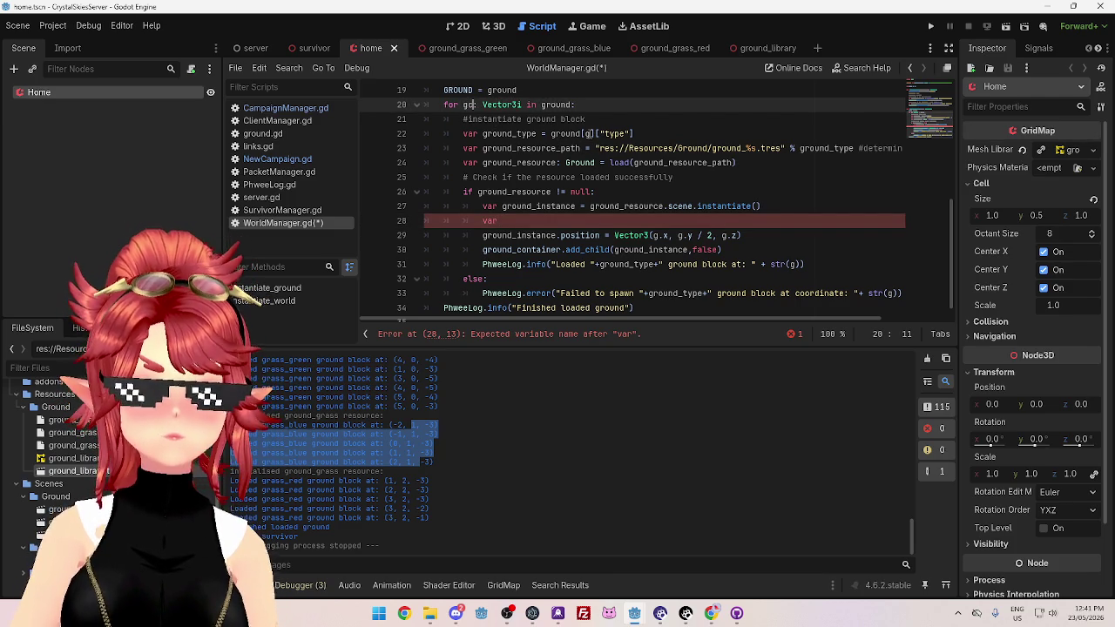
{"action": "left_click", "coordinate": [592, 133]}
{"action": "type", "text": "c"}
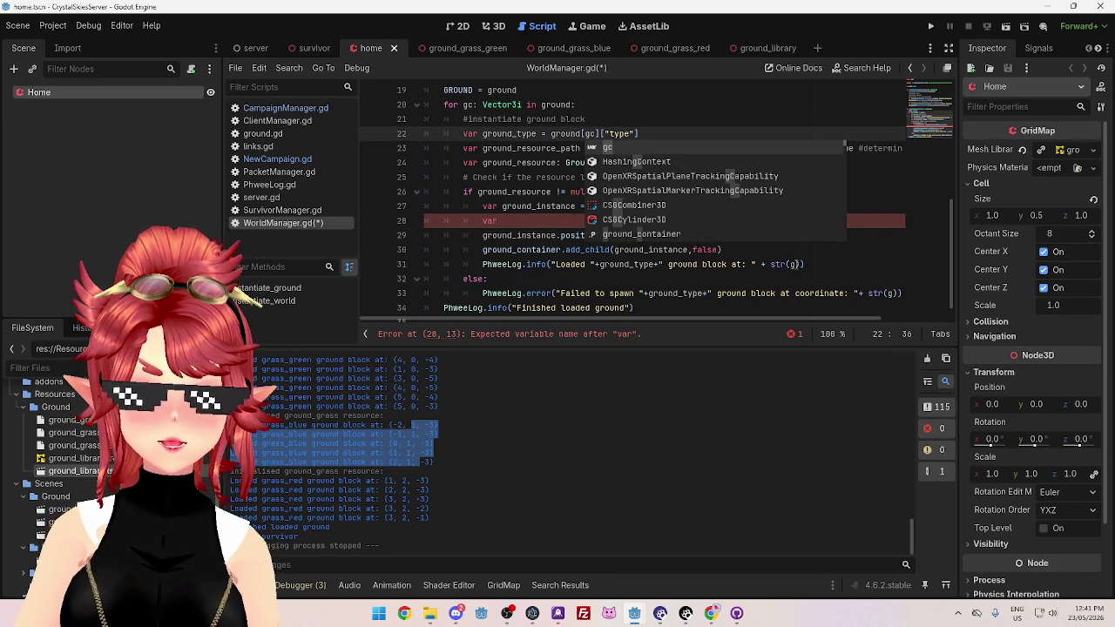
{"action": "left_click", "coordinate": [796, 264]}
{"action": "type", "text": "c"}
{"action": "left_click", "coordinate": [895, 294]}
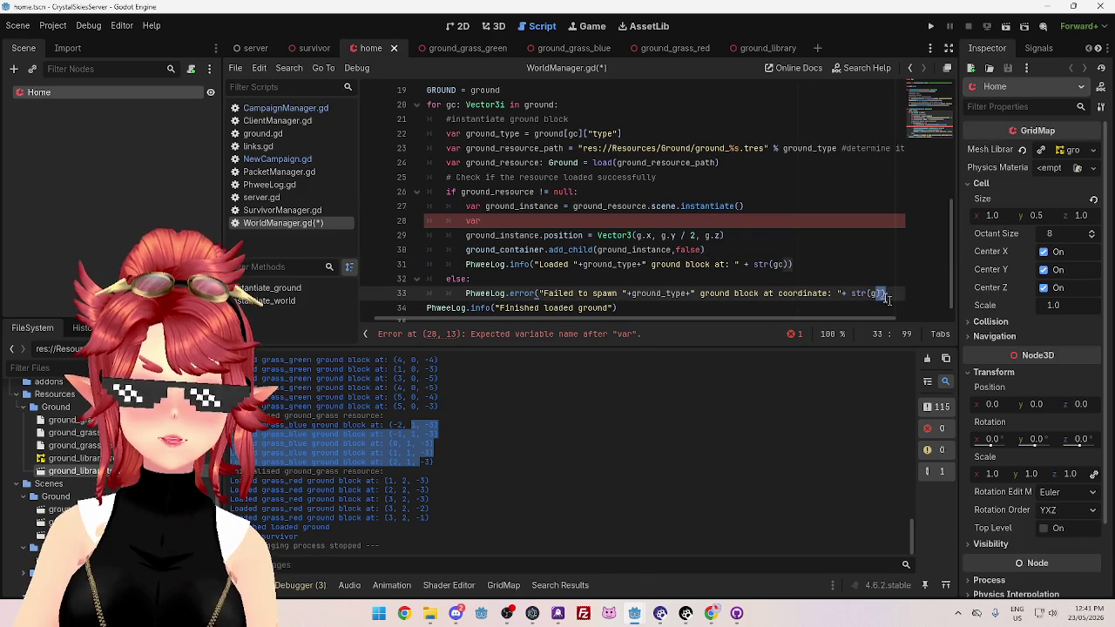
{"action": "type", "text": "c"}
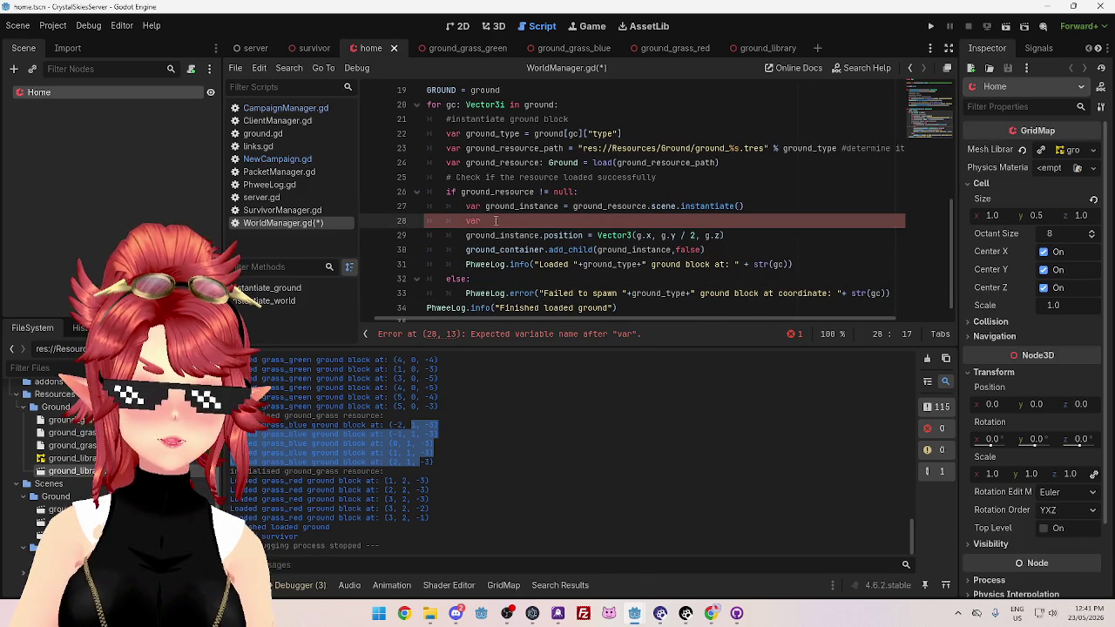
Delete the unfinished var and change the Vector3 position arguments to gc.x, gc.y and gc.z
{"action": "left_click_drag", "start_coordinate": [487, 220], "coordinate": [429, 218]}
{"action": "key", "text": "BackSpace"}
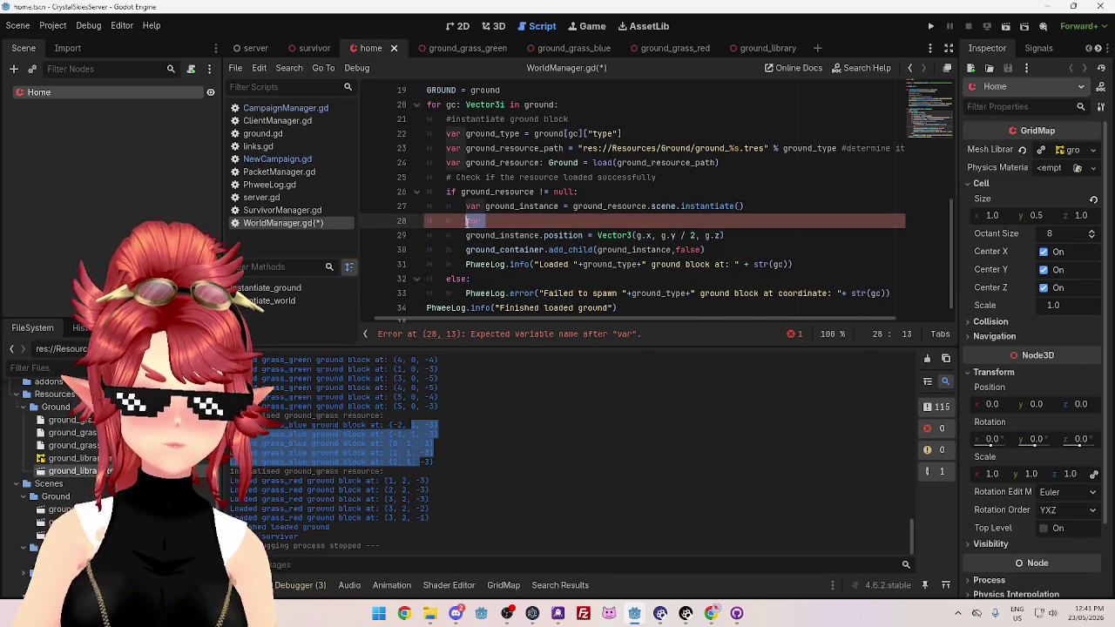
{"action": "left_click", "coordinate": [640, 235]}
{"action": "type", "text": "c"}
{"action": "left_click", "coordinate": [671, 235]}
{"action": "type", "text": "c"}
{"action": "key", "text": "Right"}
{"action": "key", "text": "Right"}
{"action": "key", "text": "Right"}
{"action": "type", "text": "c"}
Append the comment '#groundcell int coordinates' to the loop on line 20
{"action": "left_click", "coordinate": [652, 223]}
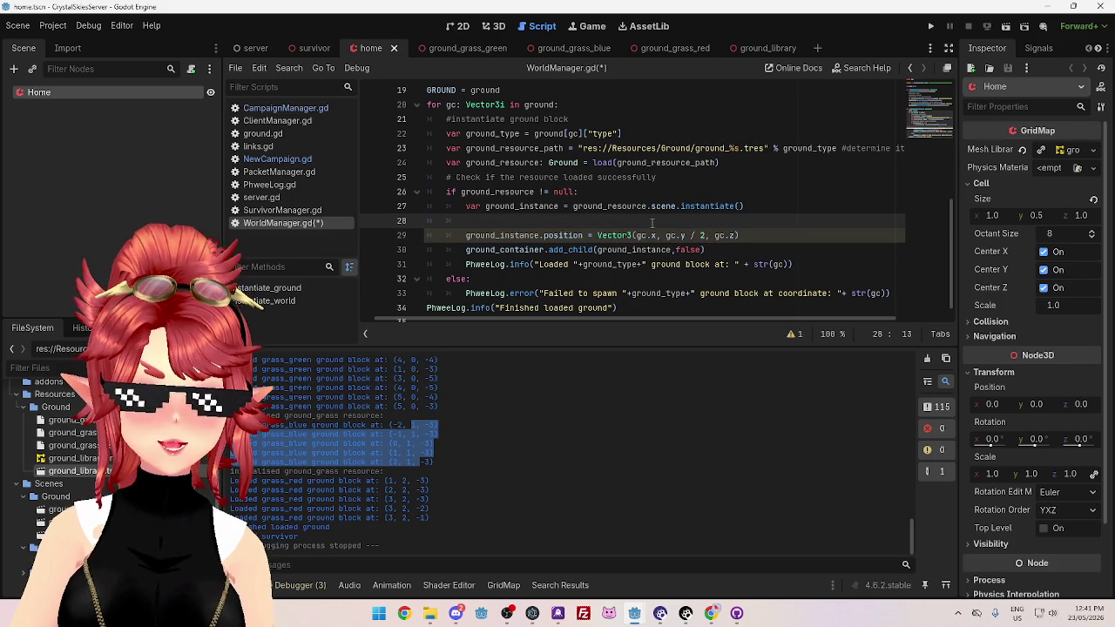
{"action": "left_click", "coordinate": [583, 106]}
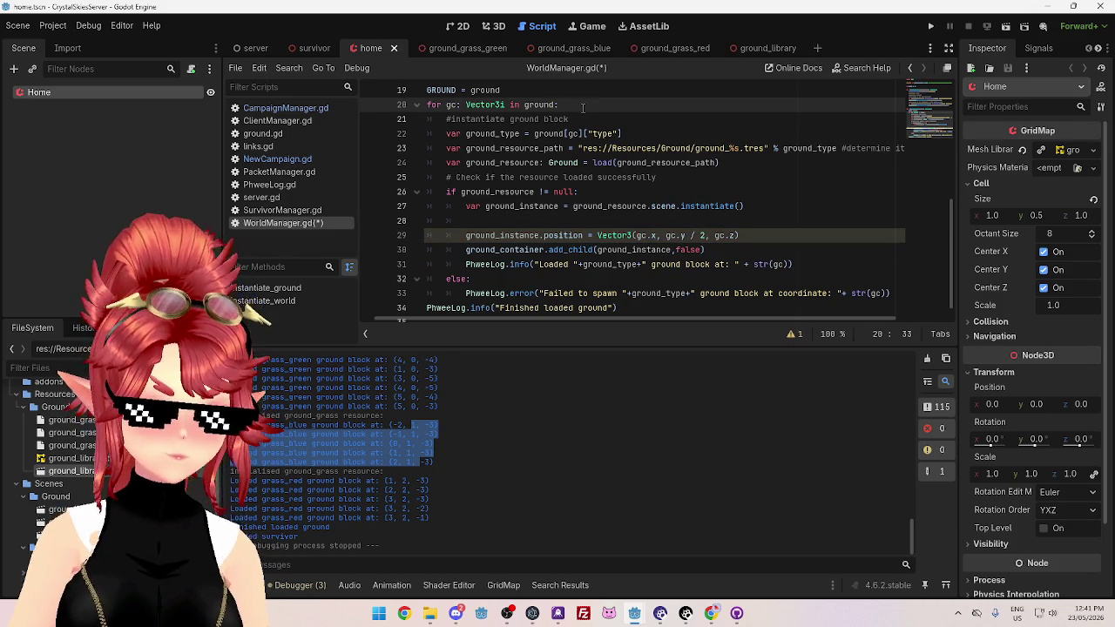
{"action": "type", "text": "#ground"}
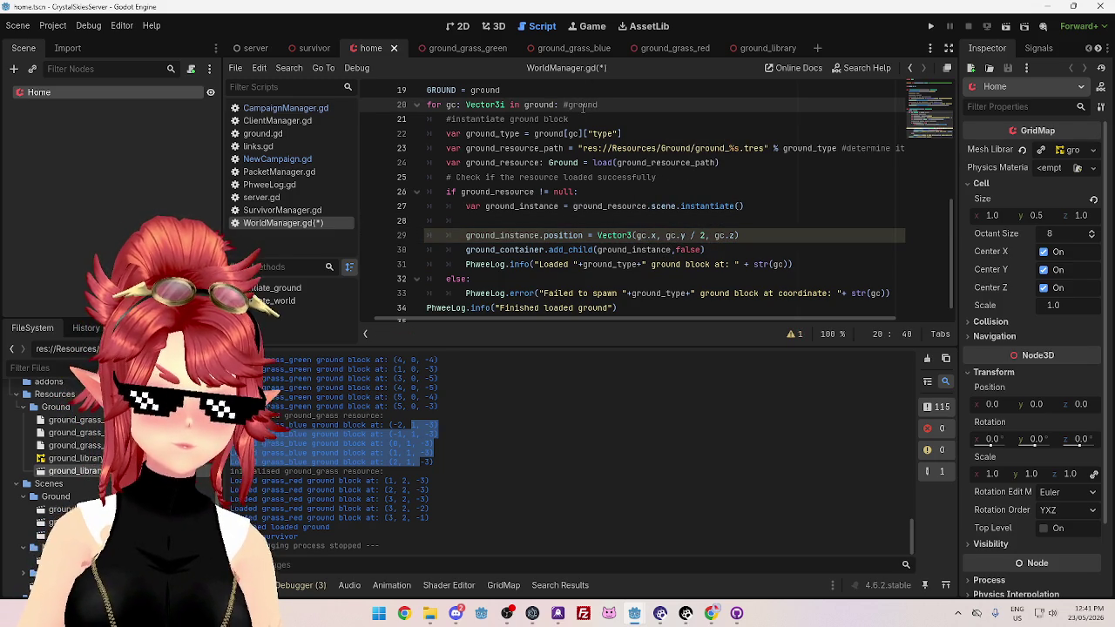
{"action": "type", "text": "cell "}
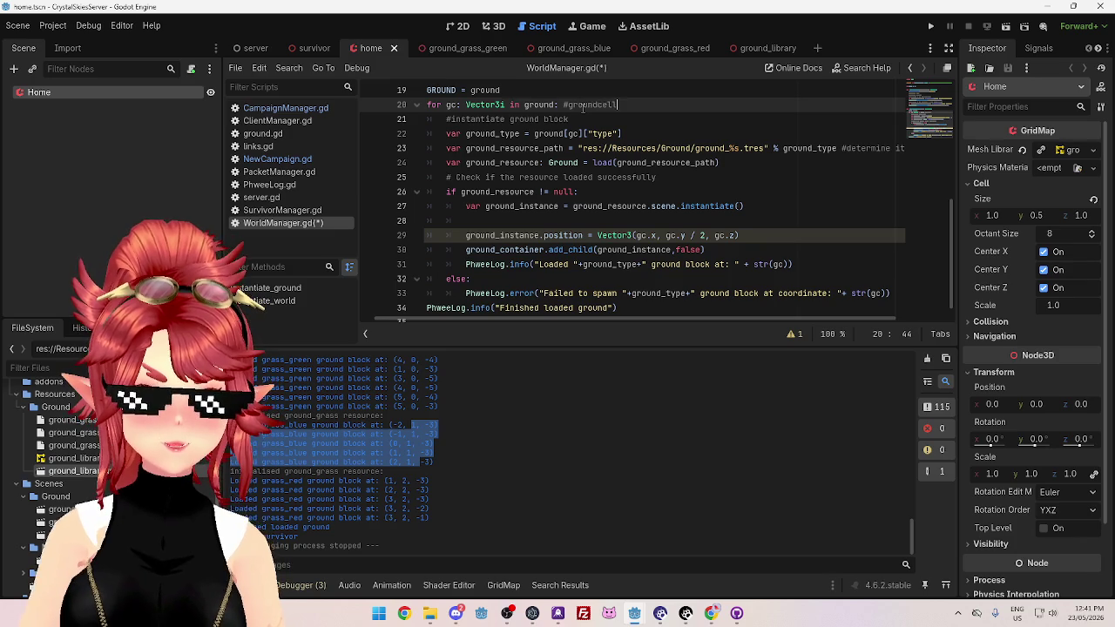
{"action": "type", "text": "int coordinates"}
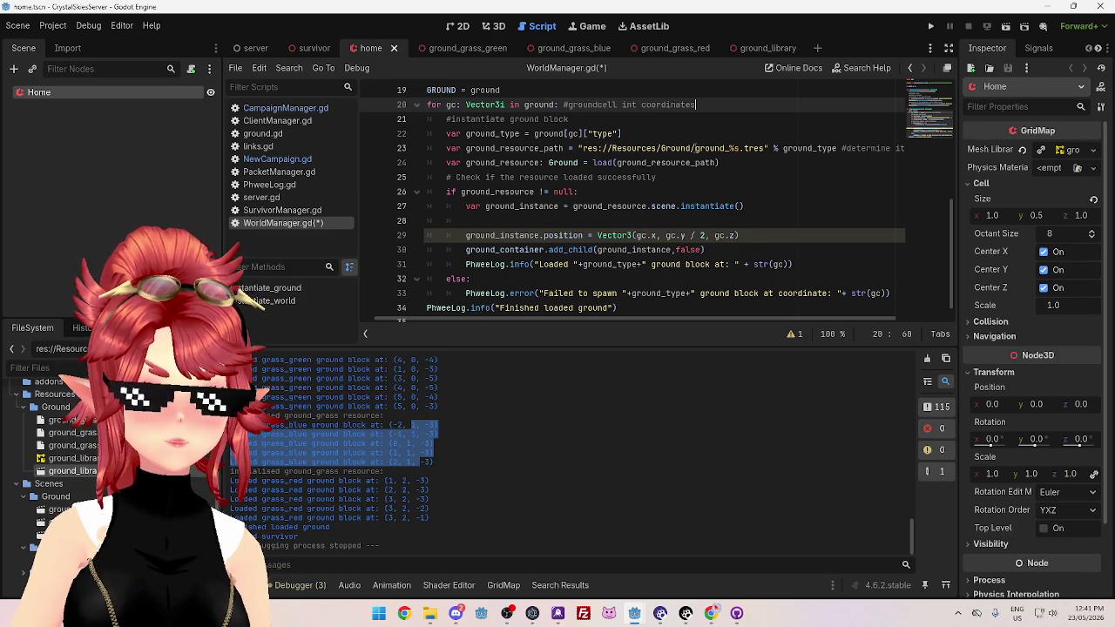
{"action": "left_click", "coordinate": [677, 133]}
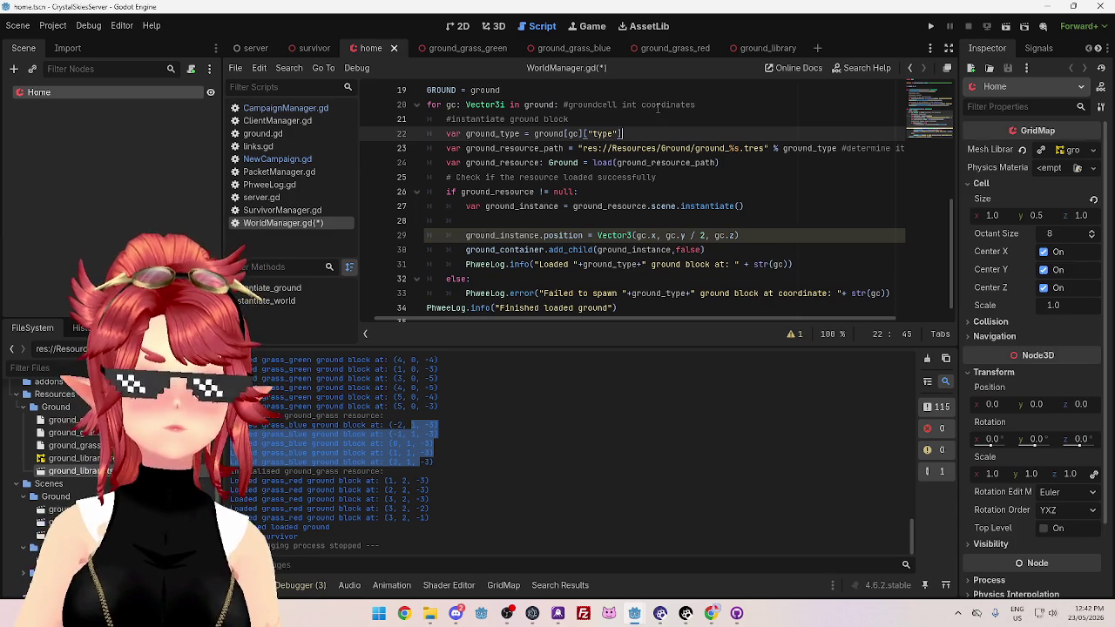
Declare 'var gb = Vector3(gc.x, gc.y / 2, gc.z)' on line 28
{"action": "left_click", "coordinate": [584, 220]}
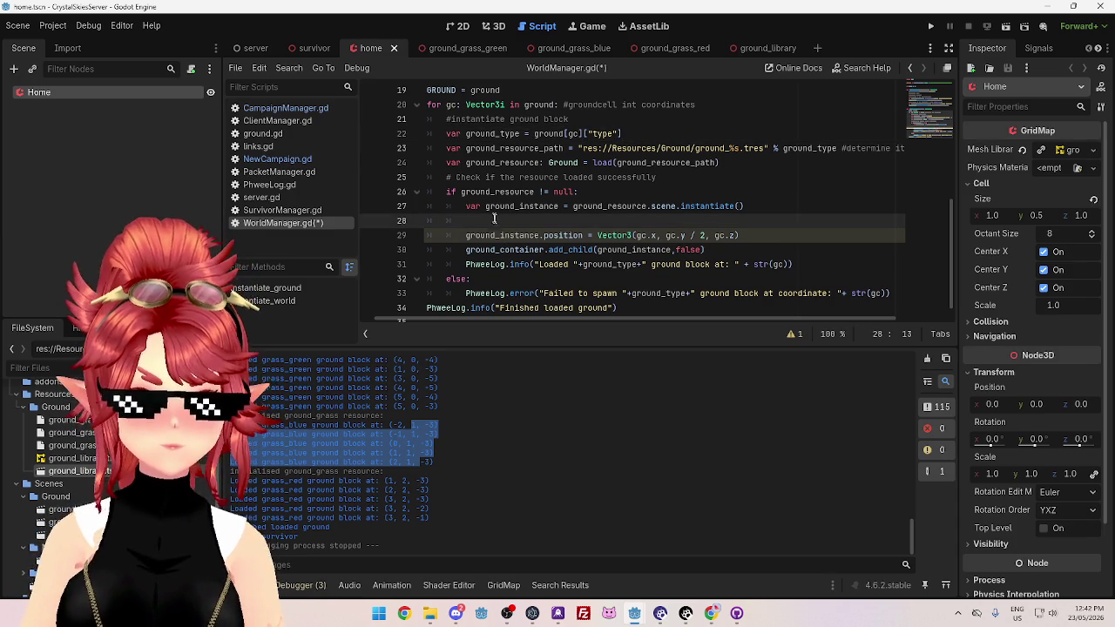
{"action": "type", "text": "var "}
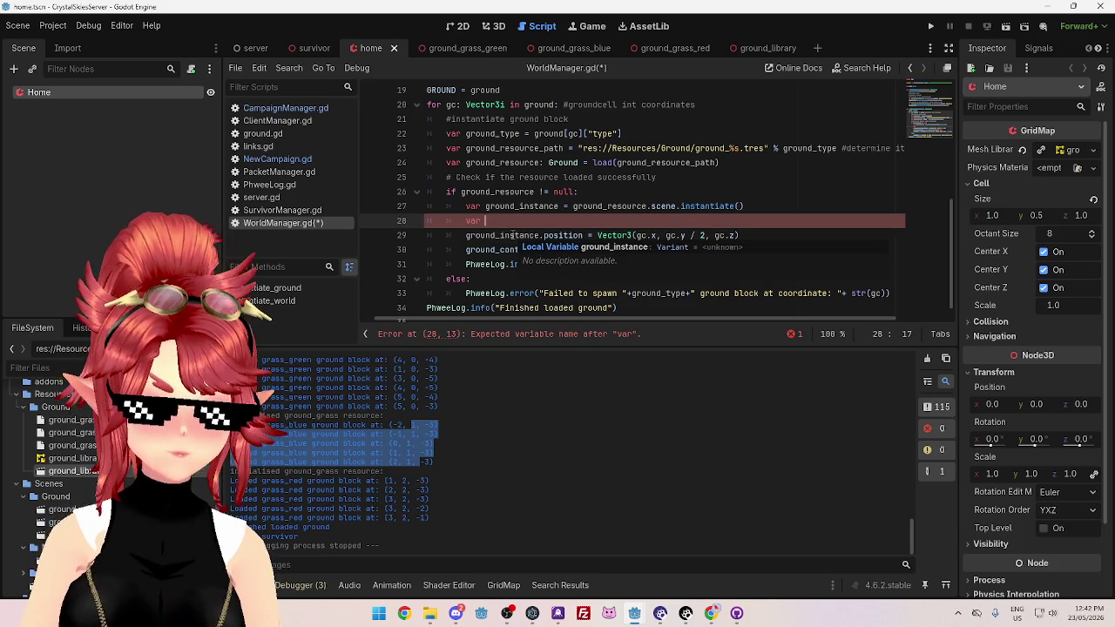
{"action": "type", "text": "gb"}
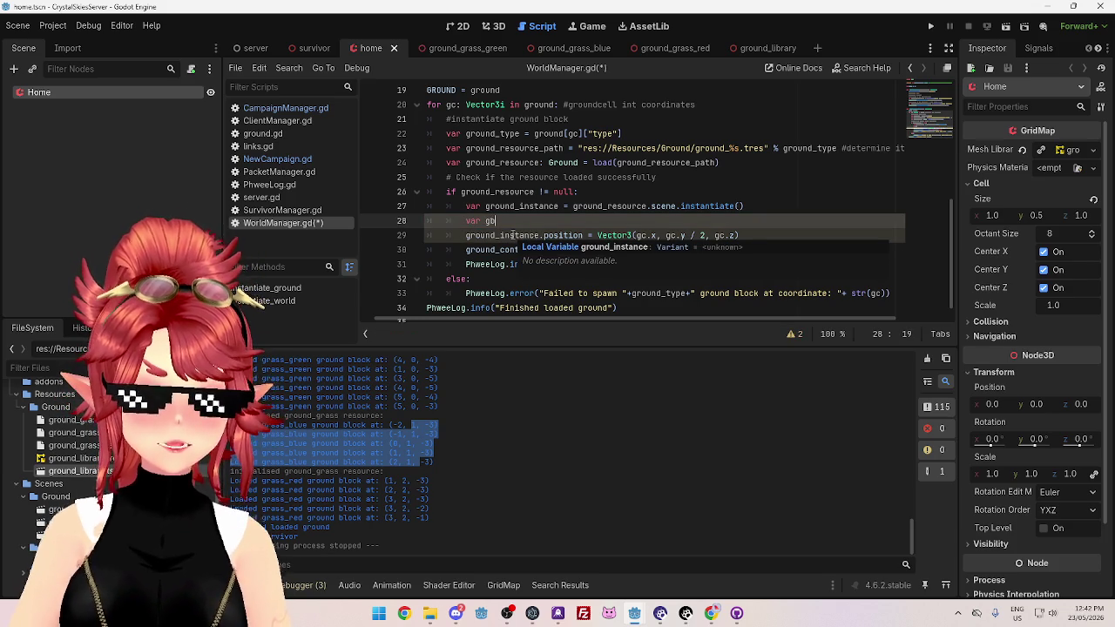
{"action": "type", "text": " ="}
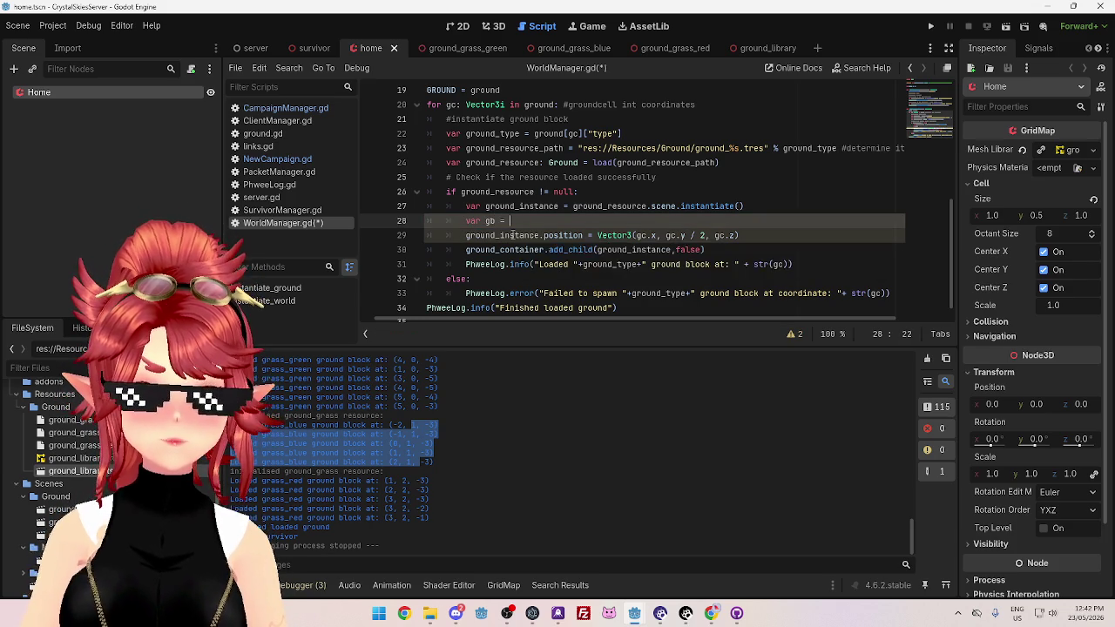
{"action": "left_click_drag", "start_coordinate": [738, 236], "coordinate": [597, 235]}
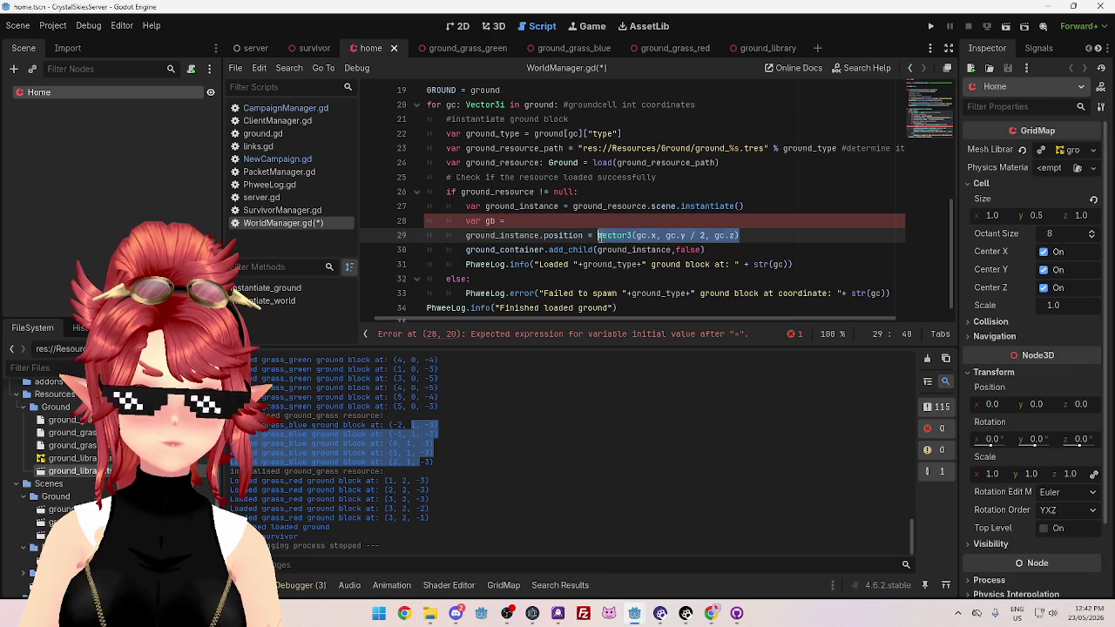
{"action": "key", "text": "ctrl+c"}
{"action": "left_click", "coordinate": [561, 220]}
{"action": "key", "text": "ctrl+v"}
Replace the Vector3 expression on the position line with gb and add a new line below
{"action": "double_click", "coordinate": [489, 220]}
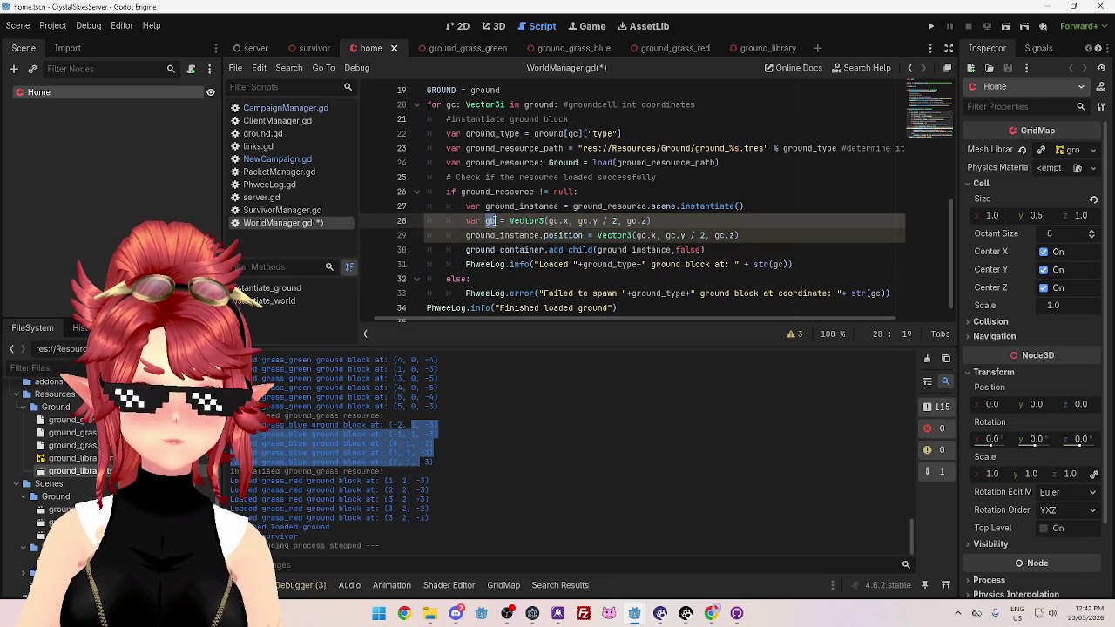
{"action": "key", "text": "ctrl+c"}
{"action": "left_click_drag", "start_coordinate": [739, 235], "coordinate": [598, 235]}
{"action": "key", "text": "ctrl+v"}
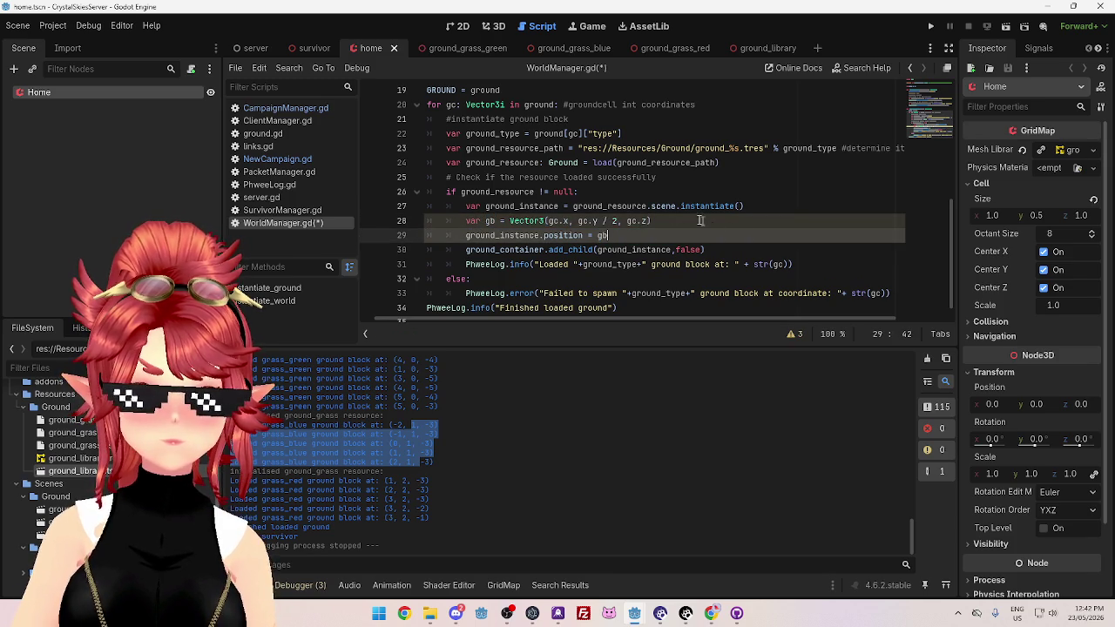
{"action": "left_click", "coordinate": [675, 220]}
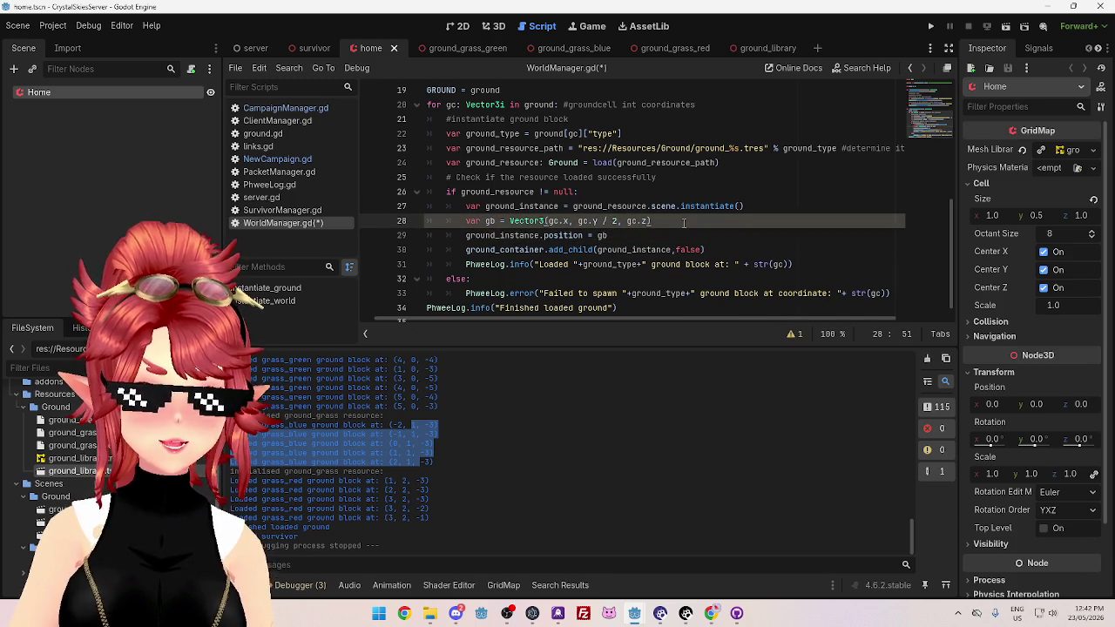
{"action": "key", "text": "Return"}
Add a temporary print(gb) line below the gb declaration
{"action": "type", "text": "print"}
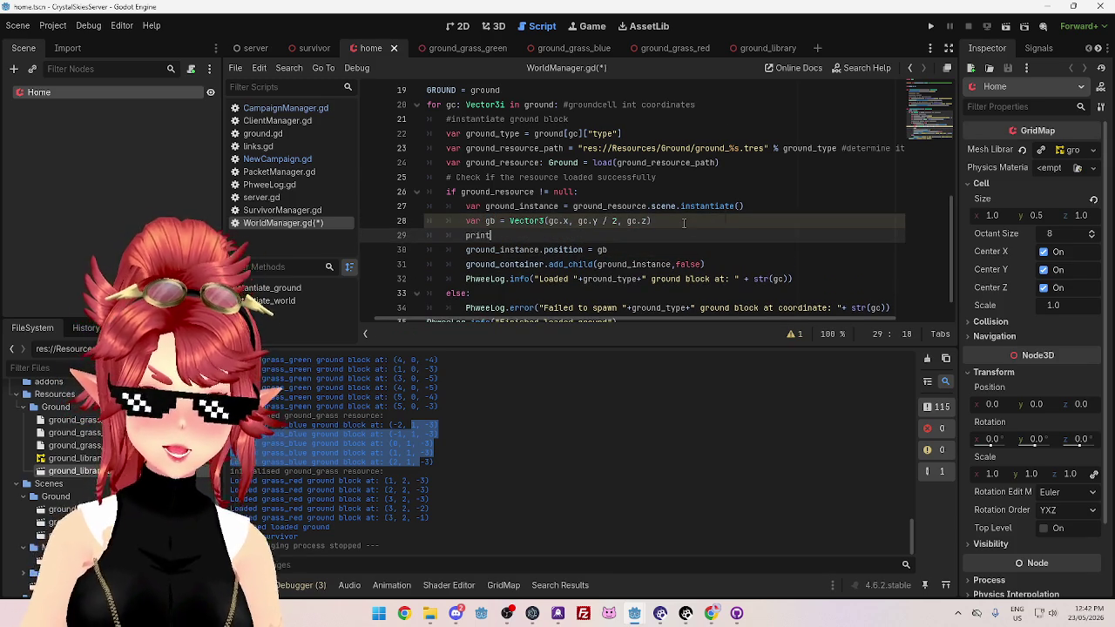
{"action": "left_click", "coordinate": [673, 262]}
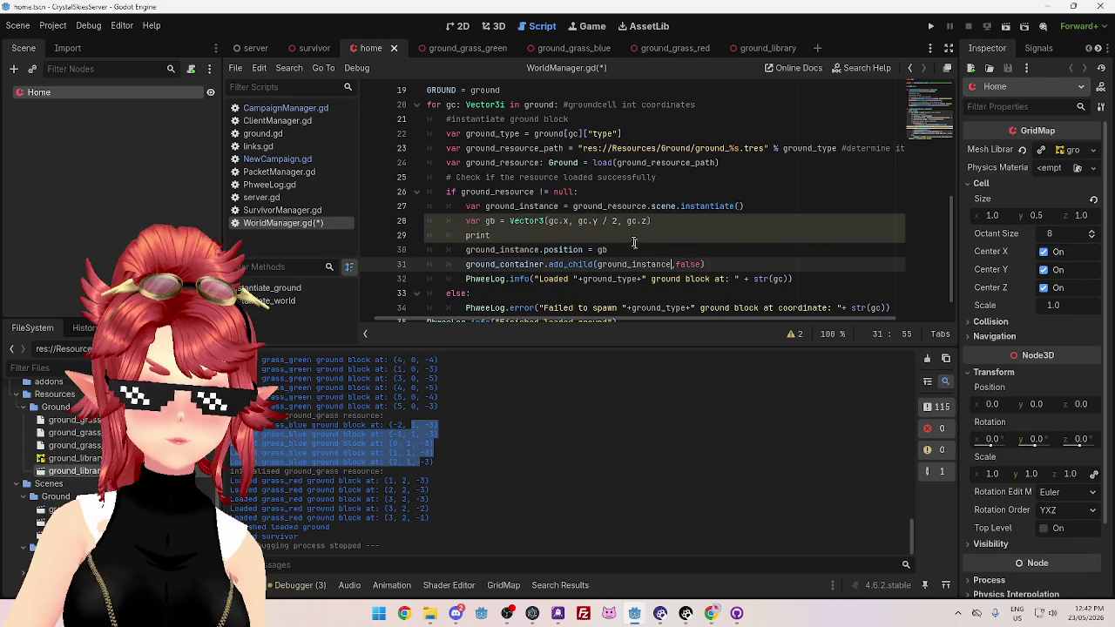
{"action": "left_click", "coordinate": [527, 236]}
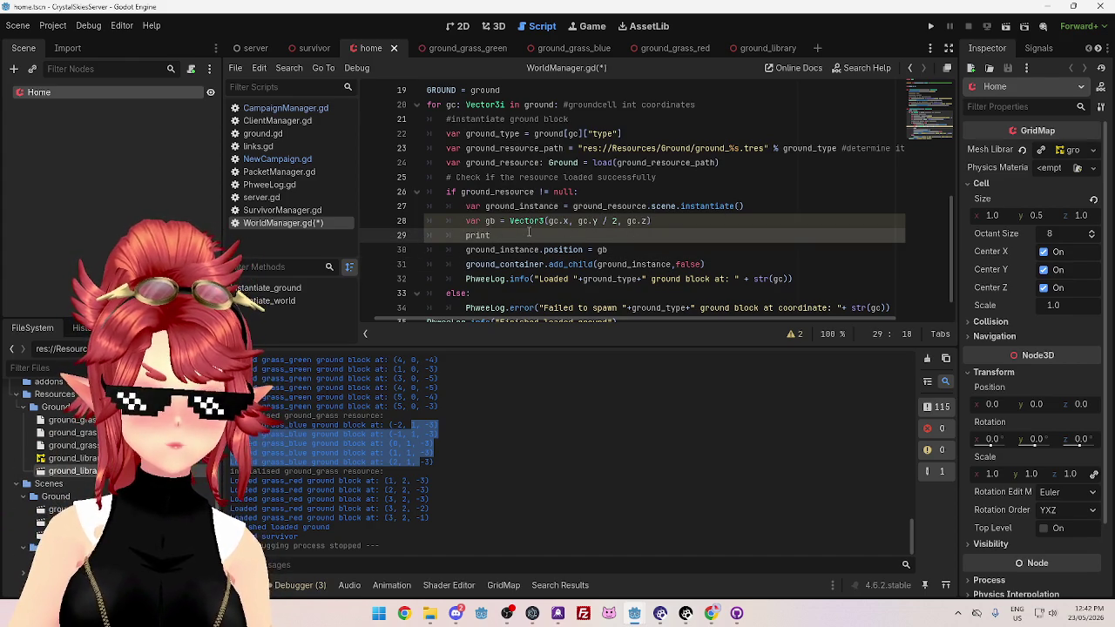
{"action": "type", "text": "()"}
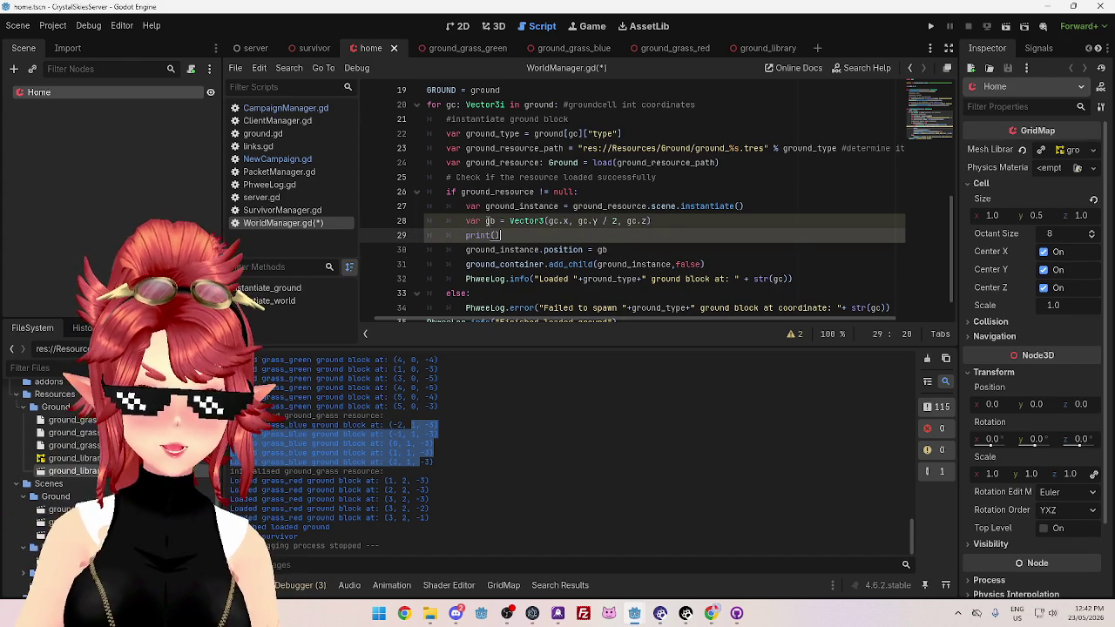
{"action": "double_click", "coordinate": [490, 221]}
{"action": "key", "text": "ctrl+c"}
{"action": "left_click", "coordinate": [495, 235]}
{"action": "key", "text": "ctrl+v"}
Delete the print(gb) line again and move to the Loaded log message line
{"action": "key", "text": "shift+Home"}
{"action": "key", "text": "BackSpace"}
{"action": "key", "text": "BackSpace"}
{"action": "key", "text": "BackSpace"}
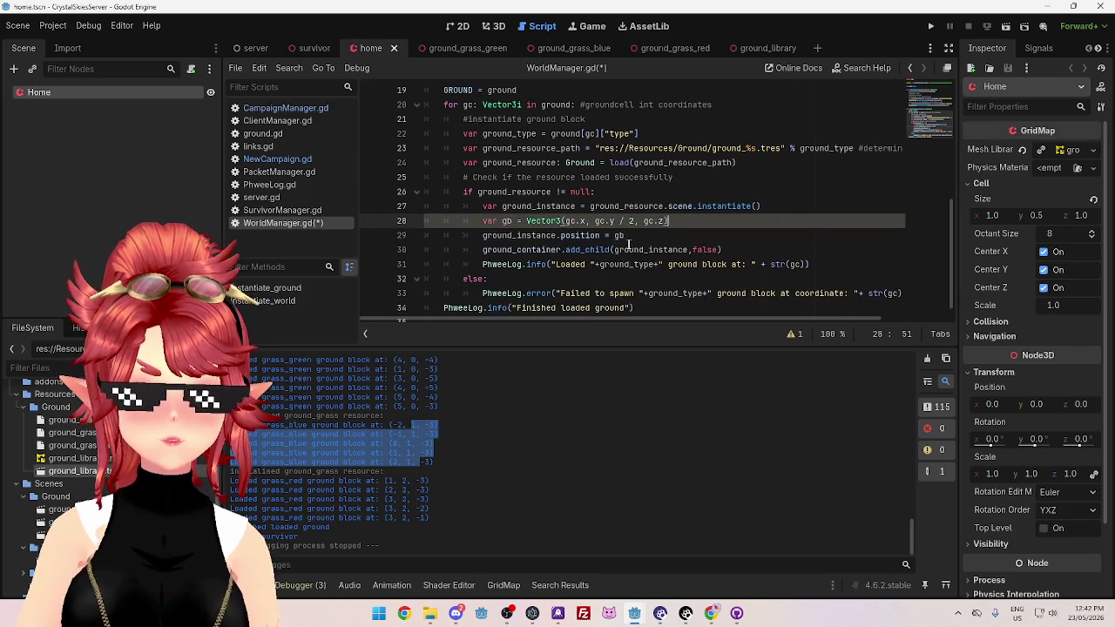
{"action": "scroll", "coordinate": [702, 263], "scroll_direction": "down", "scroll_amount": 1}
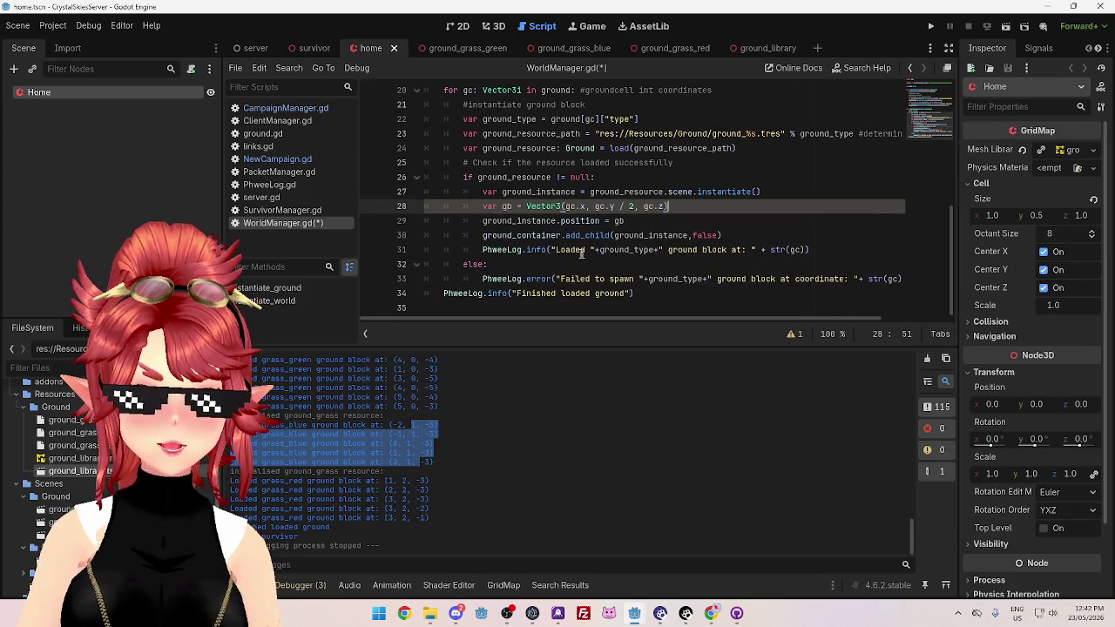
{"action": "left_click", "coordinate": [666, 250]}
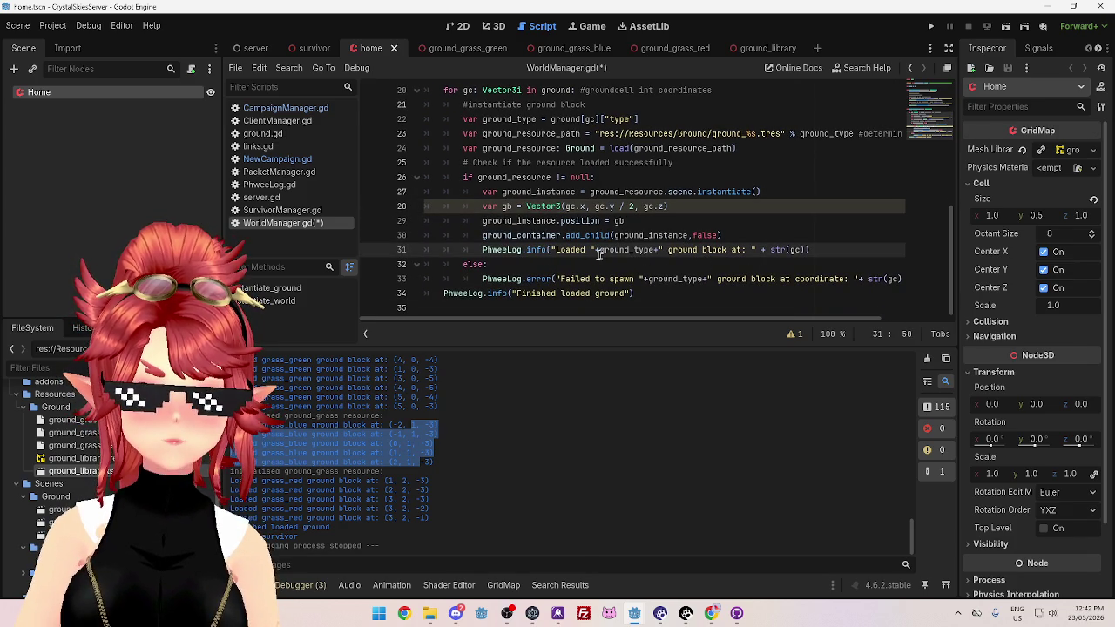
Reword the log message to 'ground cell' and append ' at ground block:' to it
{"action": "left_click", "coordinate": [702, 251]}
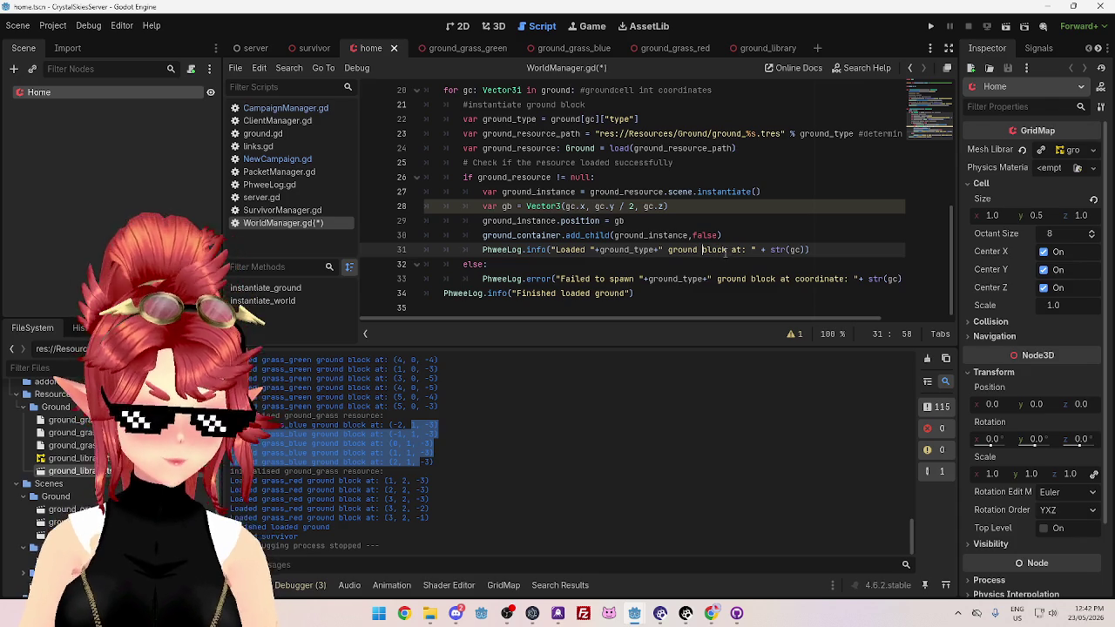
{"action": "double_click", "coordinate": [724, 251]}
{"action": "type", "text": "cell"}
{"action": "key", "text": "Delete"}
{"action": "key", "text": "Delete"}
{"action": "key", "text": "Delete"}
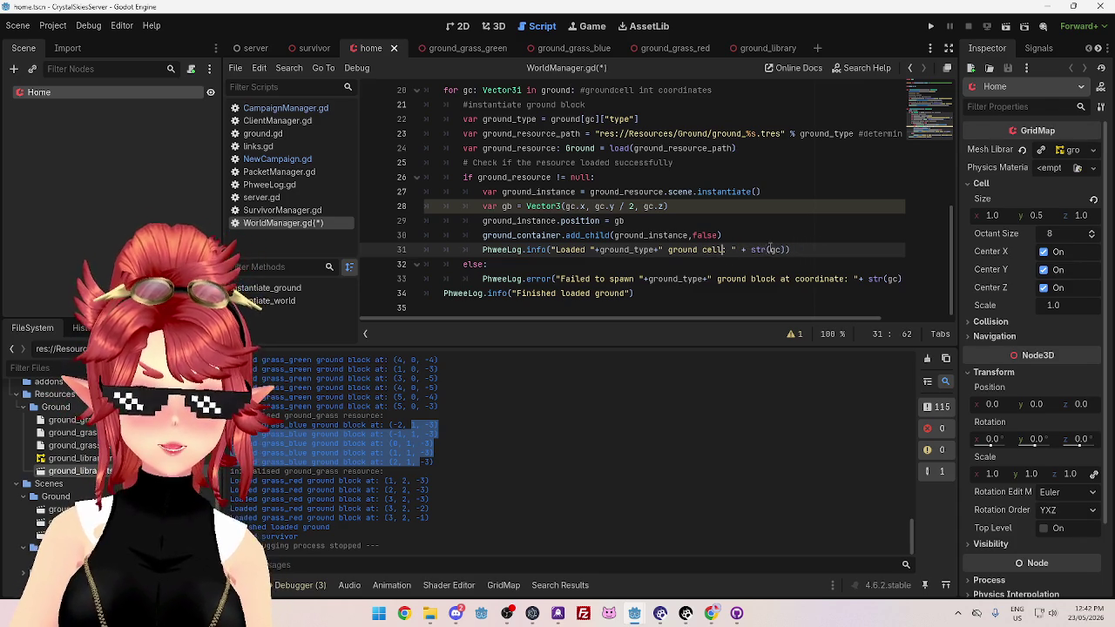
{"action": "left_click", "coordinate": [786, 250]}
{"action": "type", "text": "+ \""}
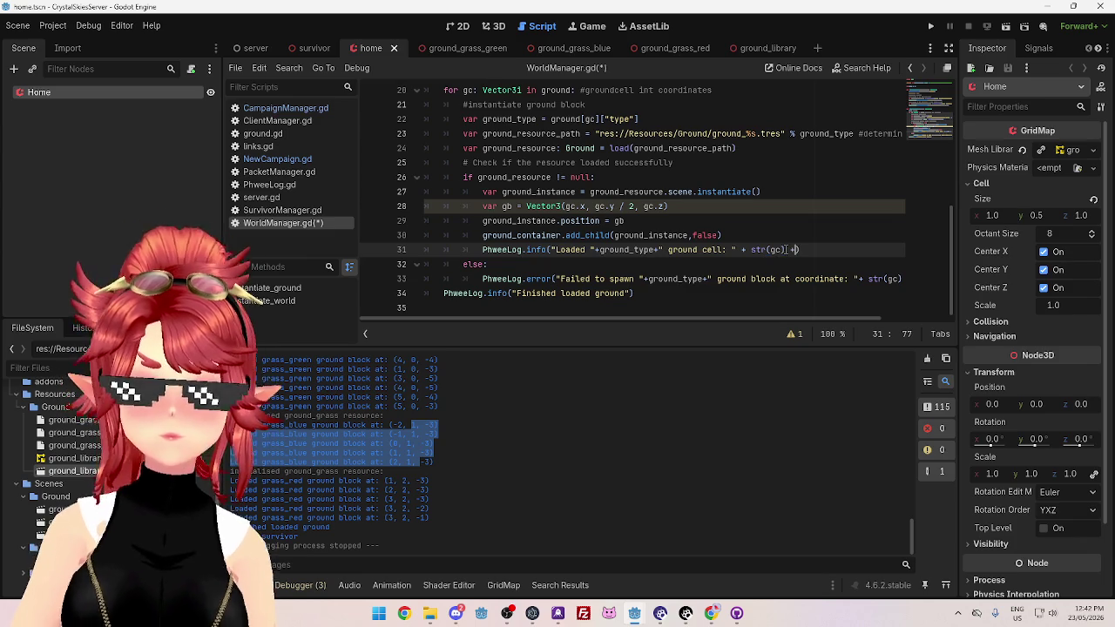
{"action": "type", "text": " at "}
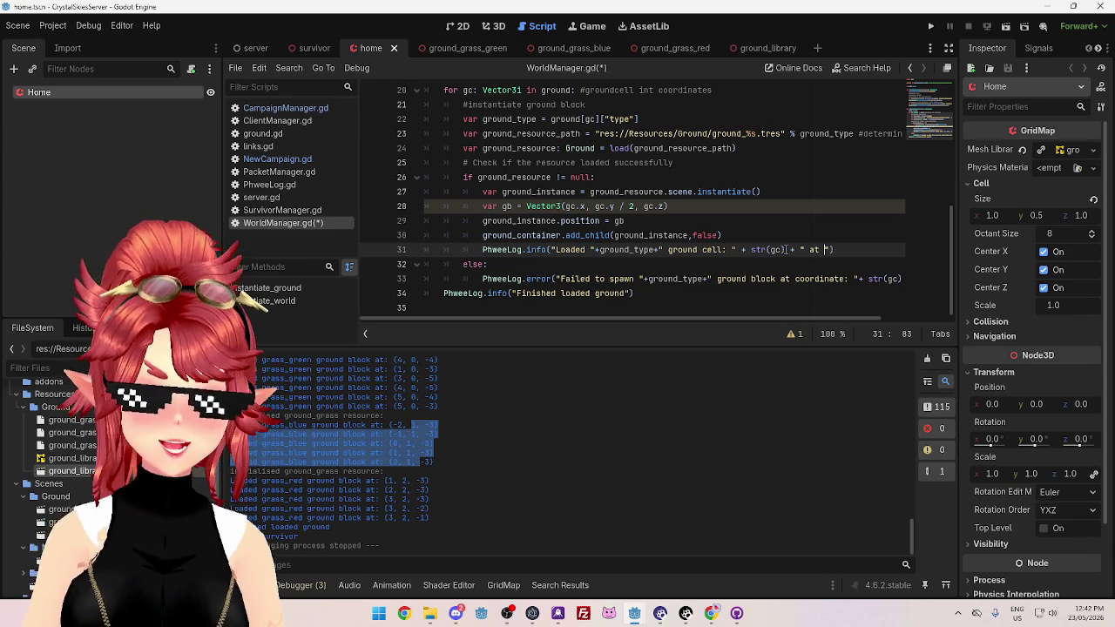
{"action": "type", "text": "ground b"}
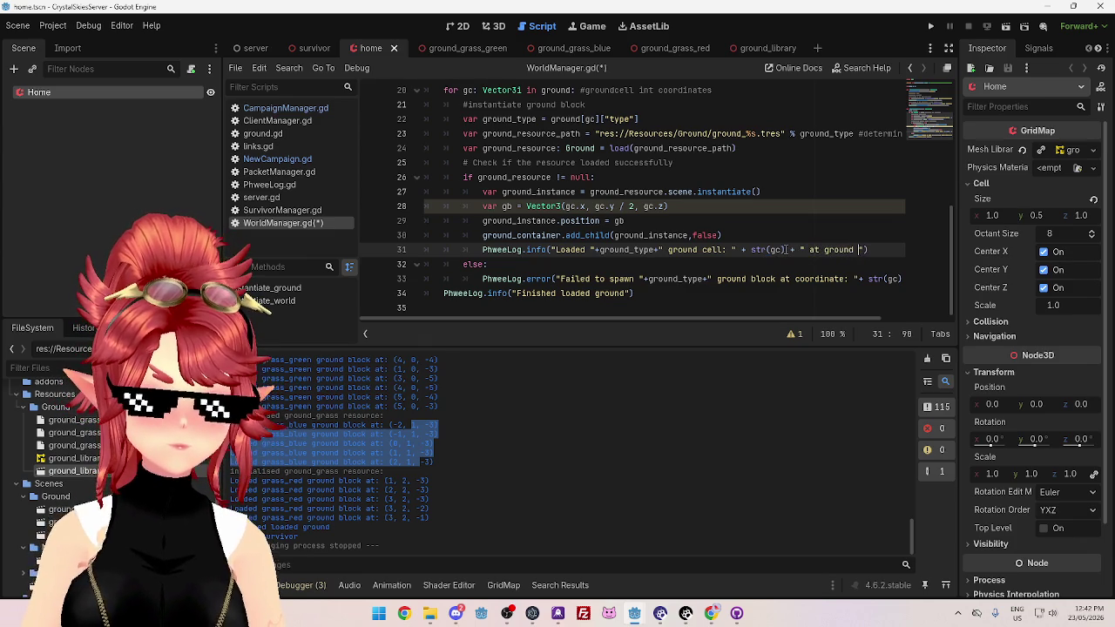
{"action": "type", "text": "lock:"}
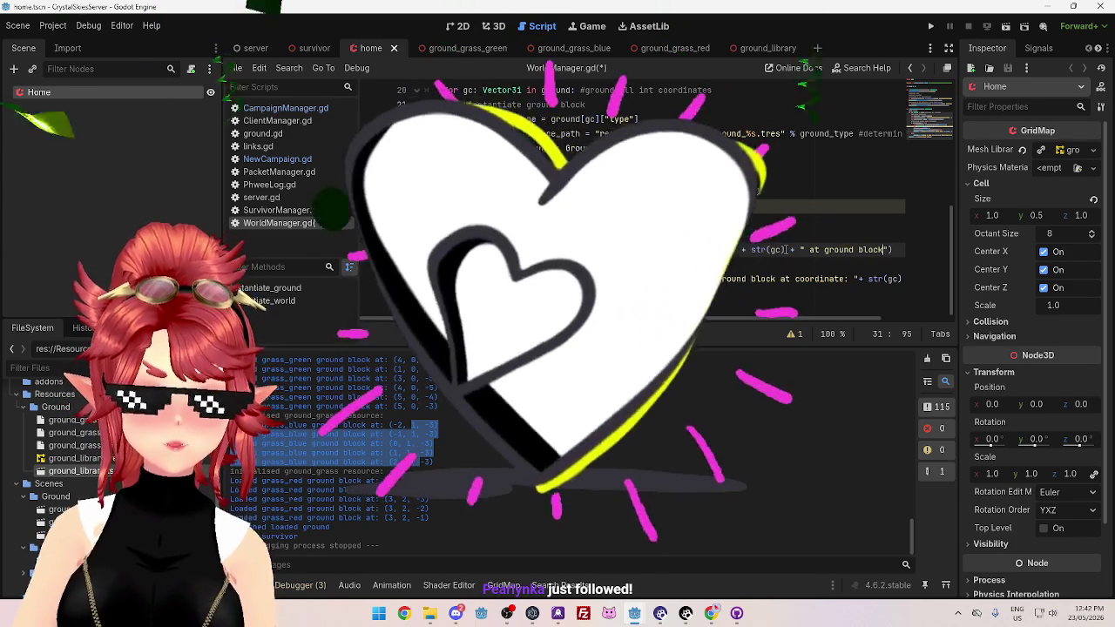
{"action": "type", "text": "\""}
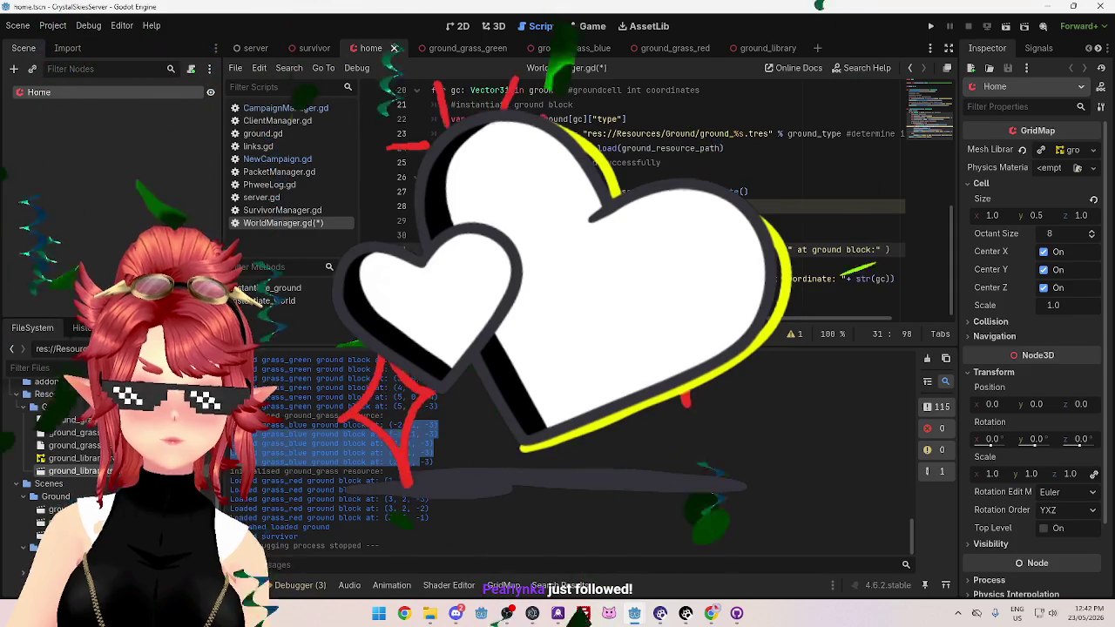
{"action": "left_click", "coordinate": [770, 250]}
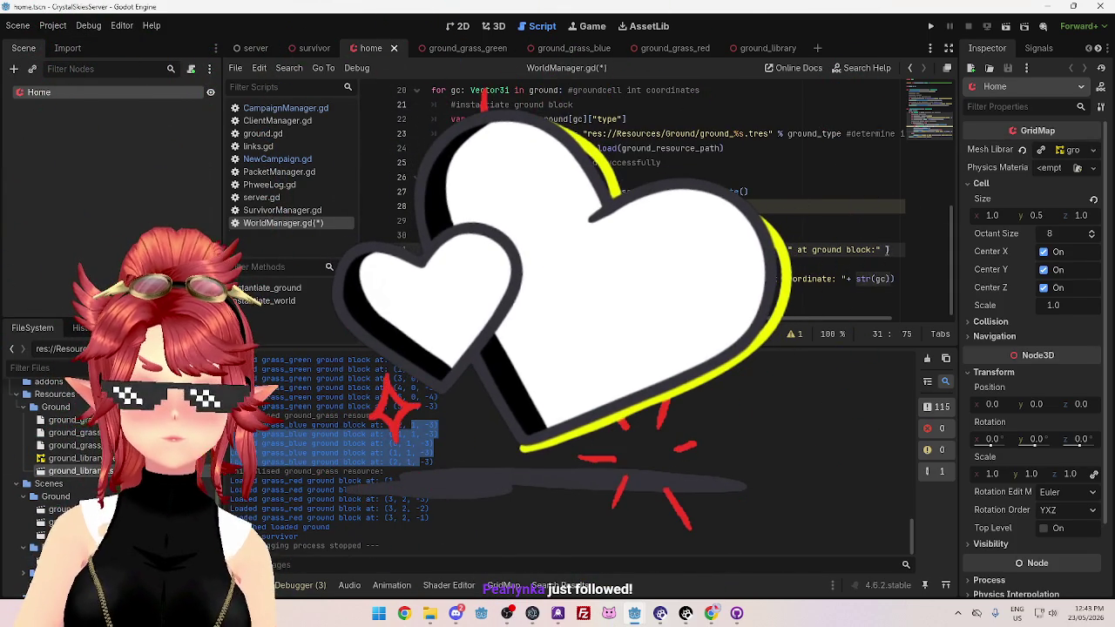
Log gb instead of gc at the end of the line and save the script
{"action": "left_click", "coordinate": [892, 251]}
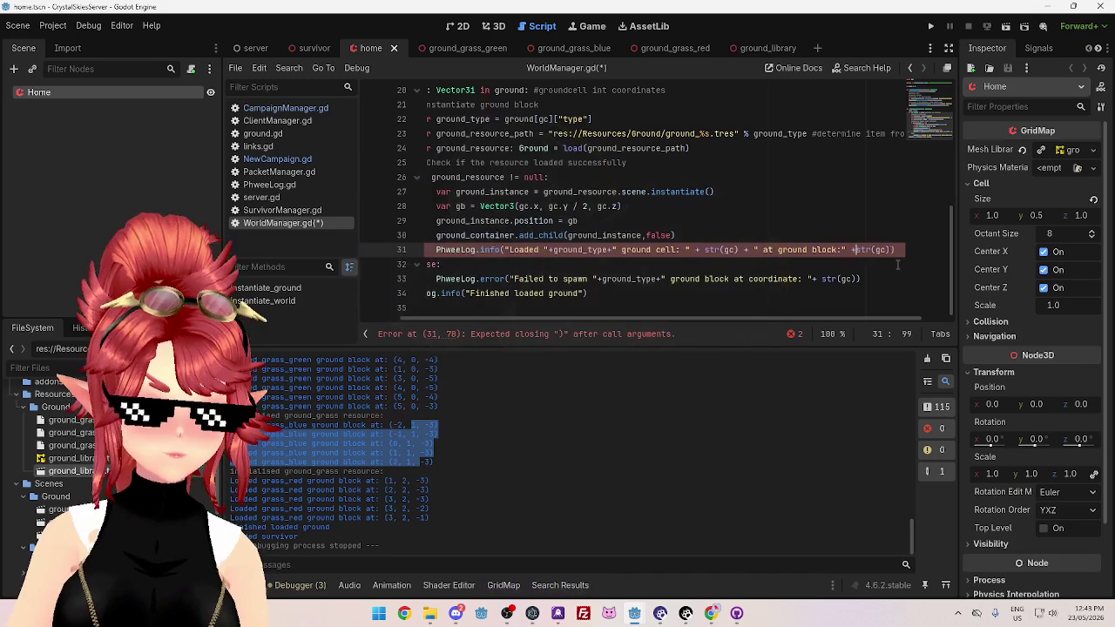
{"action": "key", "text": "Up"}
{"action": "key", "text": "Up"}
{"action": "key", "text": "Up"}
{"action": "left_click", "coordinate": [886, 250]}
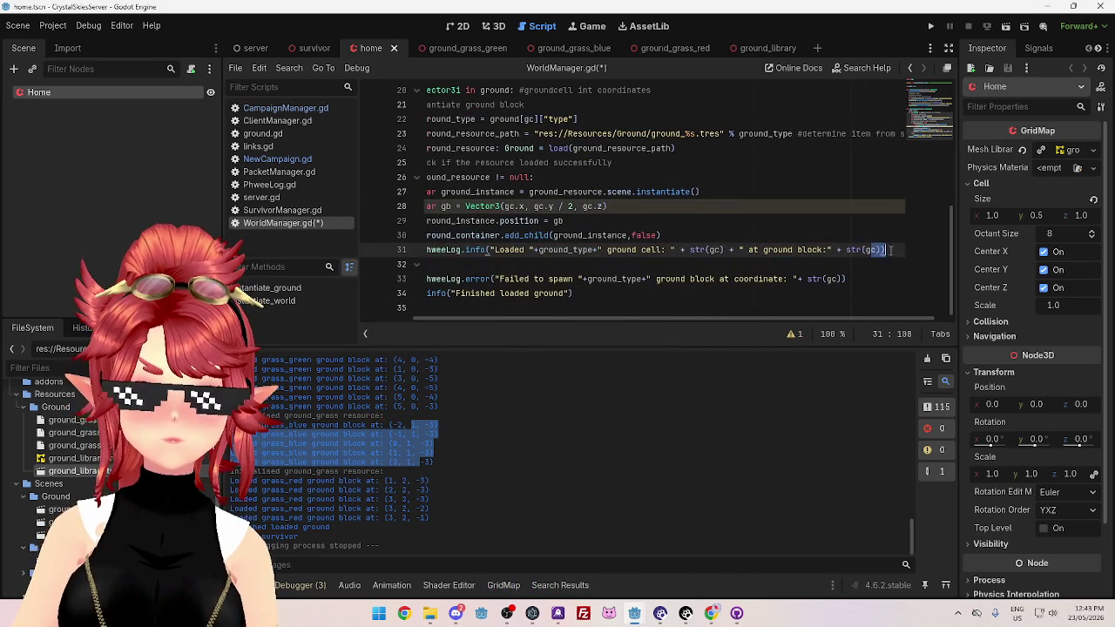
{"action": "key", "text": "BackSpace"}
{"action": "type", "text": "b"}
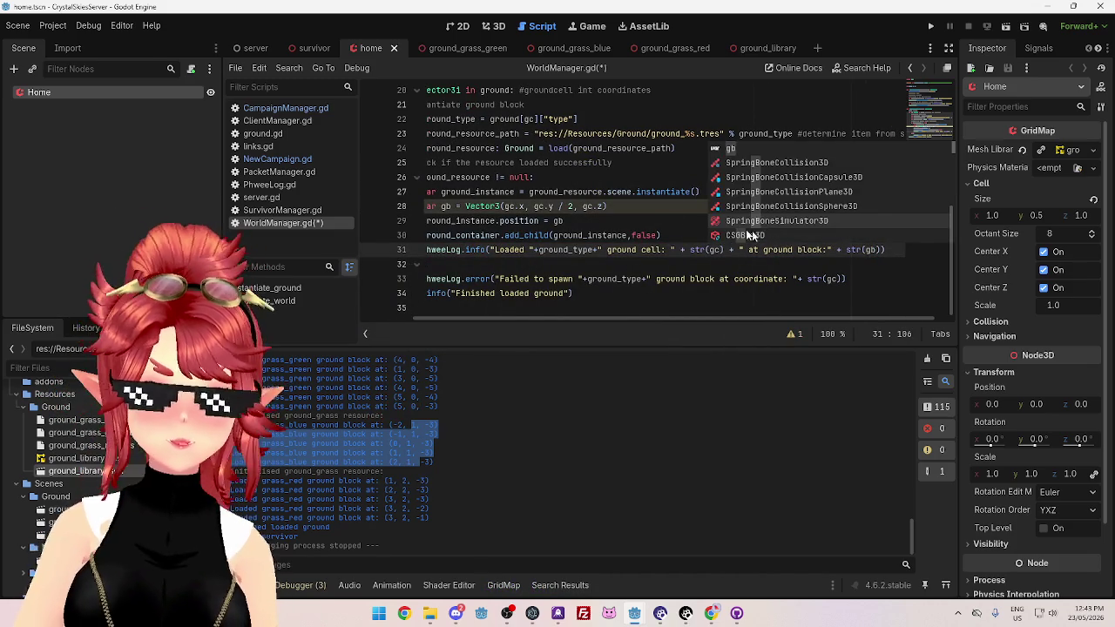
{"action": "left_click", "coordinate": [620, 163]}
{"action": "key", "text": "ctrl+s"}
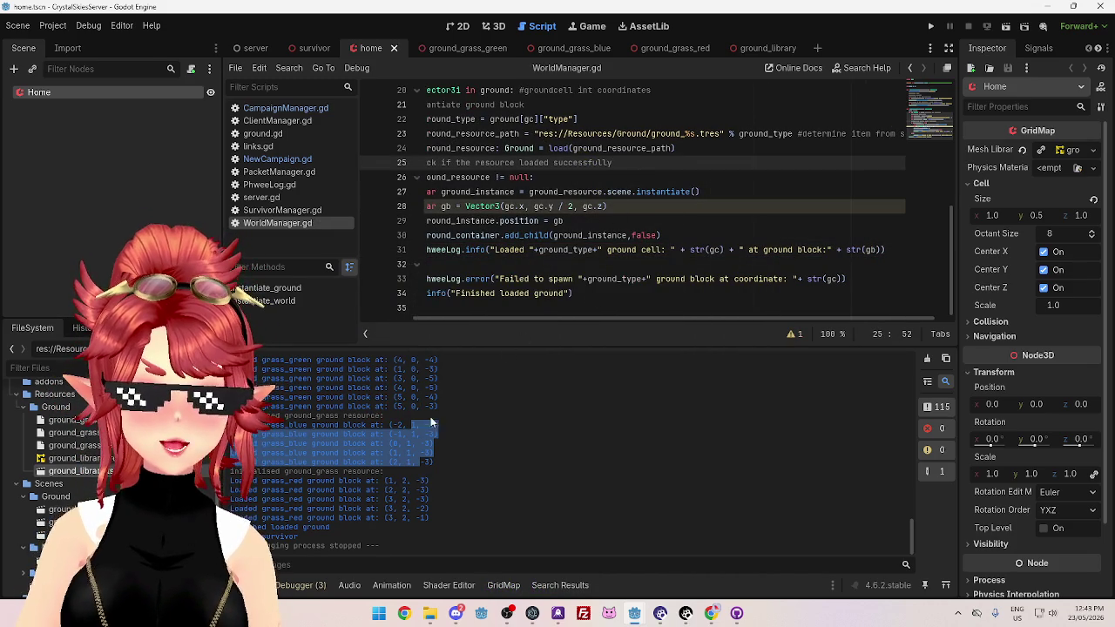
{"action": "left_click", "coordinate": [443, 435]}
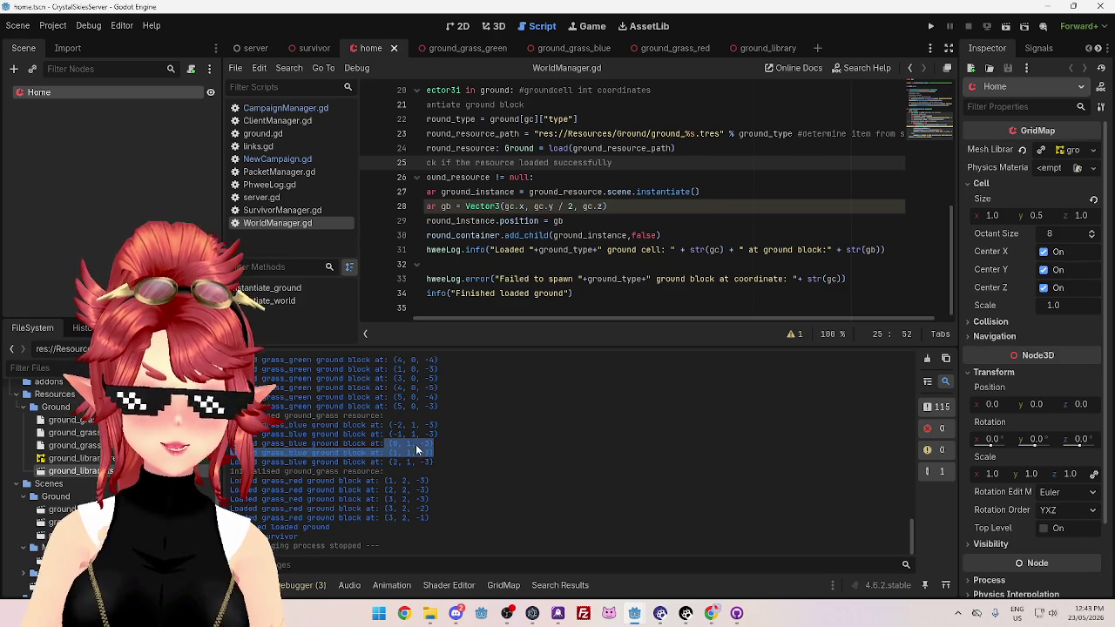
Review the grass_blue output and load log line, then bring up the CrystalSkies client window
{"action": "left_click_drag", "start_coordinate": [229, 426], "coordinate": [387, 471]}
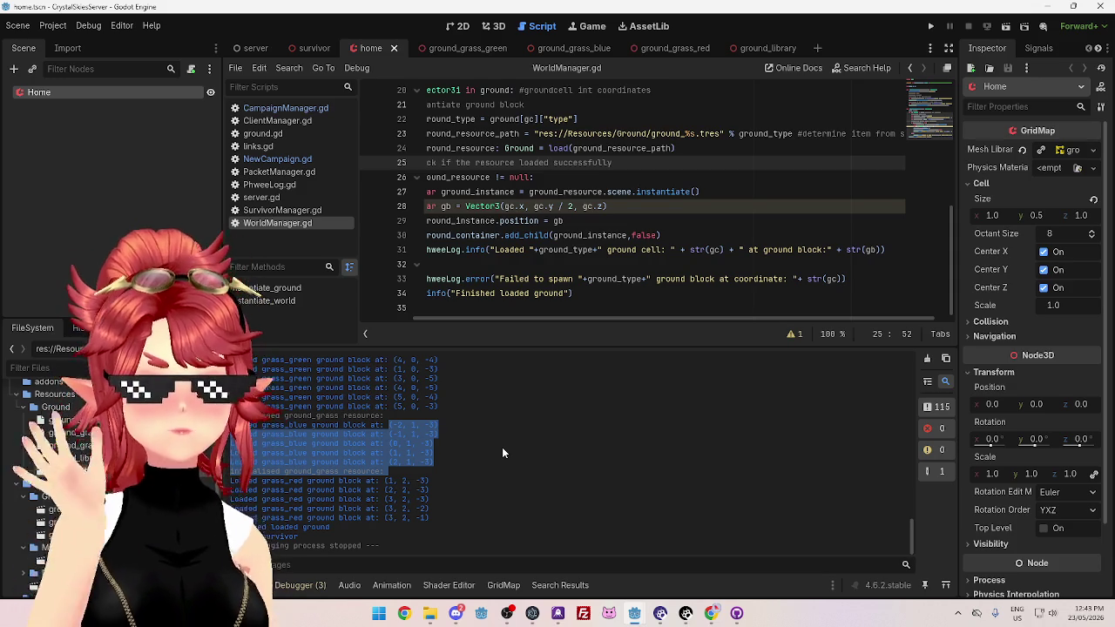
{"action": "left_click_drag", "start_coordinate": [596, 320], "coordinate": [542, 318]}
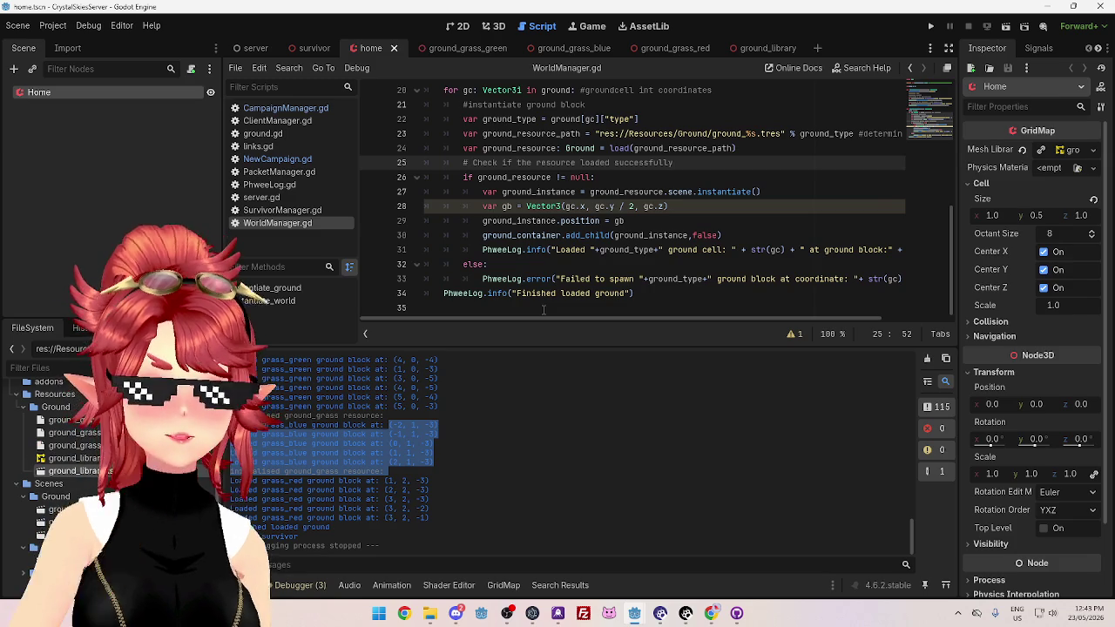
{"action": "left_click_drag", "start_coordinate": [545, 317], "coordinate": [685, 330]}
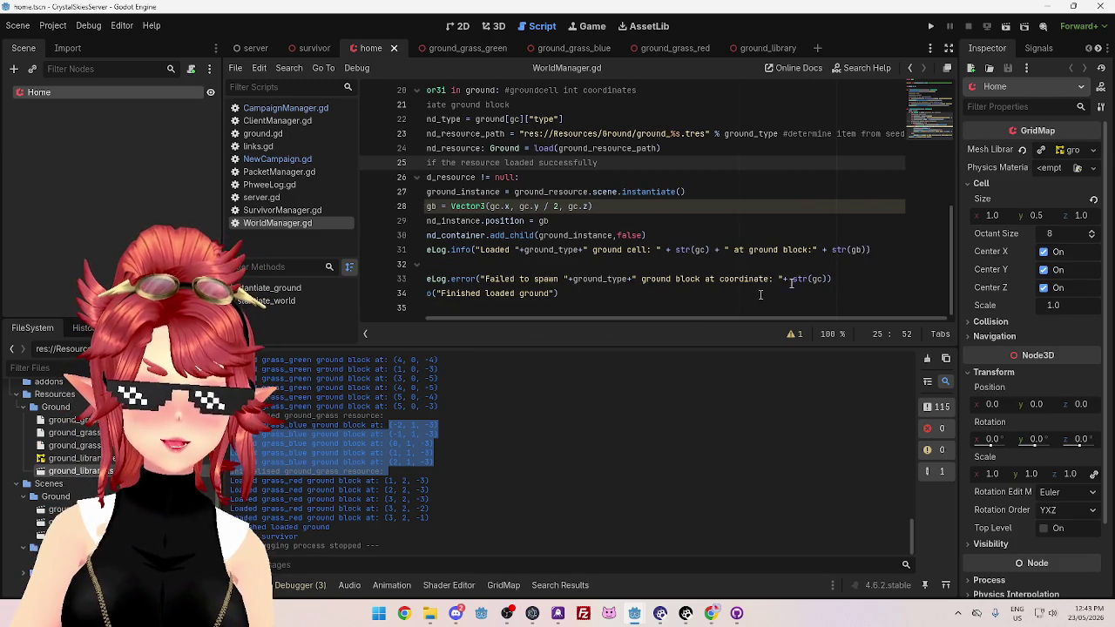
{"action": "left_click_drag", "start_coordinate": [763, 316], "coordinate": [662, 317]}
{"action": "left_click", "coordinate": [656, 249]}
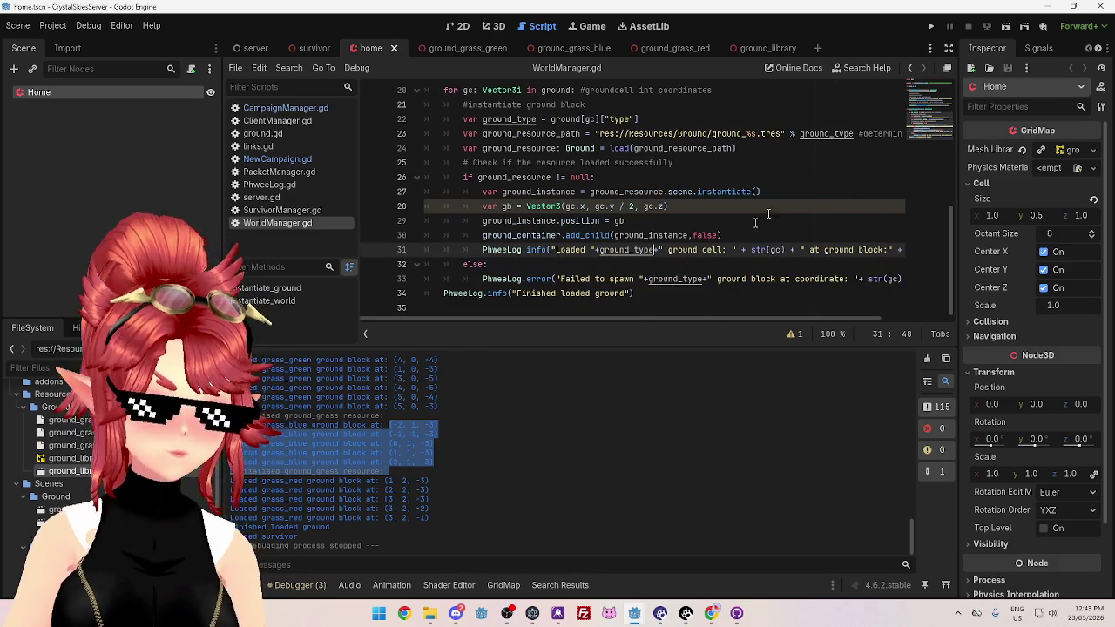
{"action": "mouse_move", "coordinate": [634, 613]}
{"action": "left_click", "coordinate": [608, 566]}
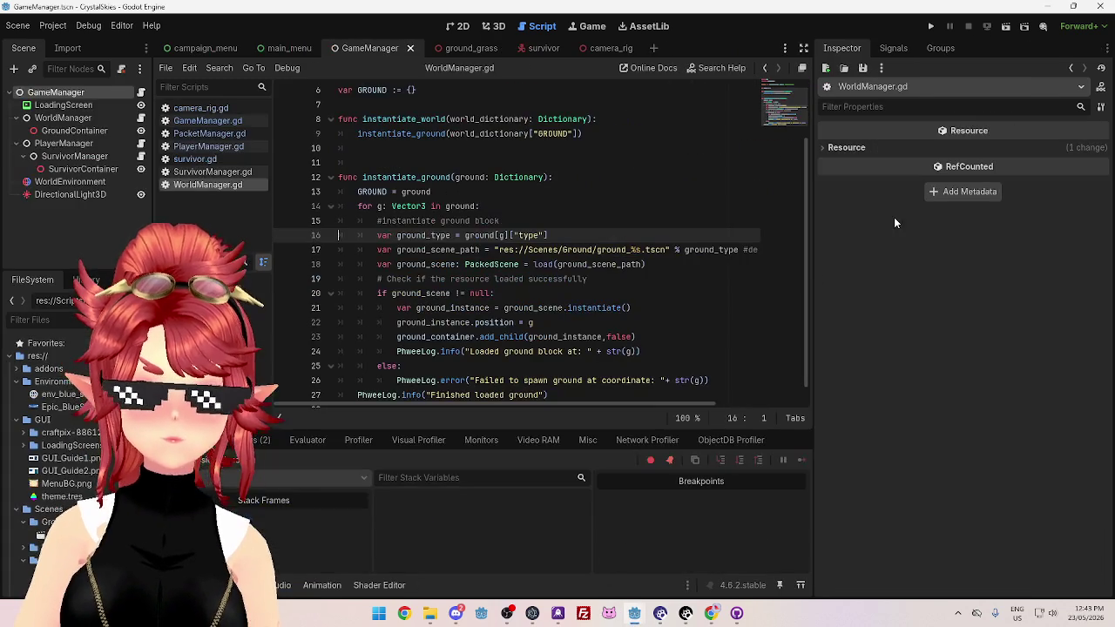
Run the client project, then run the server project
{"action": "left_click", "coordinate": [930, 26]}
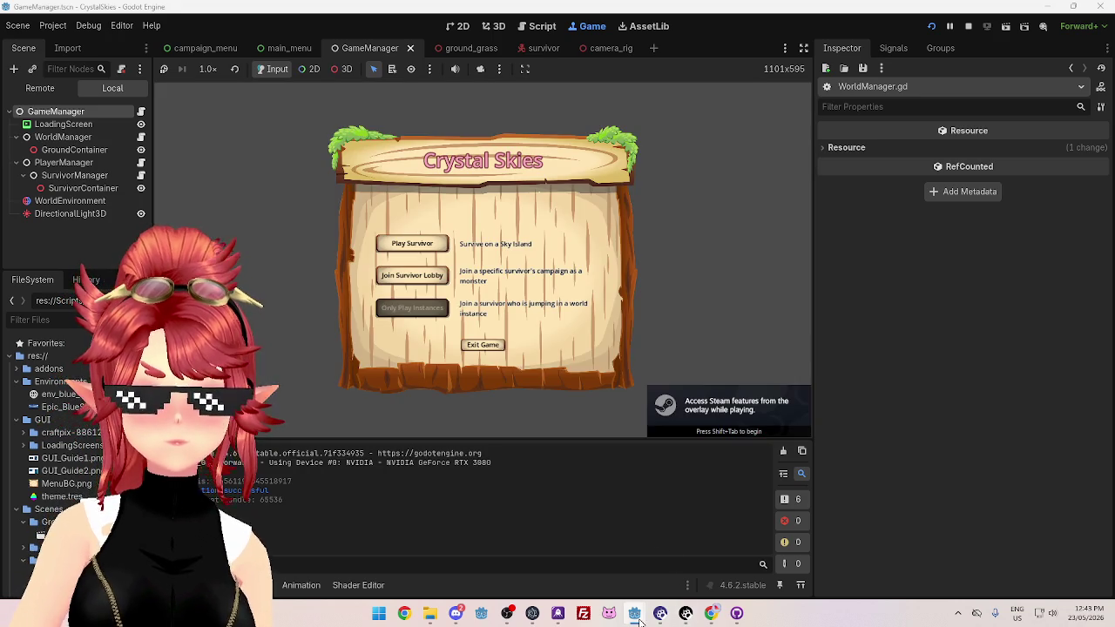
{"action": "left_click", "coordinate": [731, 523]}
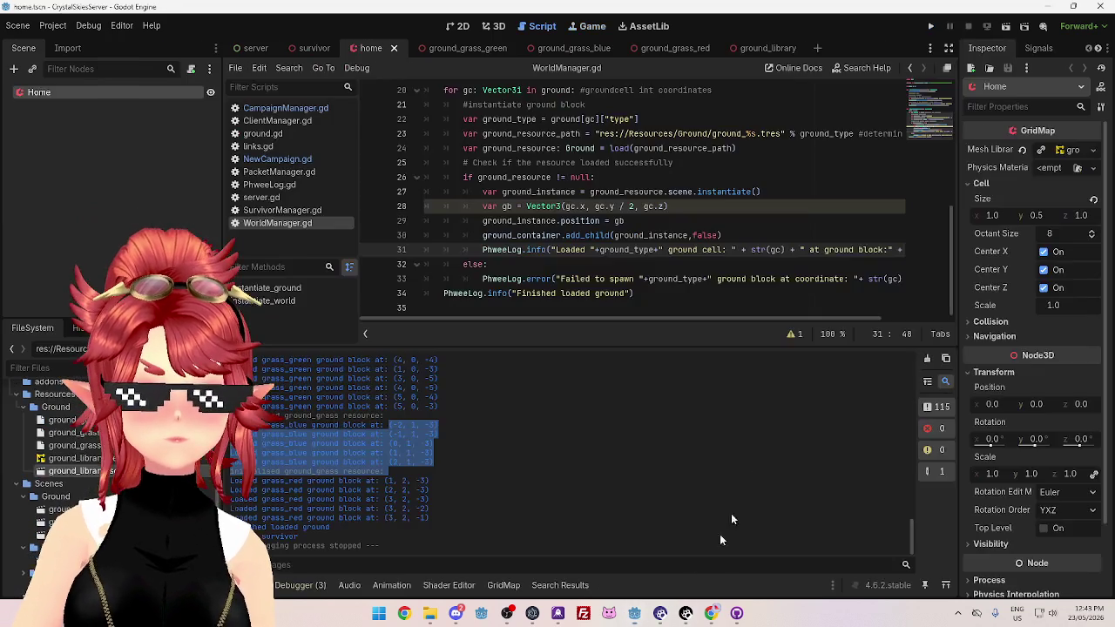
{"action": "left_click", "coordinate": [931, 25]}
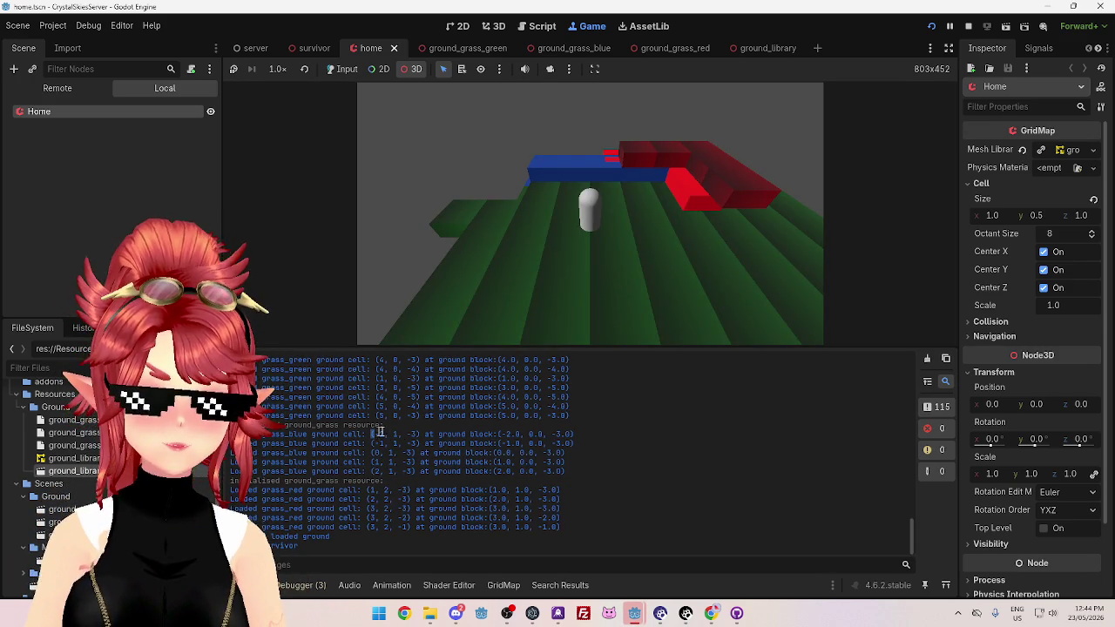
Check the grass_blue cell coordinates and block positions in the console
{"action": "left_click_drag", "start_coordinate": [393, 434], "coordinate": [386, 472]}
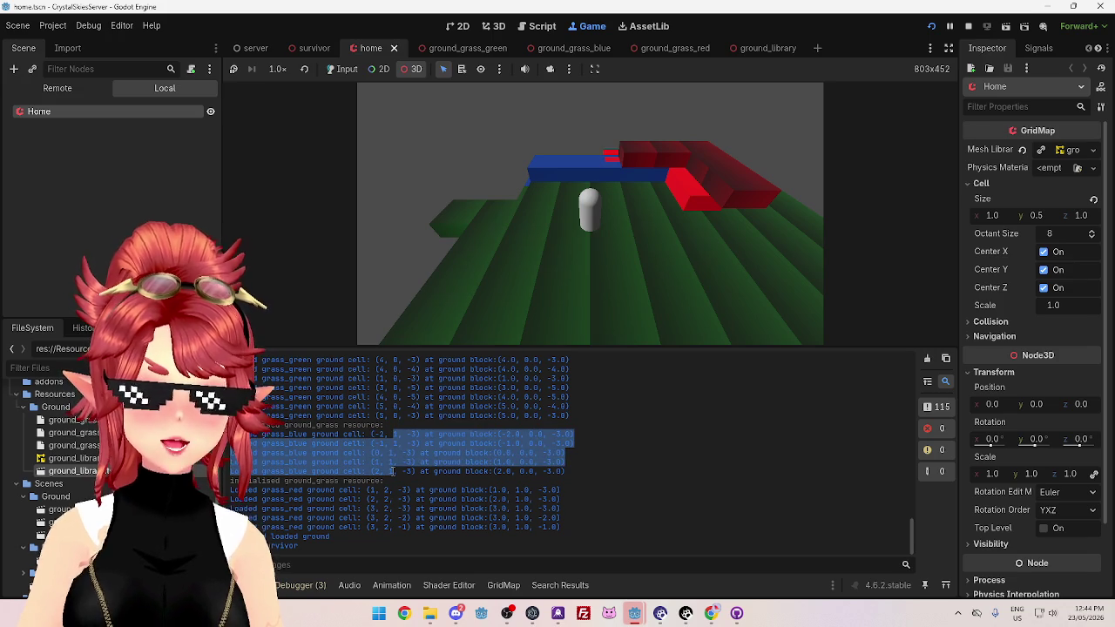
{"action": "left_click_drag", "start_coordinate": [531, 433], "coordinate": [531, 471]}
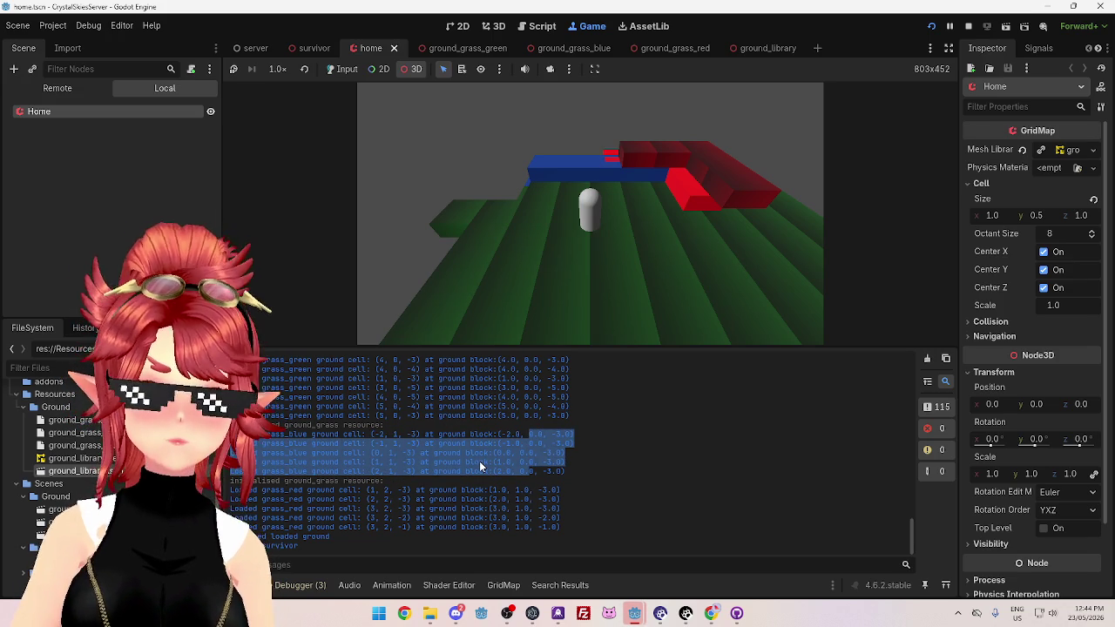
{"action": "left_click", "coordinate": [543, 441]}
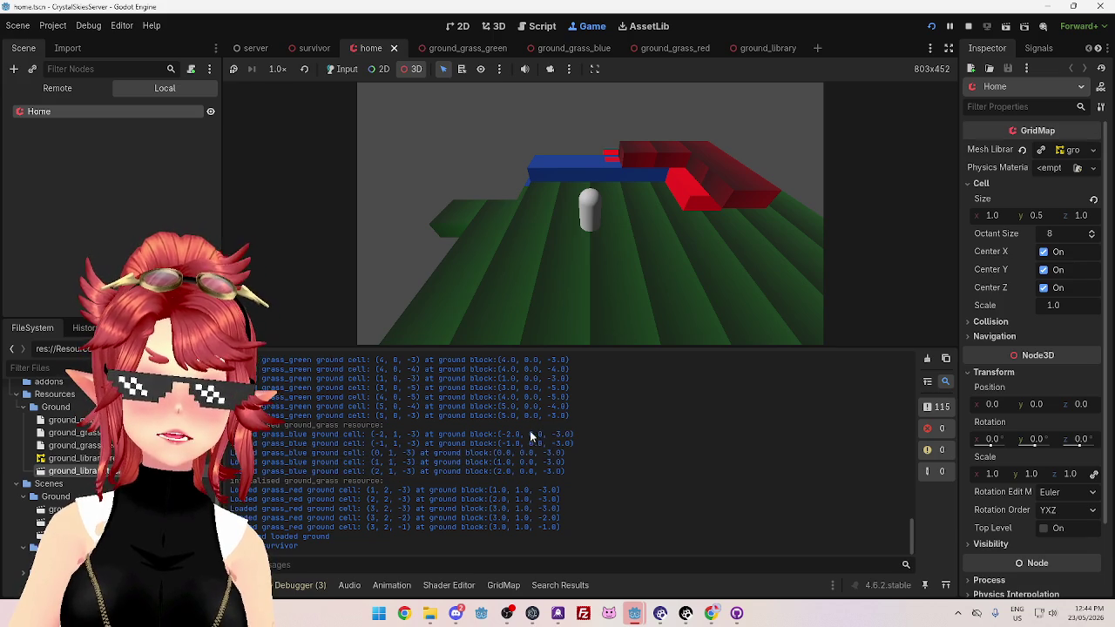
{"action": "left_click_drag", "start_coordinate": [530, 432], "coordinate": [530, 471]}
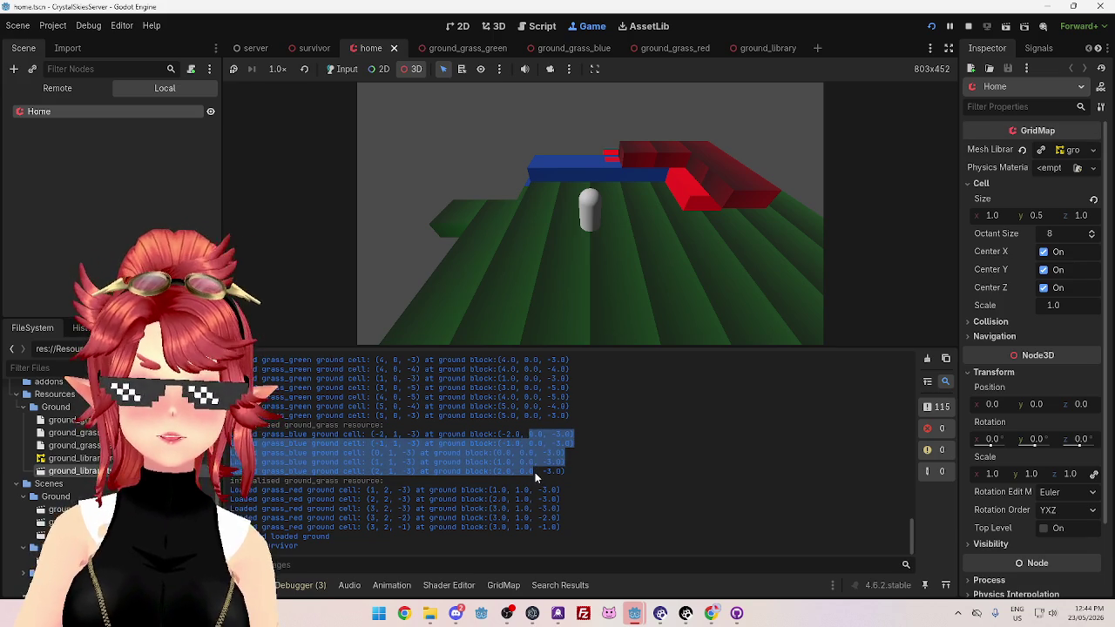
Stop the game and add the missing '+' after ground_type in the load log line
{"action": "left_click", "coordinate": [970, 26]}
{"action": "type", "text": "+"}
{"action": "left_click", "coordinate": [797, 249]}
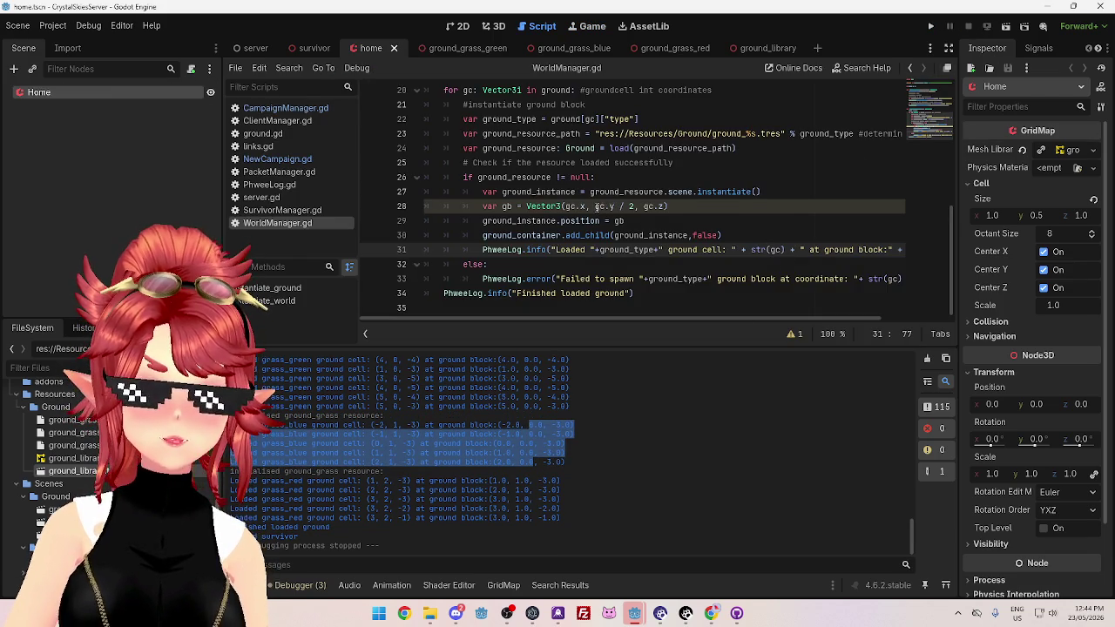
Change line 28 from gc.y / 2 to gc.y / 2.0, save WorldManager.gd, and view the scene in 3D
{"action": "left_click", "coordinate": [638, 206]}
{"action": "left_click_drag", "start_coordinate": [596, 206], "coordinate": [615, 206]}
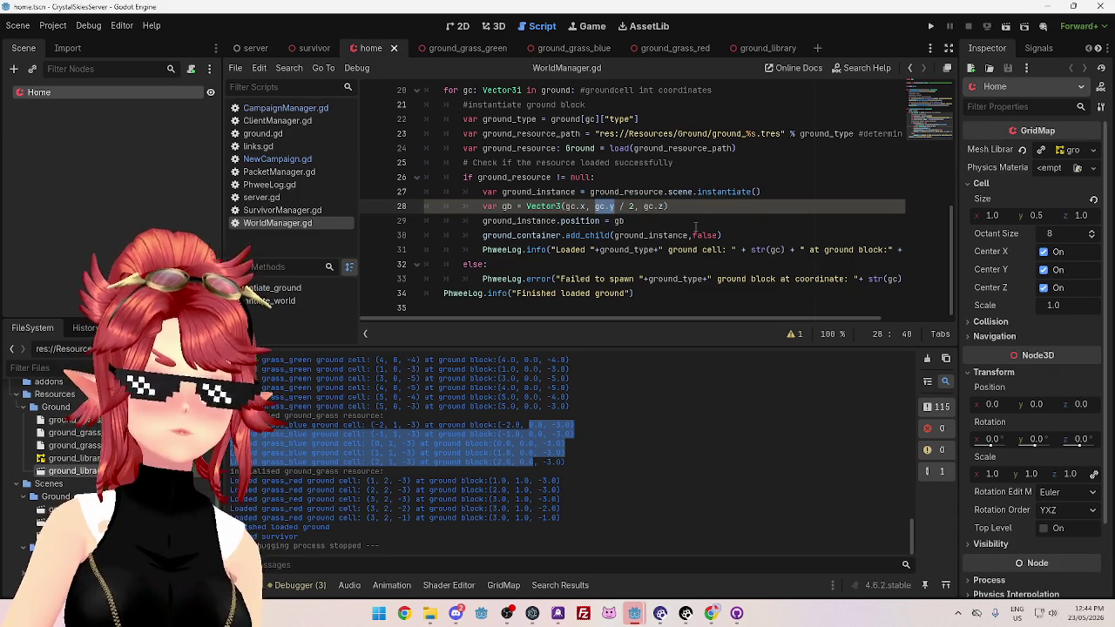
{"action": "left_click", "coordinate": [596, 207]}
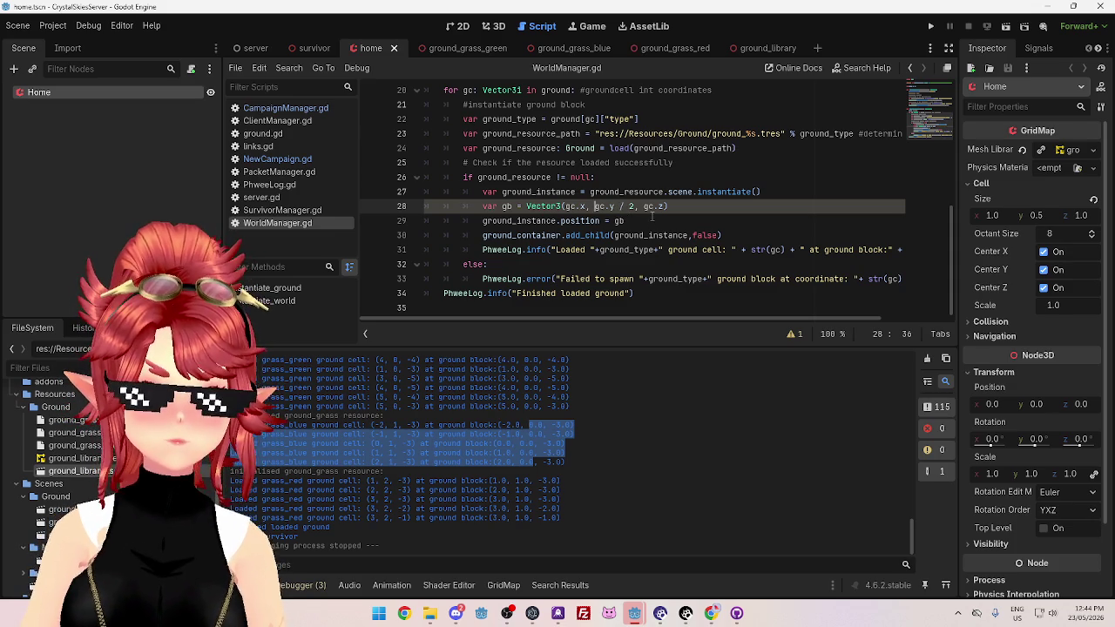
{"action": "type", "text": "f"}
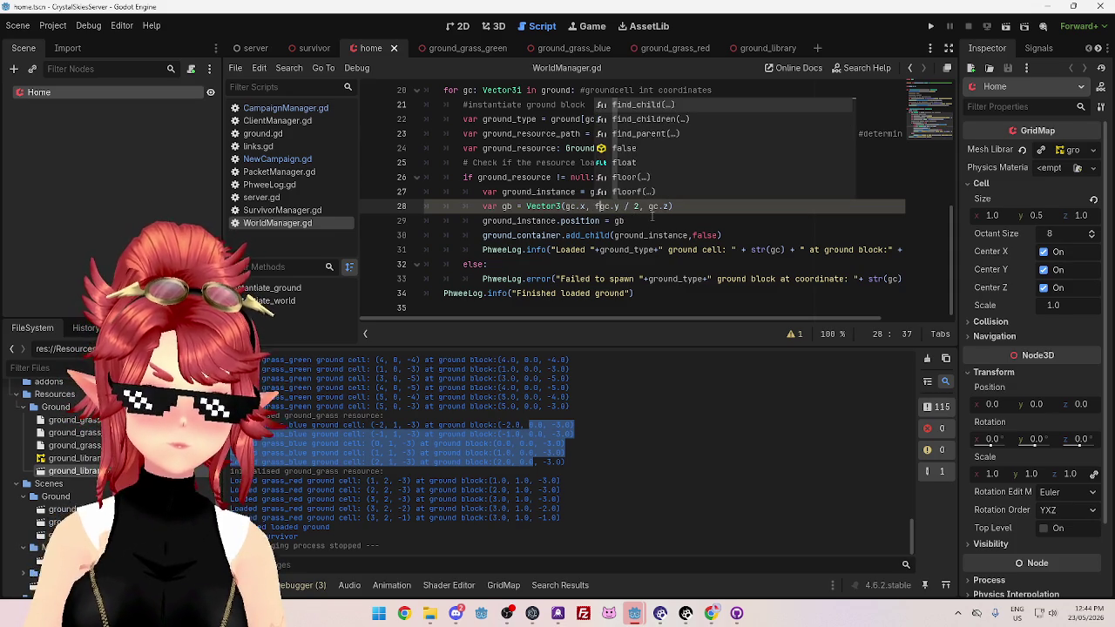
{"action": "key", "text": "BackSpace"}
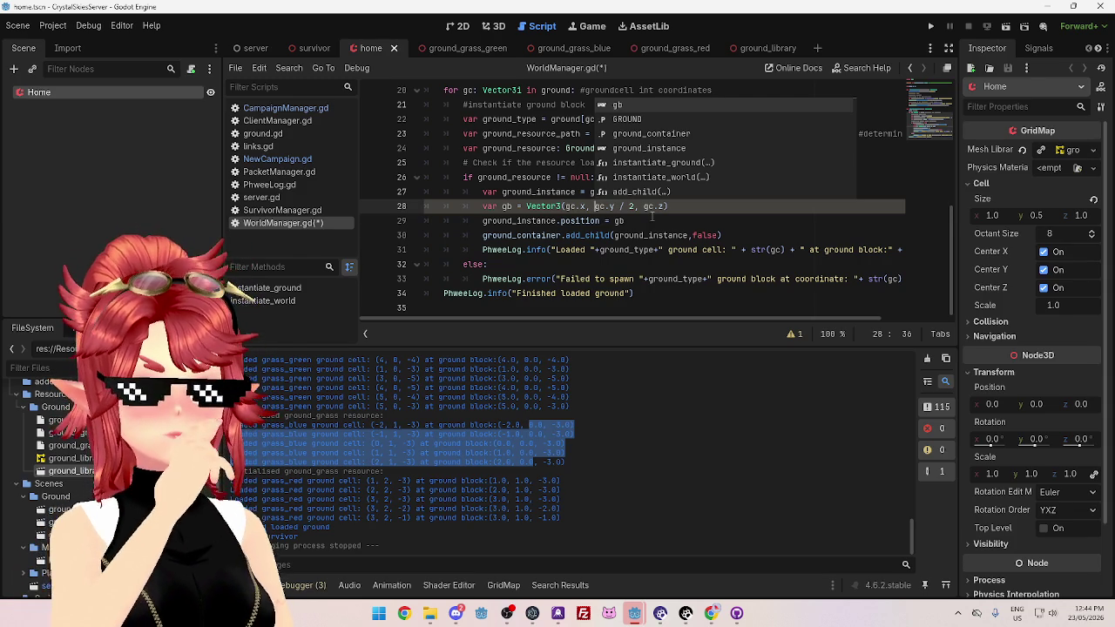
{"action": "left_click", "coordinate": [638, 207]}
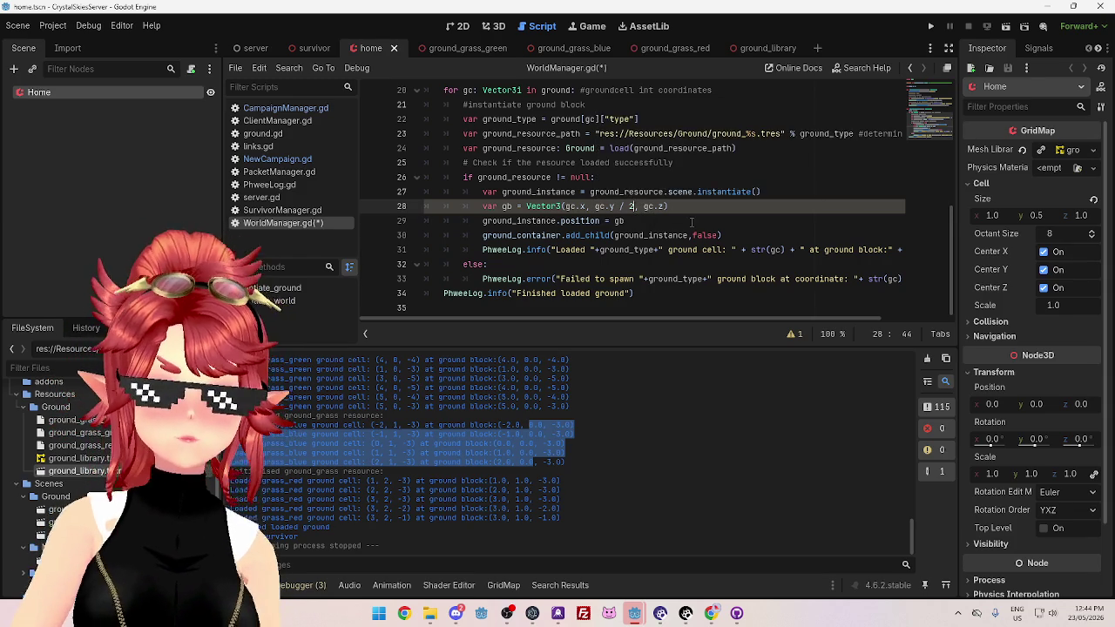
{"action": "type", "text": ".0"}
{"action": "left_click", "coordinate": [680, 177]}
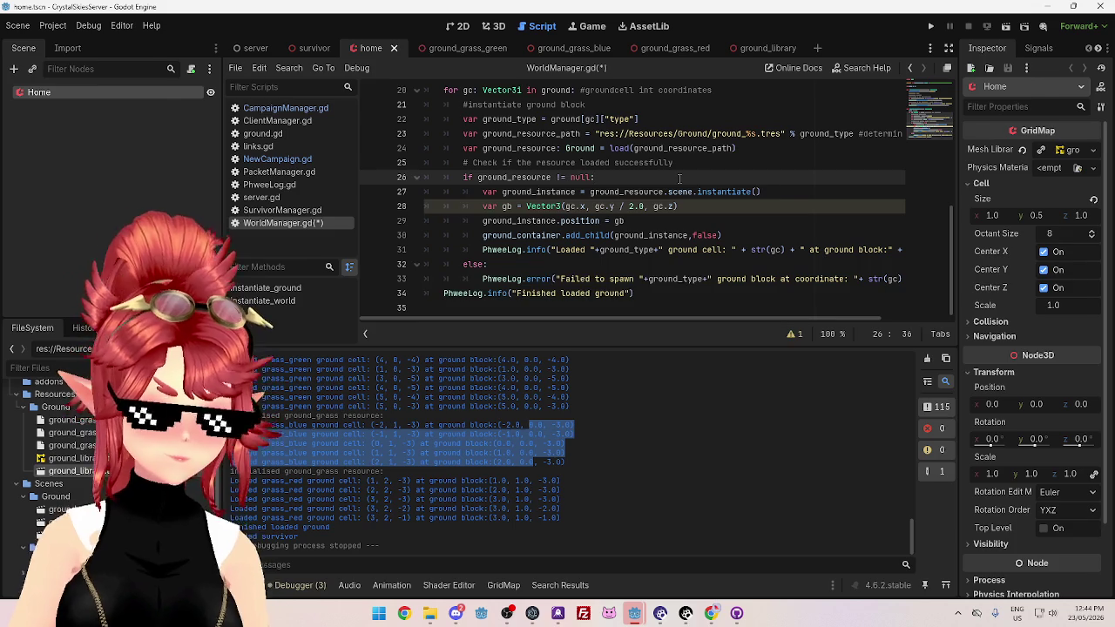
{"action": "key", "text": "ctrl+s"}
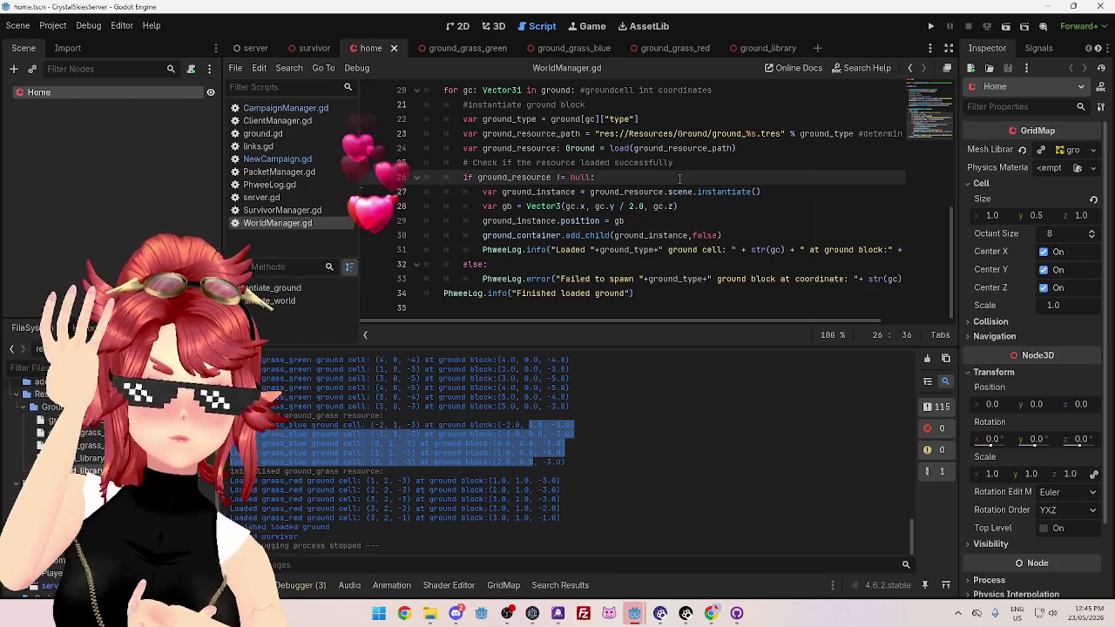
{"action": "left_click", "coordinate": [494, 27]}
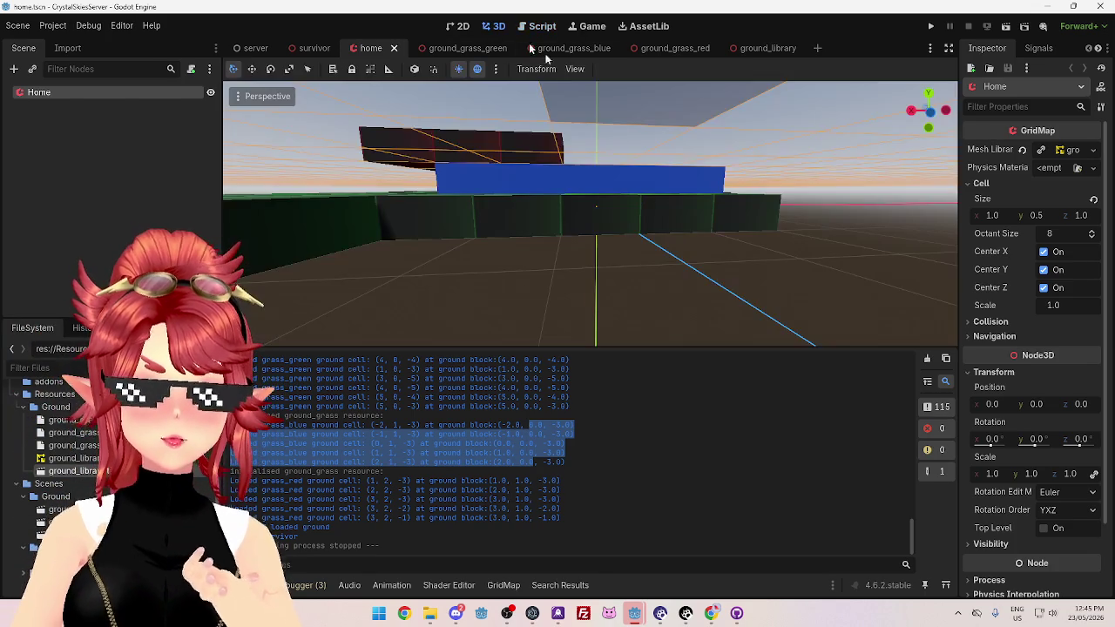
Zoom and orbit the viewport to view the ground blocks from lower and near-level angles
{"action": "scroll", "coordinate": [695, 236], "scroll_direction": "down", "scroll_amount": 5}
{"action": "scroll", "coordinate": [665, 287], "scroll_direction": "up", "scroll_amount": 5}
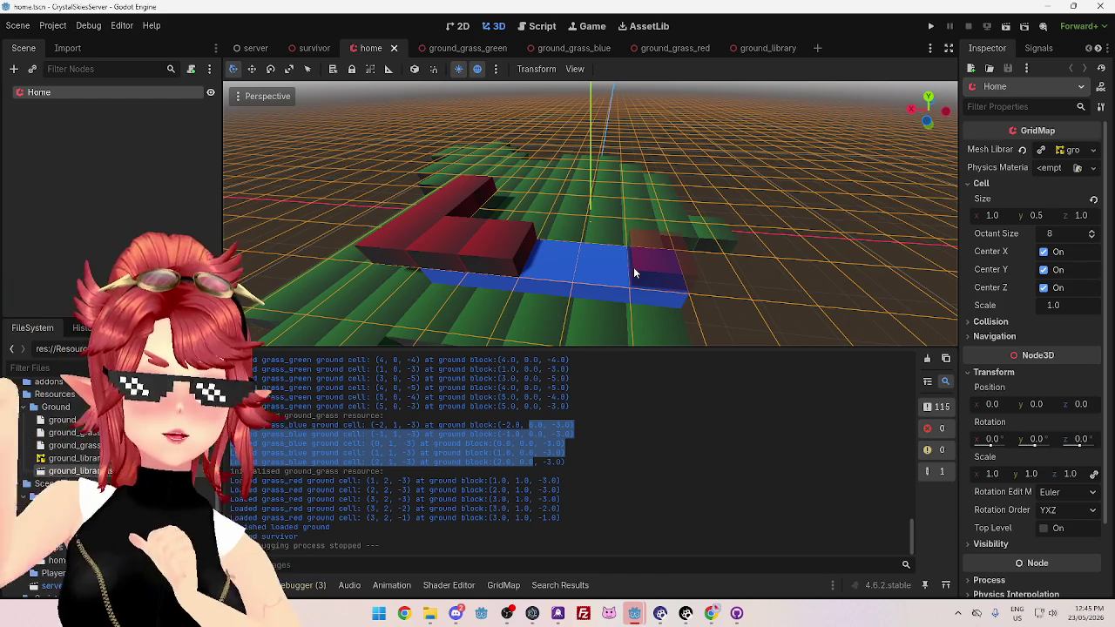
{"action": "mouse_move", "coordinate": [635, 269]}
{"action": "left_mouse_down"}
{"action": "mouse_move", "coordinate": [716, 241]}
{"action": "mouse_move", "coordinate": [676, 192]}
{"action": "mouse_move", "coordinate": [709, 174]}
{"action": "mouse_move", "coordinate": [726, 232]}
{"action": "mouse_move", "coordinate": [795, 216]}
{"action": "mouse_move", "coordinate": [655, 235]}
{"action": "mouse_move", "coordinate": [724, 217]}
{"action": "mouse_move", "coordinate": [759, 232]}
{"action": "mouse_move", "coordinate": [707, 244]}
{"action": "left_mouse_up"}
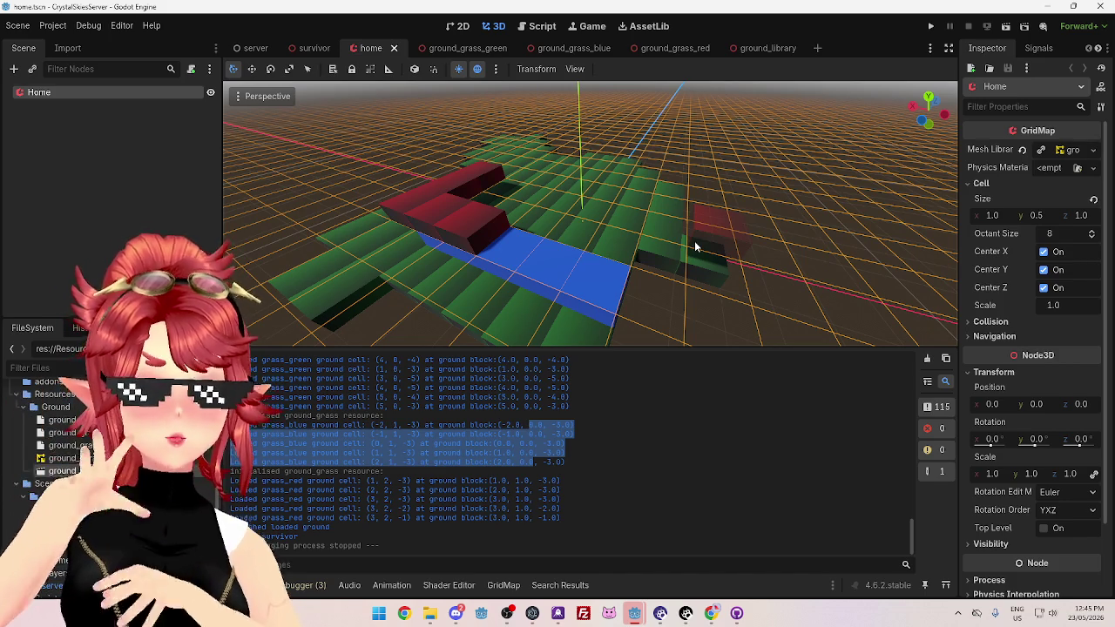
{"action": "mouse_move", "coordinate": [593, 244]}
{"action": "left_mouse_down"}
{"action": "mouse_move", "coordinate": [635, 212]}
{"action": "mouse_move", "coordinate": [676, 272]}
{"action": "left_mouse_up"}
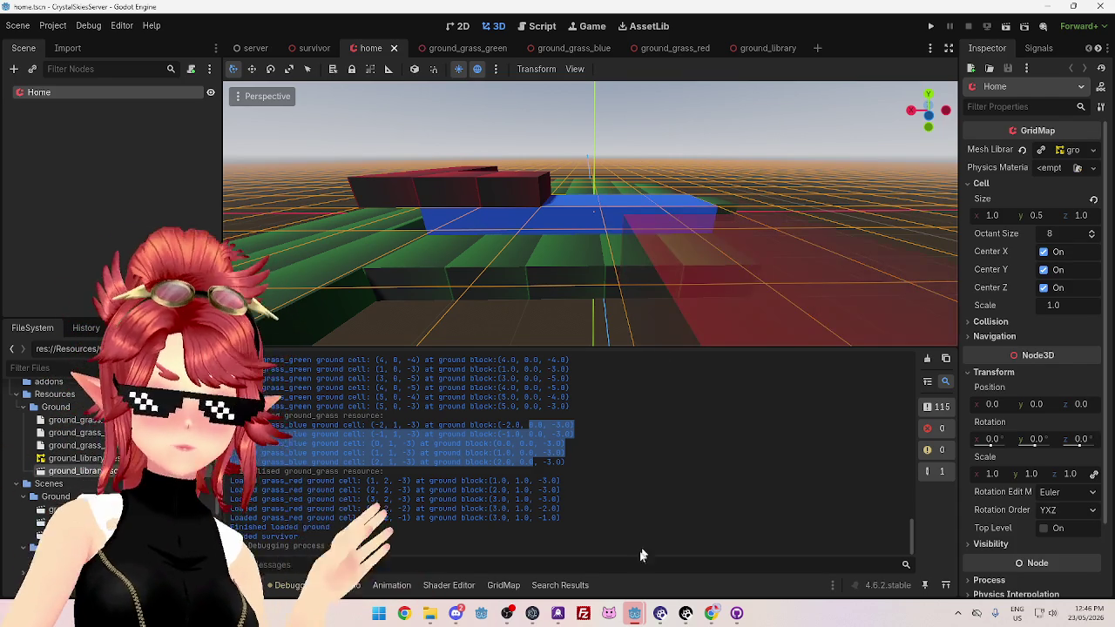
{"action": "mouse_move", "coordinate": [634, 613]}
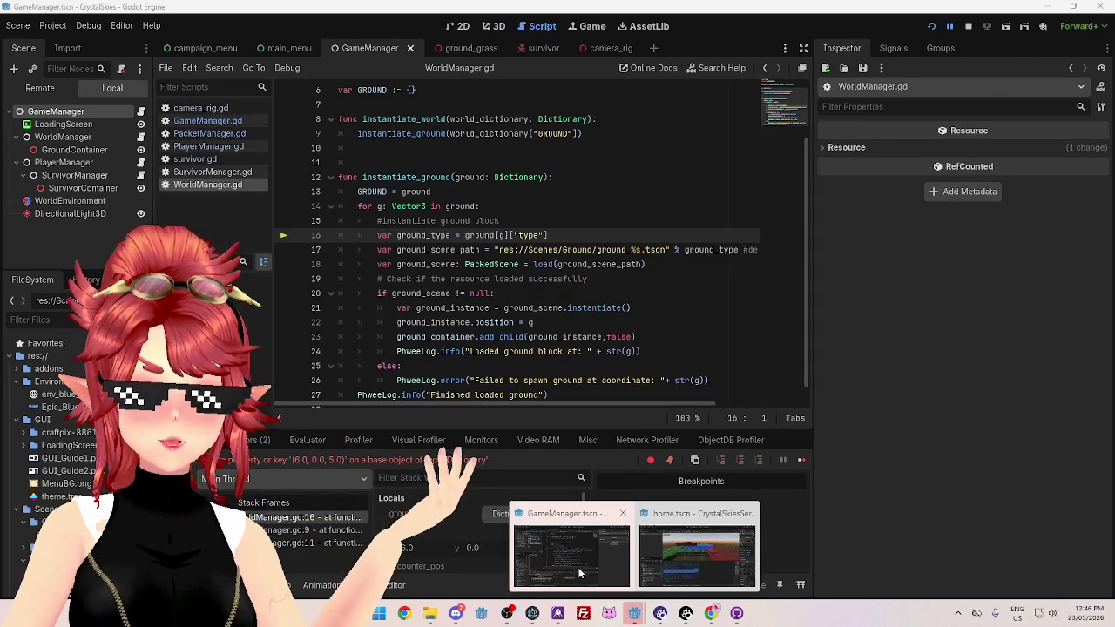
In the client, change line 14's loop type to Vector3i, stop the run, and return to the server
{"action": "left_click", "coordinate": [579, 572]}
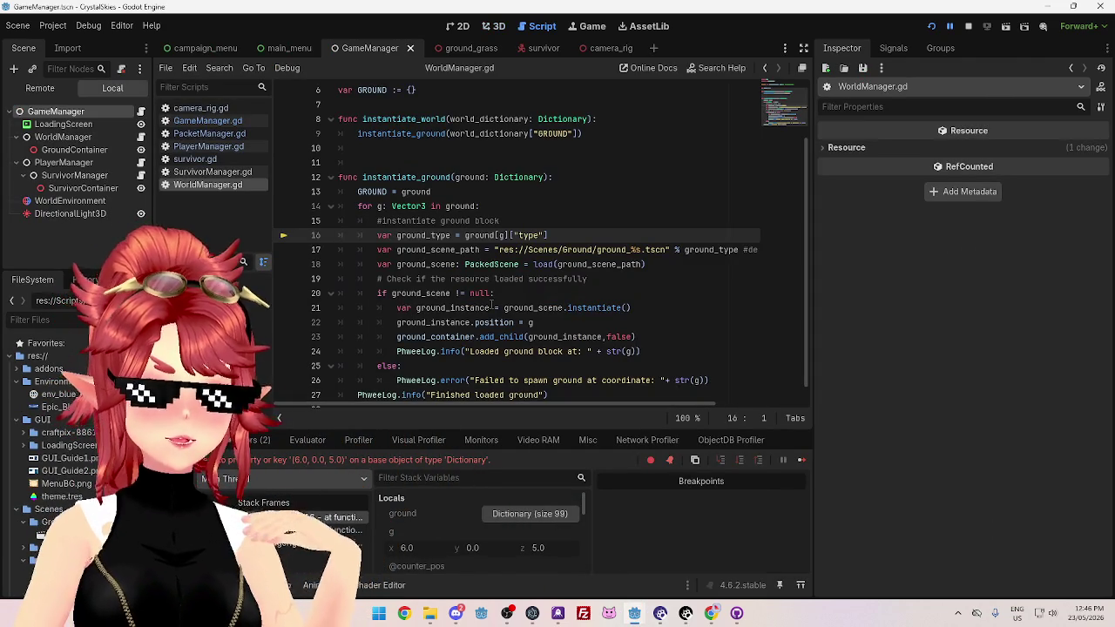
{"action": "left_click", "coordinate": [427, 206]}
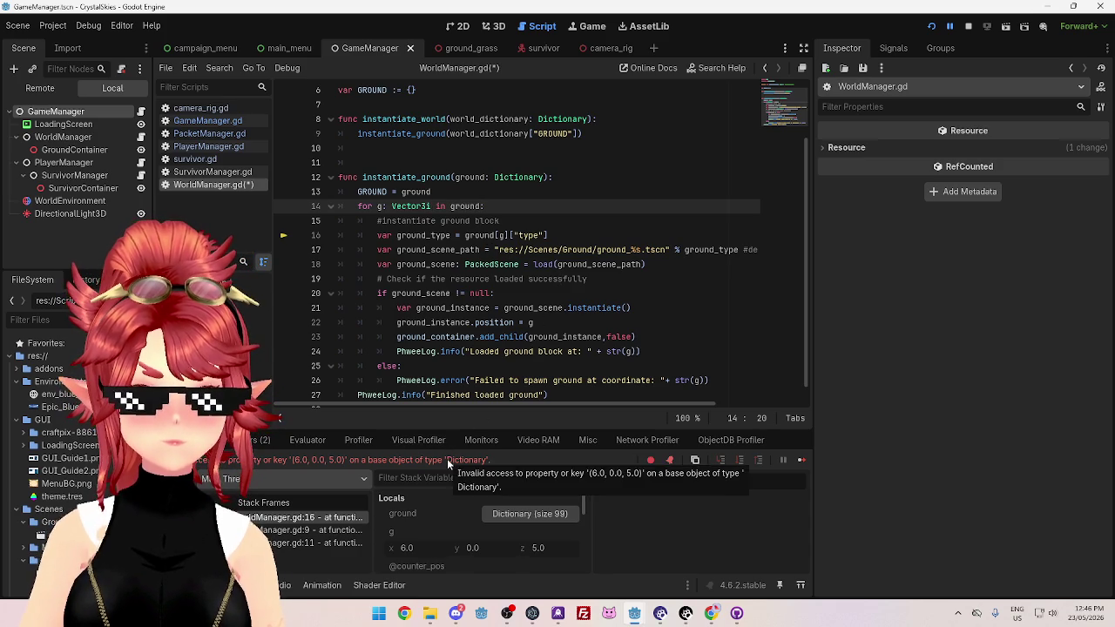
{"action": "left_click", "coordinate": [969, 31]}
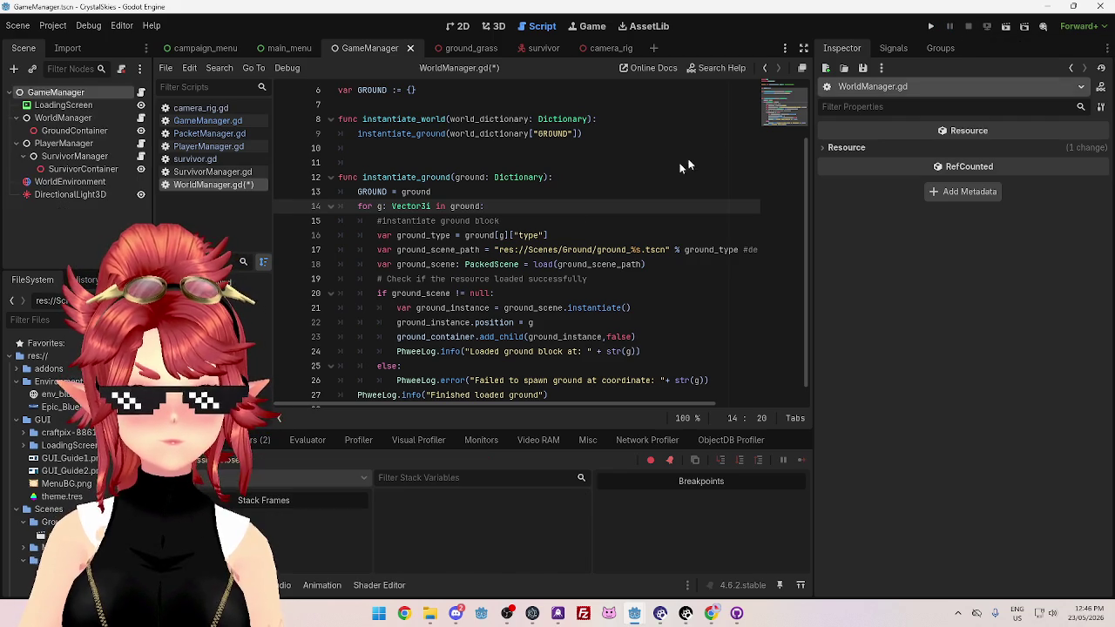
{"action": "mouse_move", "coordinate": [634, 613]}
{"action": "left_click", "coordinate": [696, 566]}
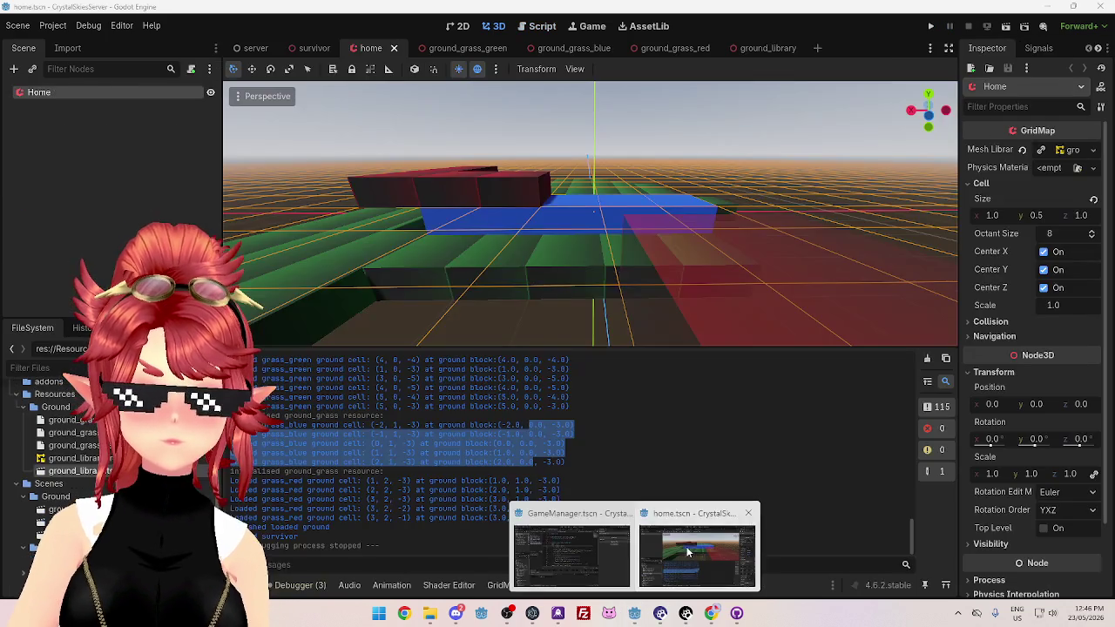
Start the client project, then start the server project
{"action": "mouse_move", "coordinate": [606, 253]}
{"action": "left_mouse_down"}
{"action": "mouse_move", "coordinate": [657, 288]}
{"action": "mouse_move", "coordinate": [607, 276]}
{"action": "mouse_move", "coordinate": [598, 299]}
{"action": "mouse_move", "coordinate": [518, 300]}
{"action": "mouse_move", "coordinate": [555, 257]}
{"action": "mouse_move", "coordinate": [627, 241]}
{"action": "mouse_move", "coordinate": [592, 254]}
{"action": "left_mouse_up"}
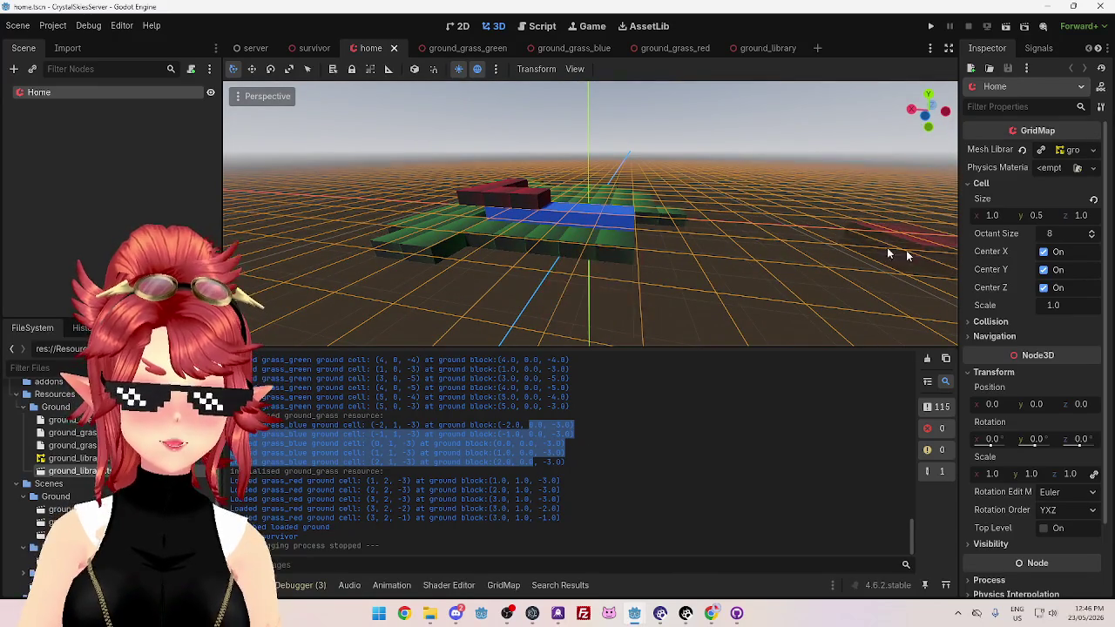
{"action": "mouse_move", "coordinate": [635, 615]}
{"action": "left_click", "coordinate": [571, 584]}
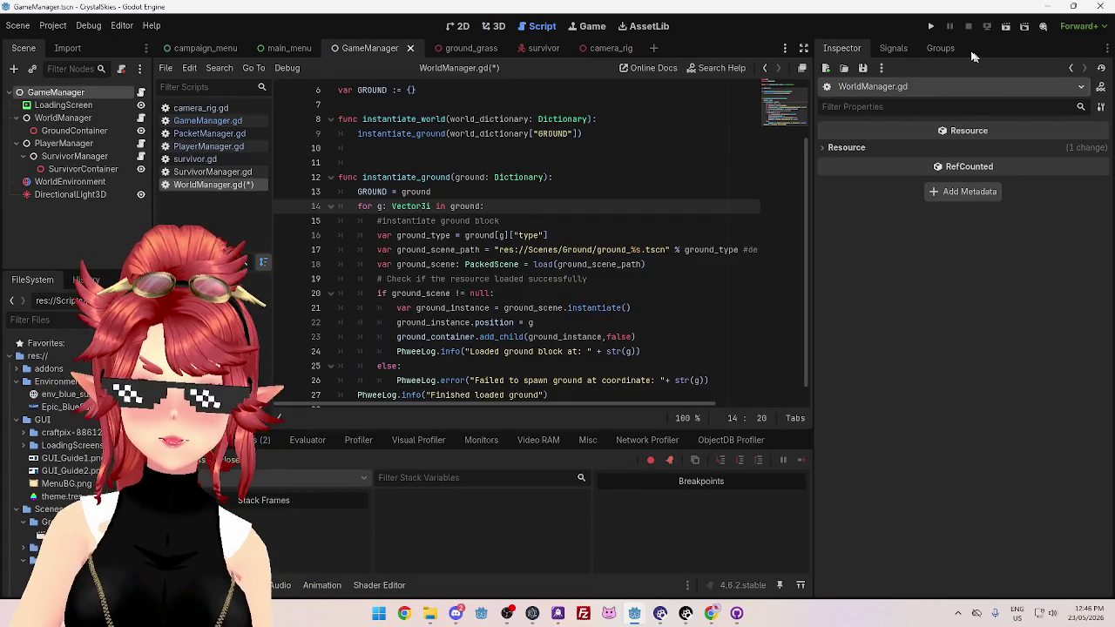
{"action": "left_click", "coordinate": [931, 27]}
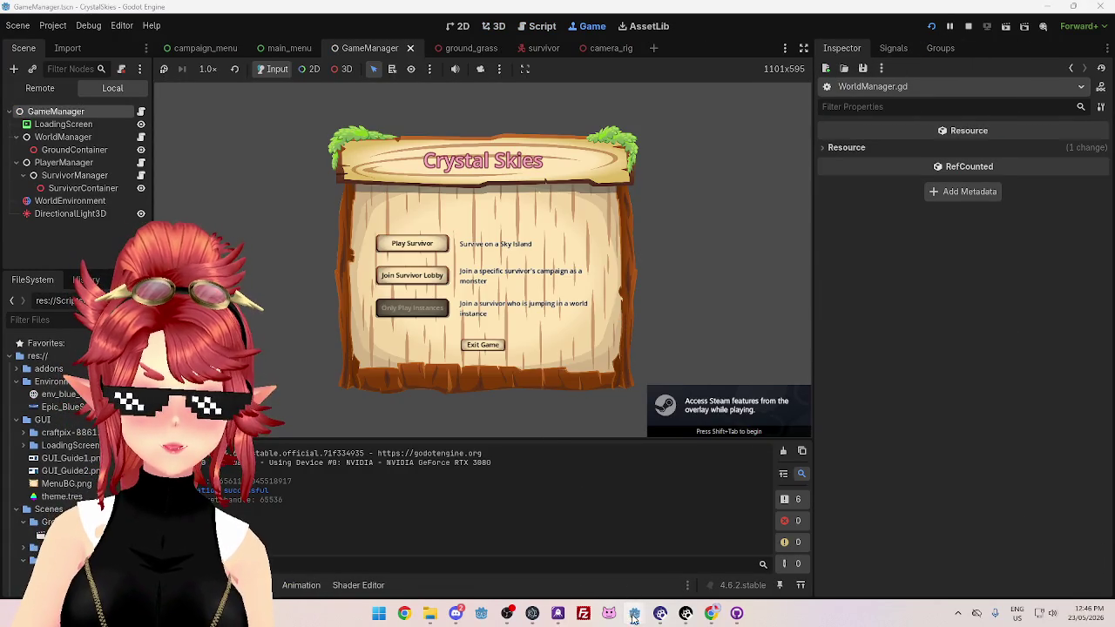
{"action": "mouse_move", "coordinate": [635, 614]}
{"action": "left_click", "coordinate": [697, 553]}
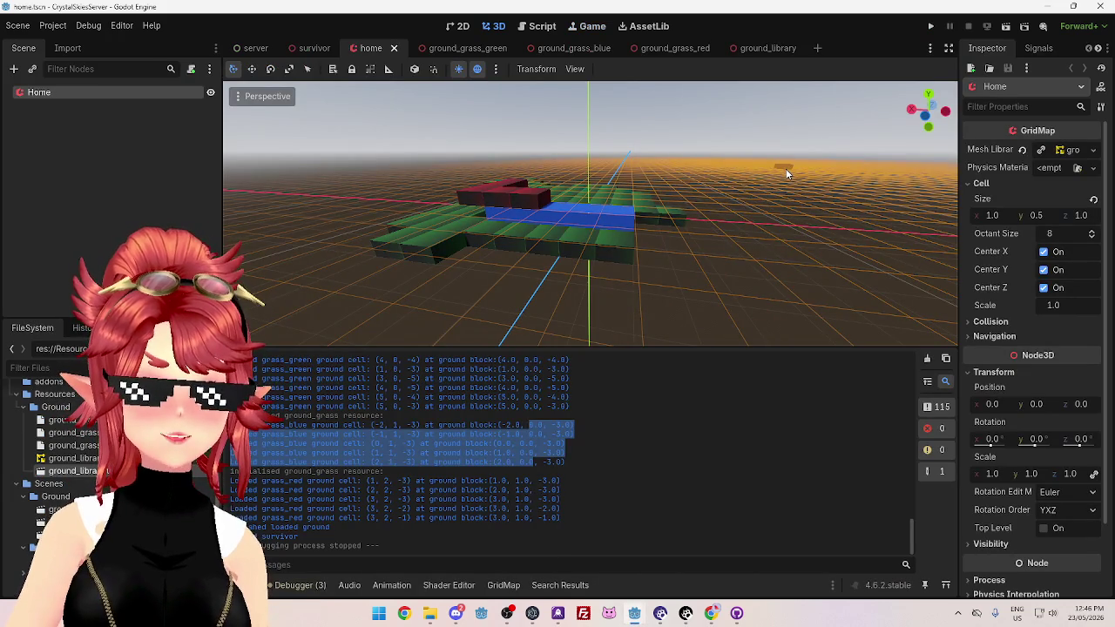
{"action": "left_click", "coordinate": [931, 27]}
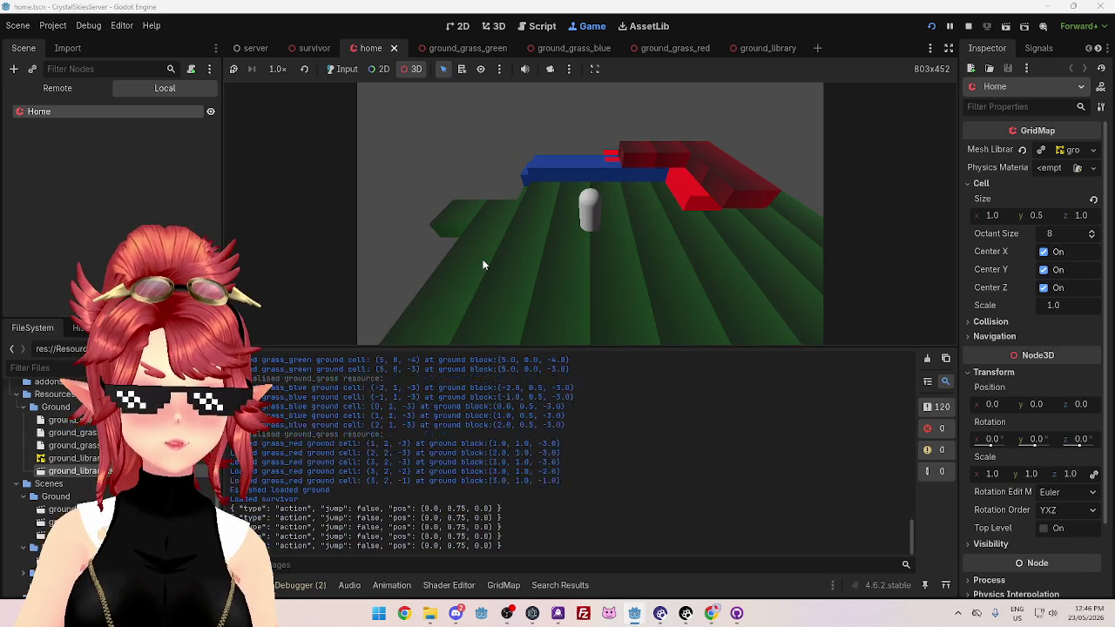
Check the running games, then stop the client and the server
{"action": "scroll", "coordinate": [573, 436], "scroll_direction": "up", "scroll_amount": 15}
{"action": "scroll", "coordinate": [580, 438], "scroll_direction": "down", "scroll_amount": 15}
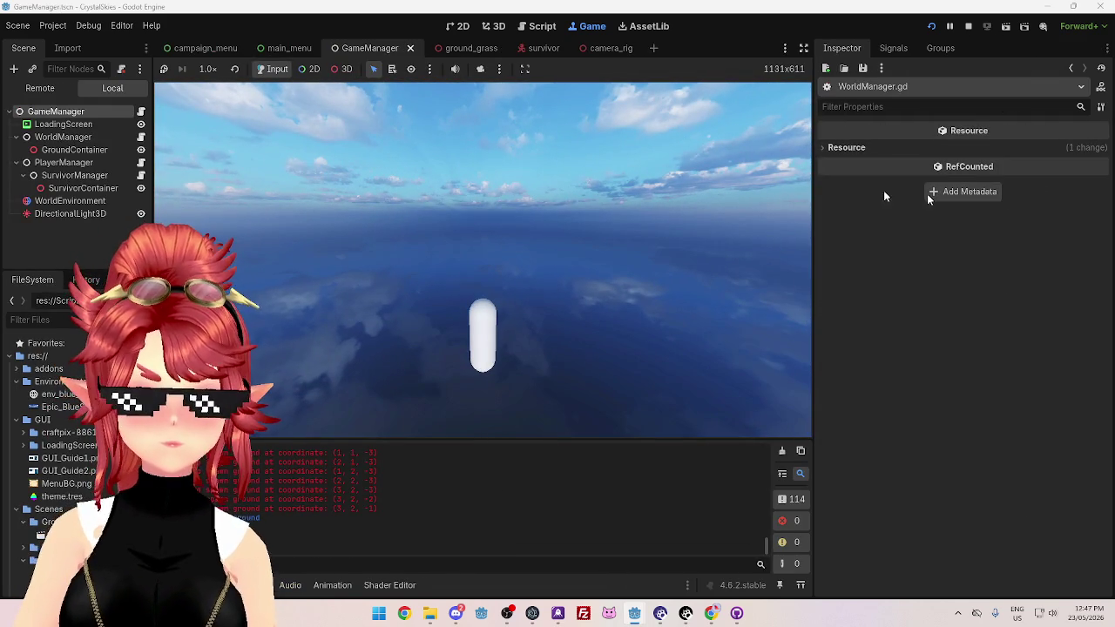
{"action": "left_click", "coordinate": [968, 26]}
{"action": "mouse_move", "coordinate": [645, 620]}
{"action": "left_click", "coordinate": [729, 547]}
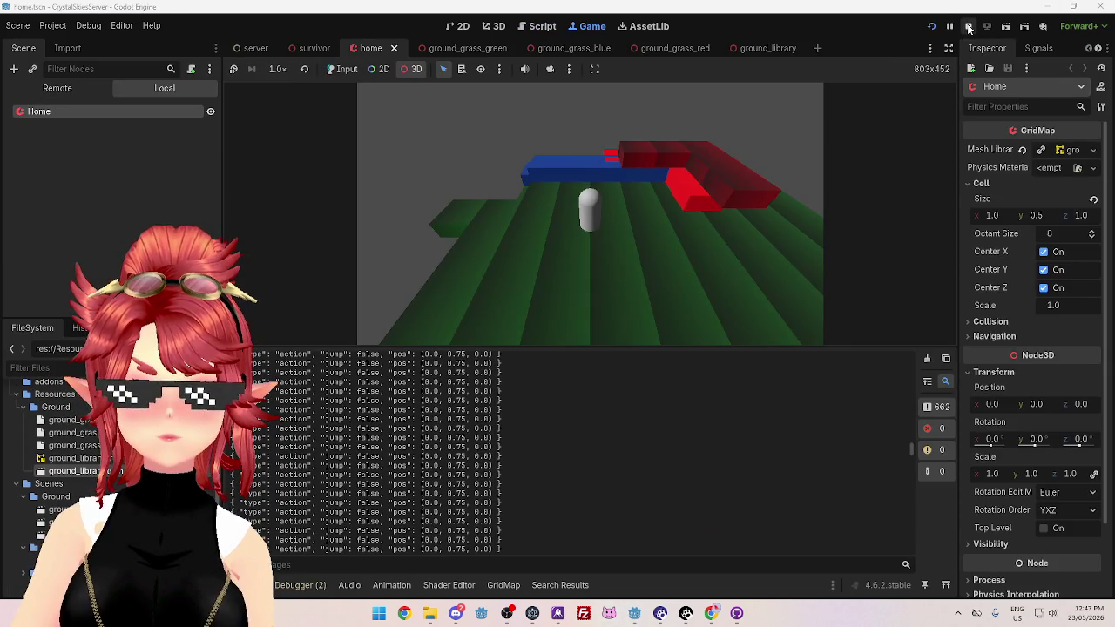
{"action": "left_click", "coordinate": [968, 27]}
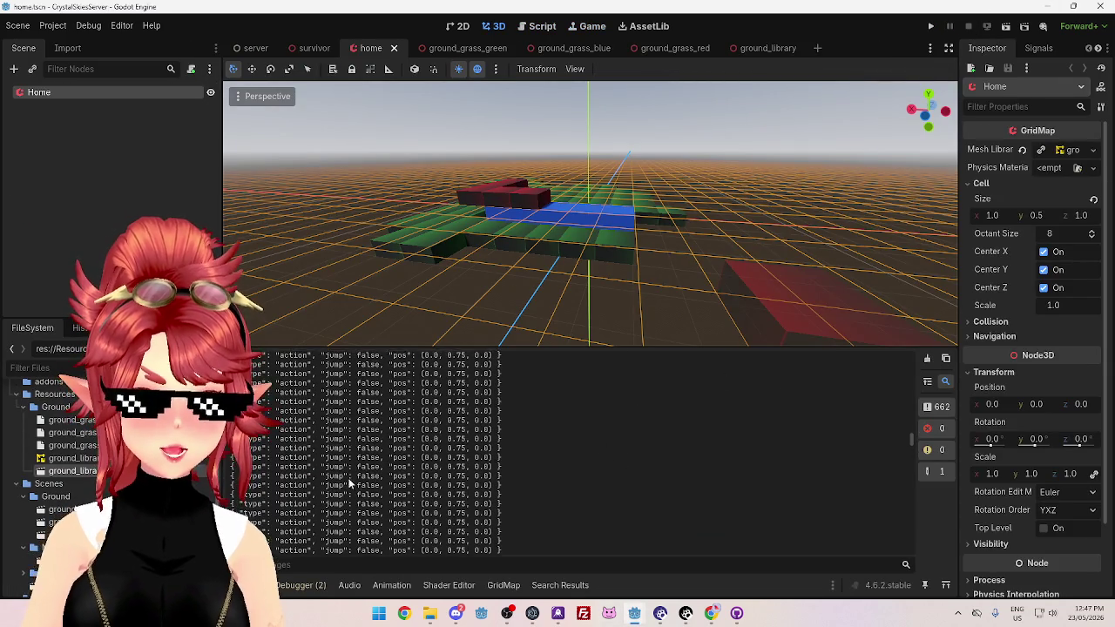
Examine the action and jump fields in the Output panel's action log lines
{"action": "scroll", "coordinate": [361, 481], "scroll_direction": "up", "scroll_amount": 2}
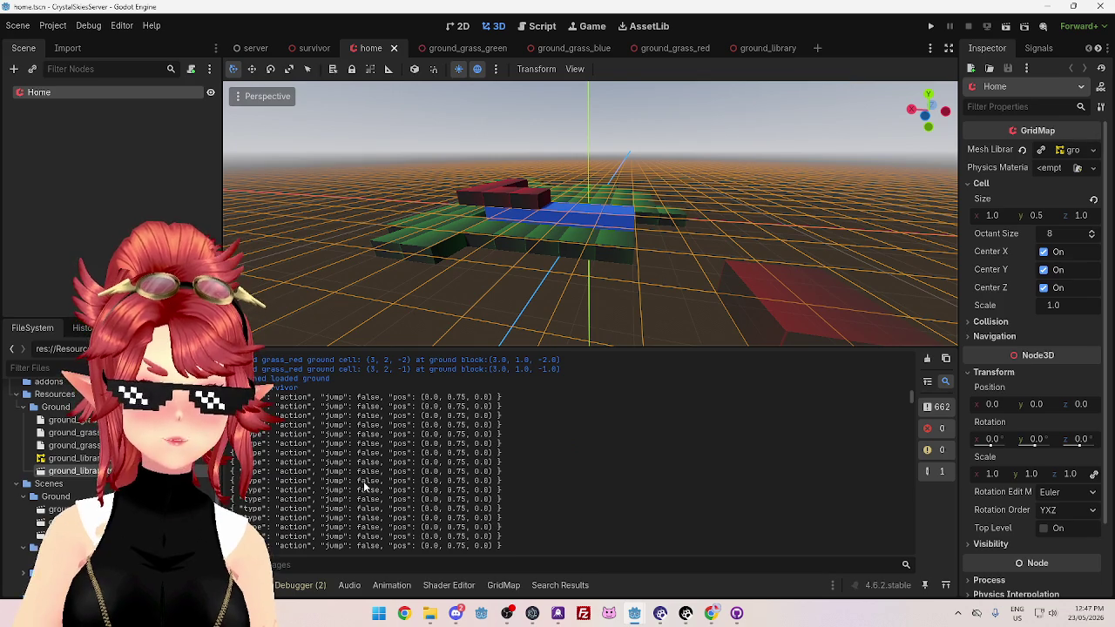
{"action": "left_click_drag", "start_coordinate": [298, 396], "coordinate": [420, 396]}
{"action": "left_click", "coordinate": [370, 433]}
{"action": "left_click_drag", "start_coordinate": [298, 396], "coordinate": [410, 396]}
{"action": "left_click", "coordinate": [299, 404]}
{"action": "mouse_move", "coordinate": [299, 404]}
{"action": "left_mouse_down"}
{"action": "mouse_move", "coordinate": [417, 399]}
{"action": "mouse_move", "coordinate": [361, 428]}
{"action": "left_mouse_up"}
{"action": "left_click", "coordinate": [360, 428]}
{"action": "mouse_move", "coordinate": [280, 407]}
{"action": "left_mouse_down"}
{"action": "mouse_move", "coordinate": [393, 406]}
{"action": "mouse_move", "coordinate": [297, 422]}
{"action": "mouse_move", "coordinate": [435, 425]}
{"action": "mouse_move", "coordinate": [261, 466]}
{"action": "left_mouse_up"}
{"action": "left_click", "coordinate": [305, 413]}
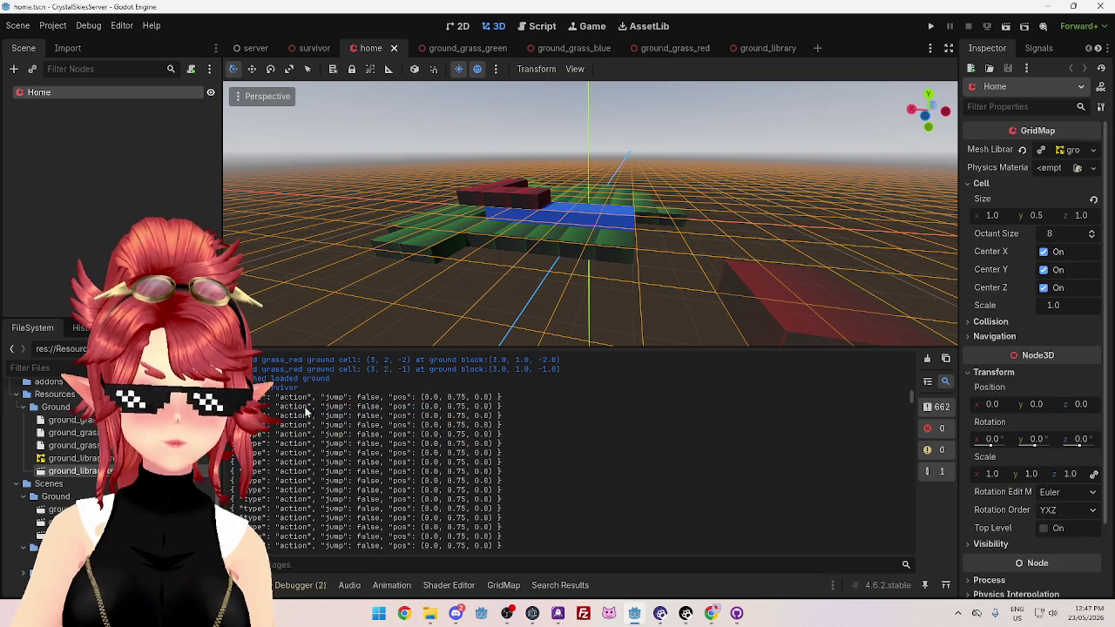
Scroll through the remaining output and open the server's WorldManager.gd script
{"action": "scroll", "coordinate": [313, 410], "scroll_direction": "down", "scroll_amount": 2}
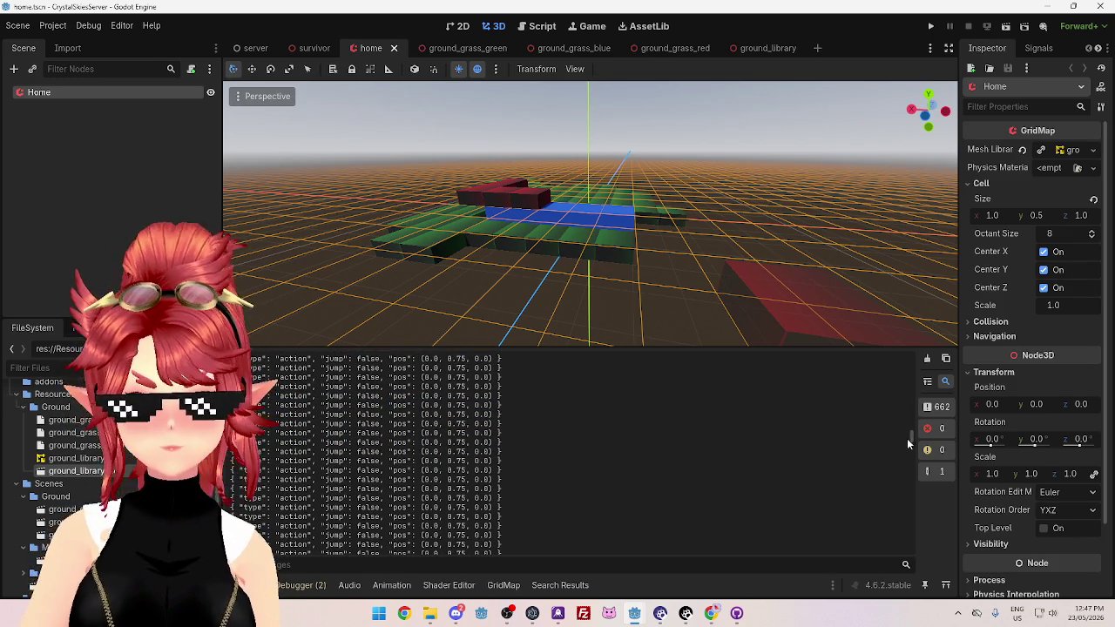
{"action": "left_click_drag", "start_coordinate": [911, 440], "coordinate": [912, 348]}
{"action": "scroll", "coordinate": [653, 471], "scroll_direction": "down", "scroll_amount": 10}
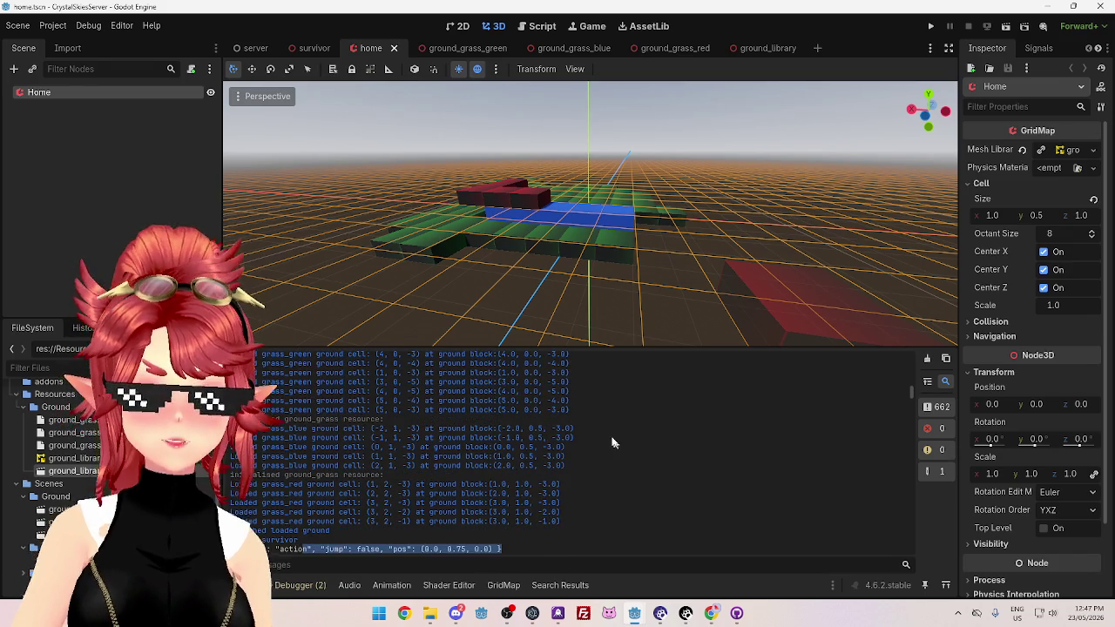
{"action": "scroll", "coordinate": [585, 473], "scroll_direction": "up", "scroll_amount": 5}
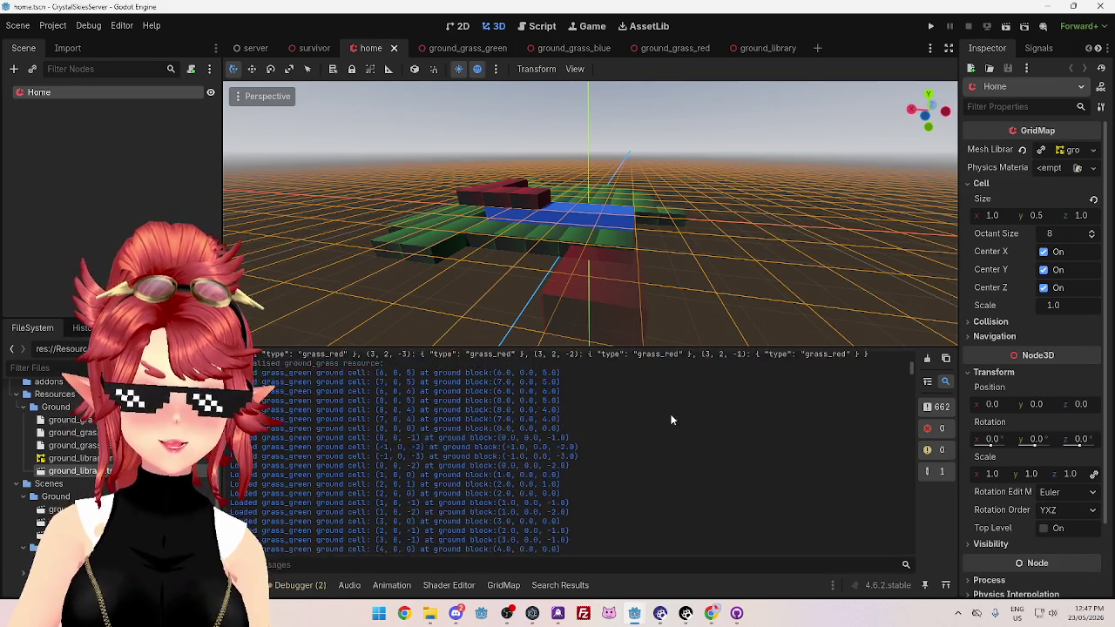
{"action": "left_click", "coordinate": [540, 26]}
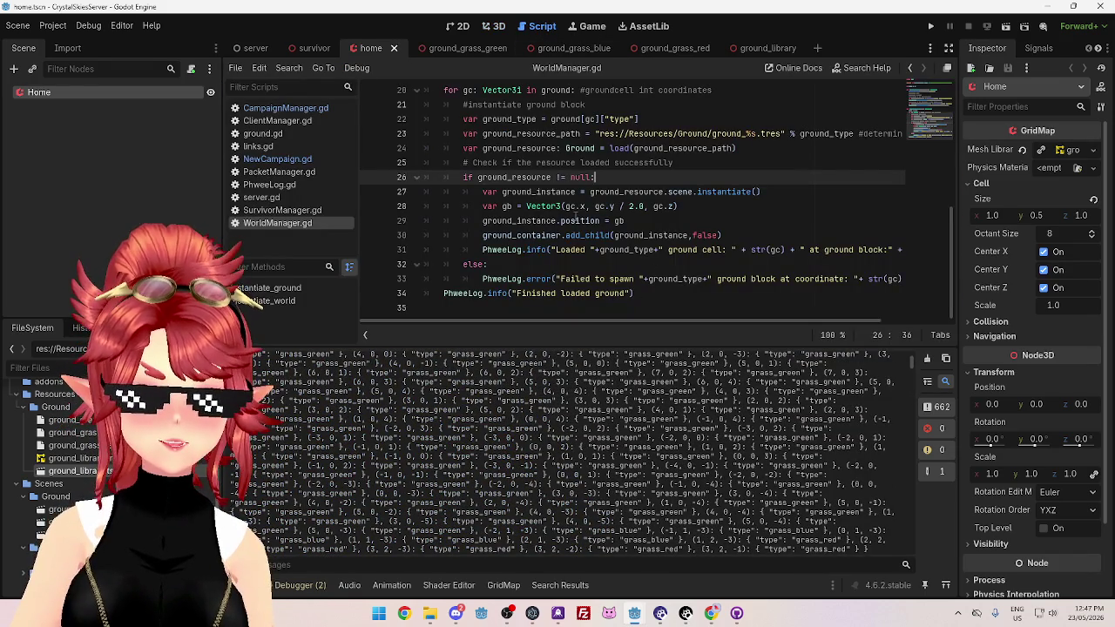
Replace the word 'info' with 'detail' on line 31 of WorldManager.gd
{"action": "scroll", "coordinate": [698, 282], "scroll_direction": "up", "scroll_amount": 2}
{"action": "scroll", "coordinate": [627, 254], "scroll_direction": "down", "scroll_amount": 2}
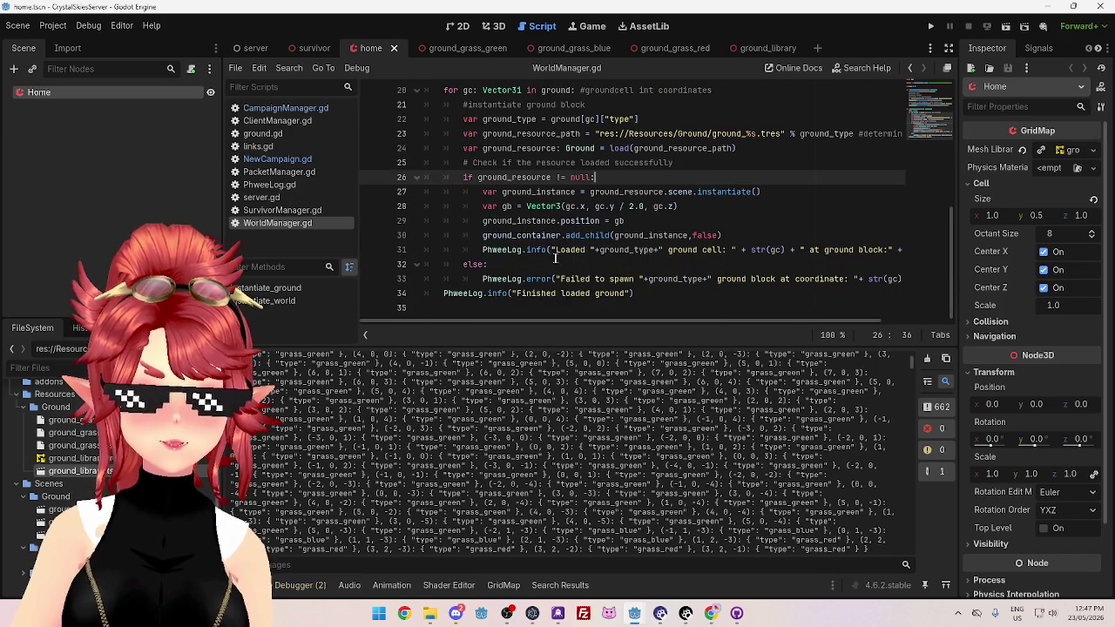
{"action": "double_click", "coordinate": [529, 250]}
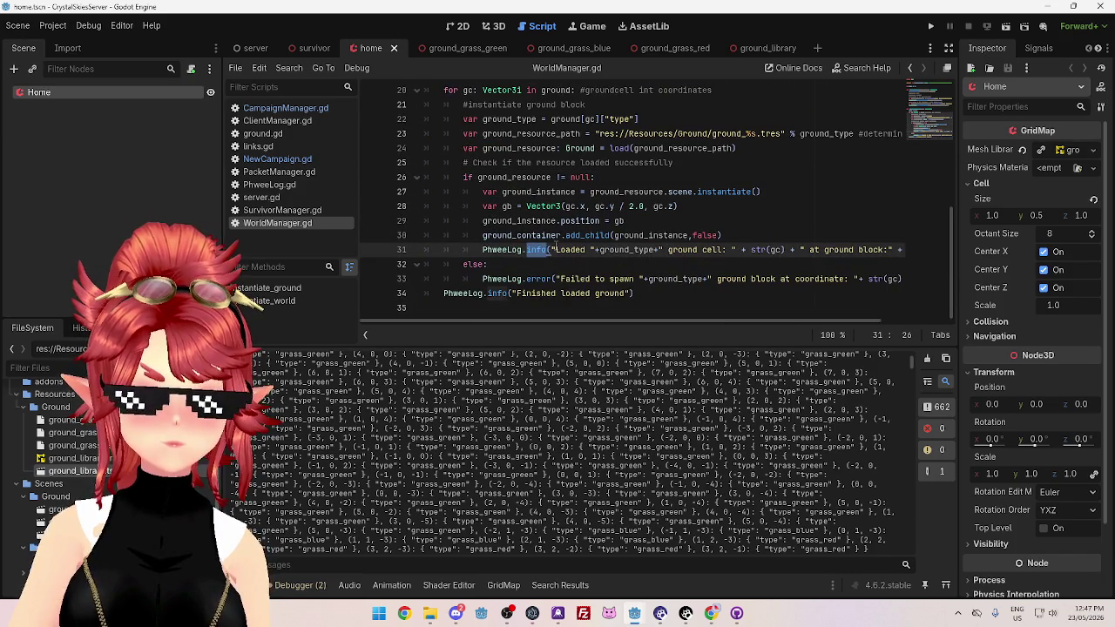
{"action": "type", "text": "detail"}
{"action": "left_click", "coordinate": [532, 192]}
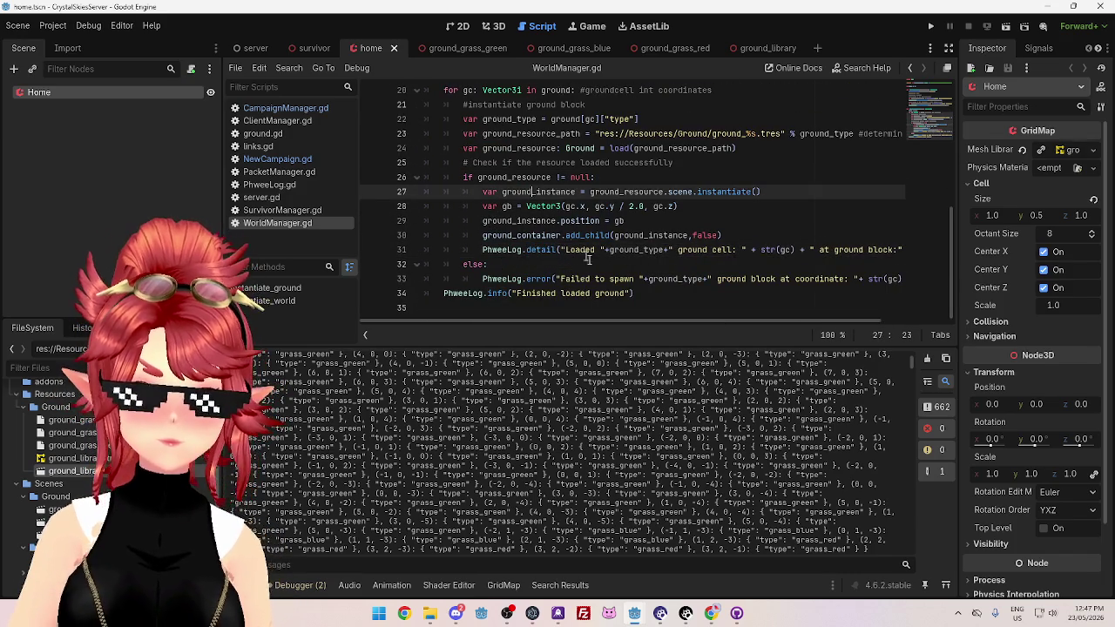
Look over the printed map dictionary in the output
{"action": "scroll", "coordinate": [609, 217], "scroll_direction": "up", "scroll_amount": 2}
{"action": "scroll", "coordinate": [610, 218], "scroll_direction": "down", "scroll_amount": 2}
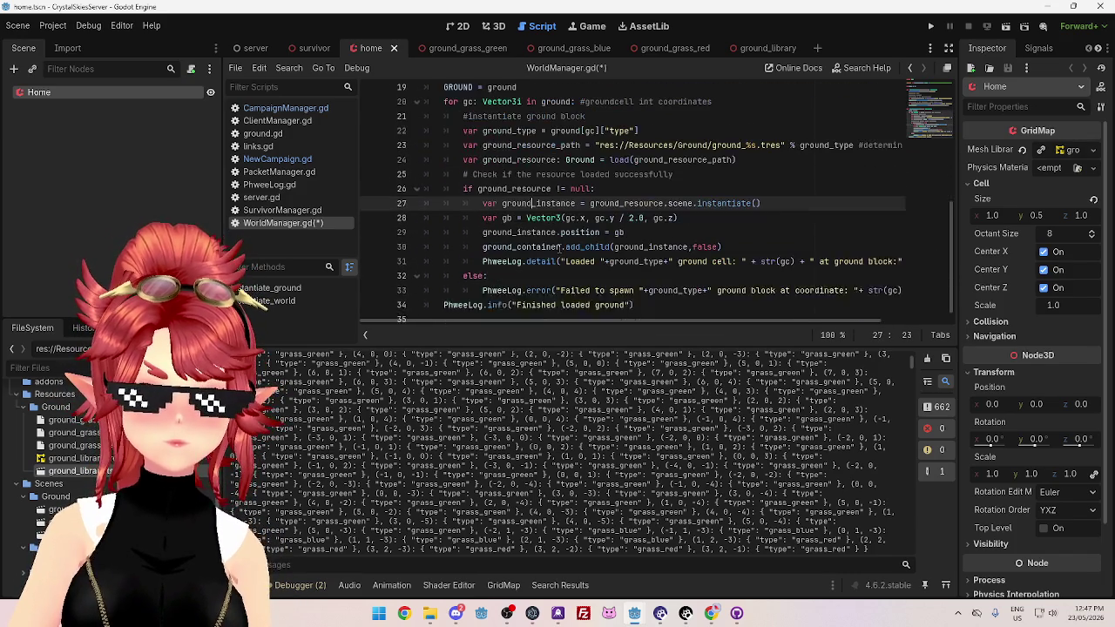
{"action": "scroll", "coordinate": [662, 461], "scroll_direction": "up", "scroll_amount": 2}
{"action": "scroll", "coordinate": [610, 453], "scroll_direction": "up", "scroll_amount": 4}
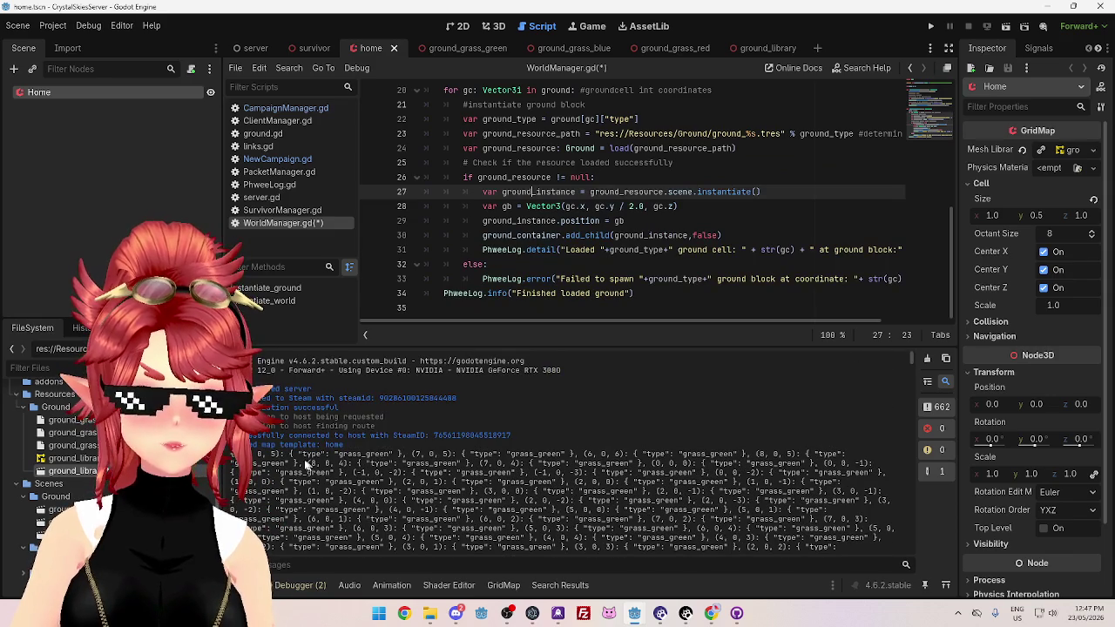
{"action": "mouse_move", "coordinate": [292, 454]}
{"action": "left_mouse_down"}
{"action": "mouse_move", "coordinate": [863, 484]}
{"action": "mouse_move", "coordinate": [884, 473]}
{"action": "left_mouse_up"}
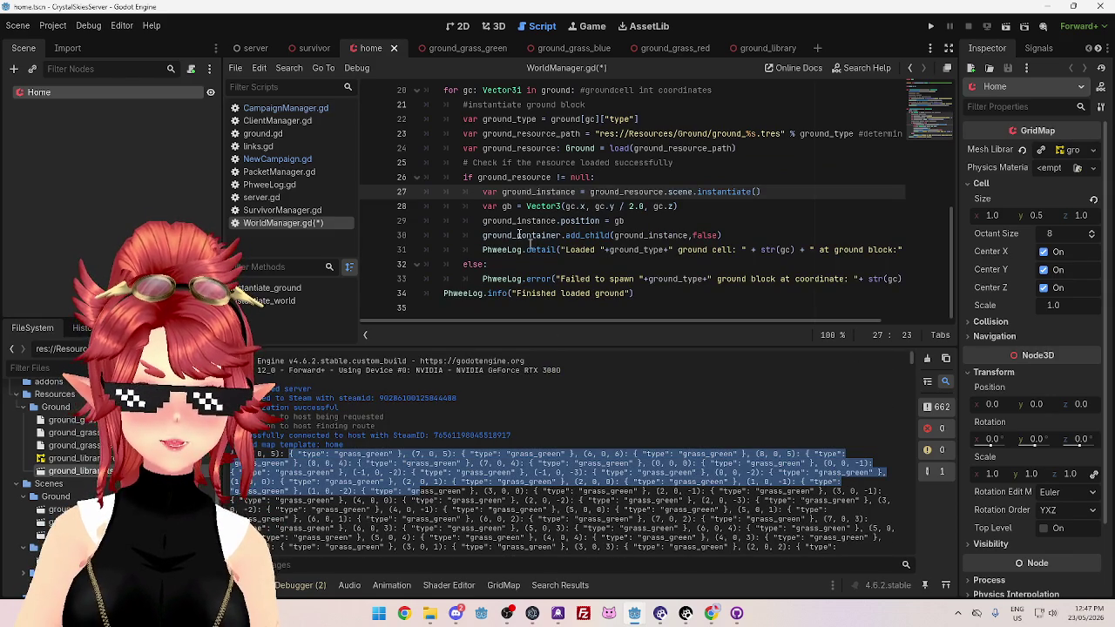
Open CampaignManager.gd and comment out the print(map_dictionary) line
{"action": "left_click", "coordinate": [289, 109]}
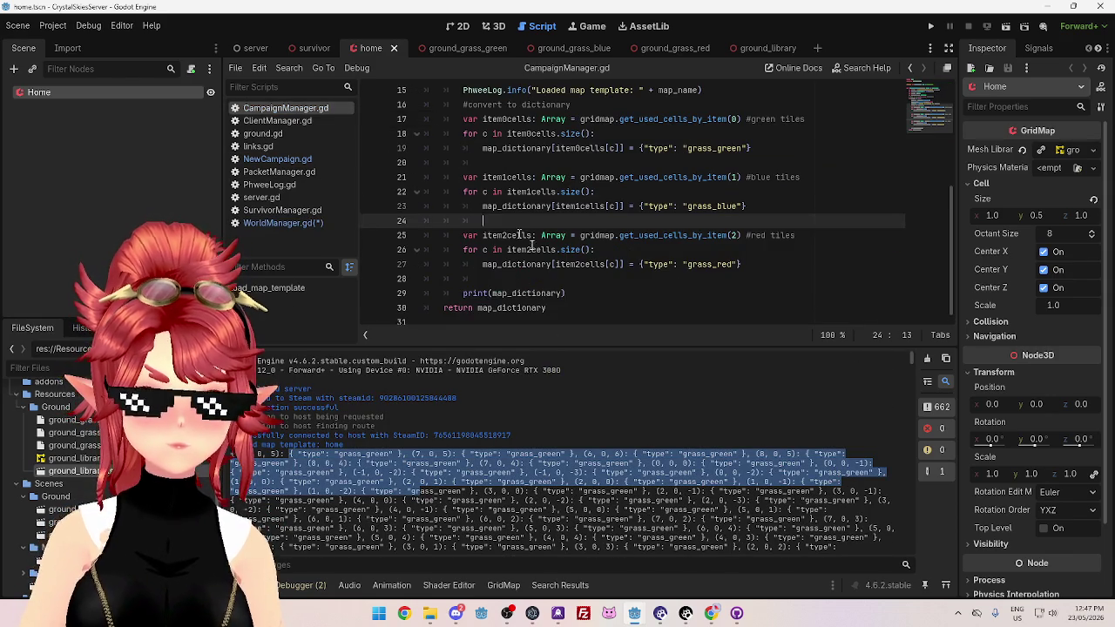
{"action": "scroll", "coordinate": [568, 283], "scroll_direction": "up", "scroll_amount": 5}
{"action": "scroll", "coordinate": [568, 283], "scroll_direction": "down", "scroll_amount": 5}
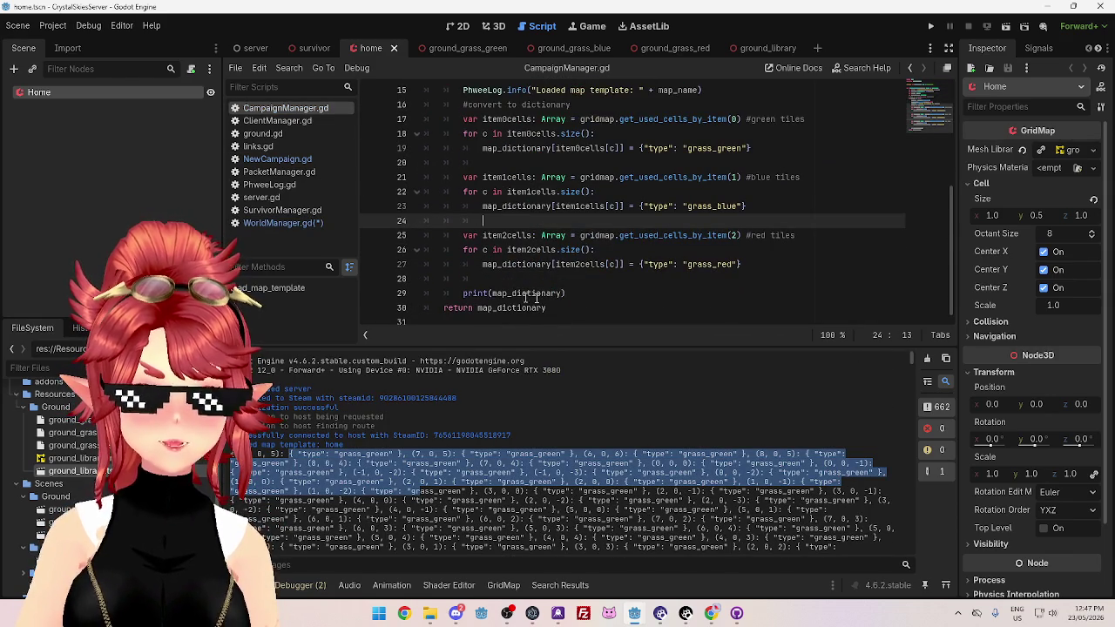
{"action": "left_click", "coordinate": [463, 294]}
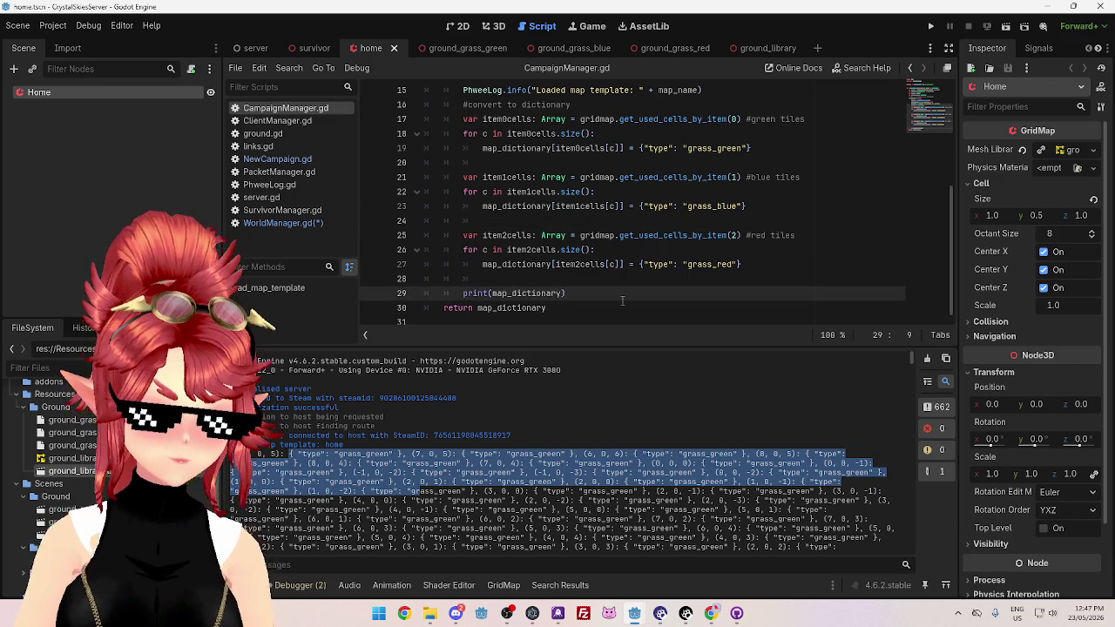
{"action": "type", "text": "#"}
{"action": "left_click", "coordinate": [622, 284]}
{"action": "key", "text": "Tab"}
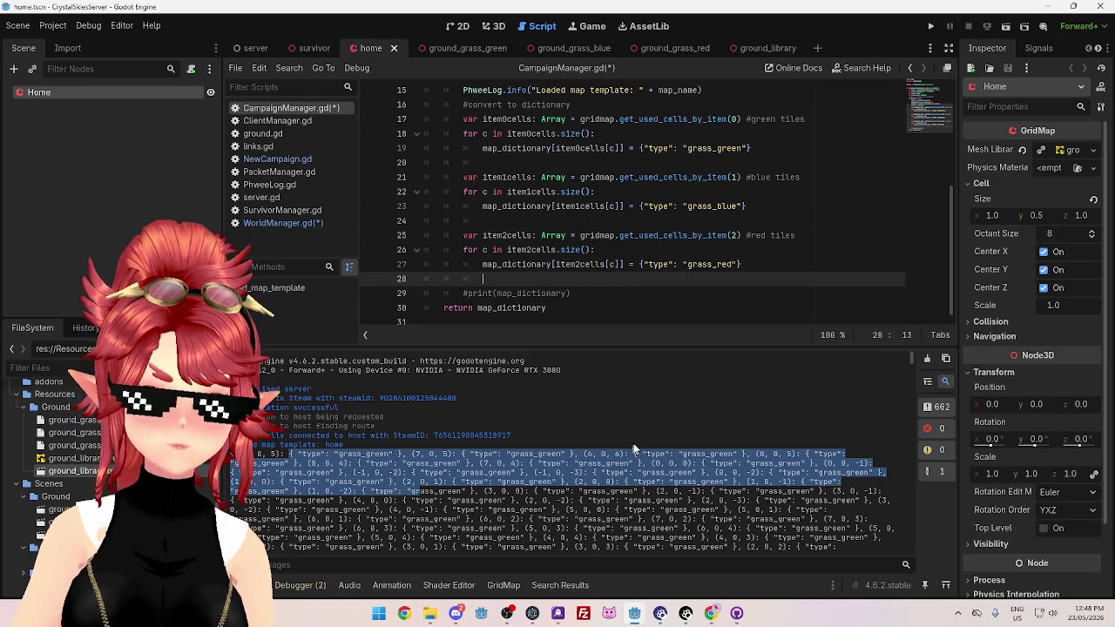
Scroll down to the grass_blue dictionary entry, then bring the client project window forward
{"action": "scroll", "coordinate": [634, 448], "scroll_direction": "down", "scroll_amount": 10}
{"action": "scroll", "coordinate": [624, 467], "scroll_direction": "down", "scroll_amount": 5}
{"action": "mouse_move", "coordinate": [908, 386]}
{"action": "left_mouse_down"}
{"action": "mouse_move", "coordinate": [896, 504]}
{"action": "mouse_move", "coordinate": [902, 337]}
{"action": "left_mouse_up"}
{"action": "left_click", "coordinate": [591, 206]}
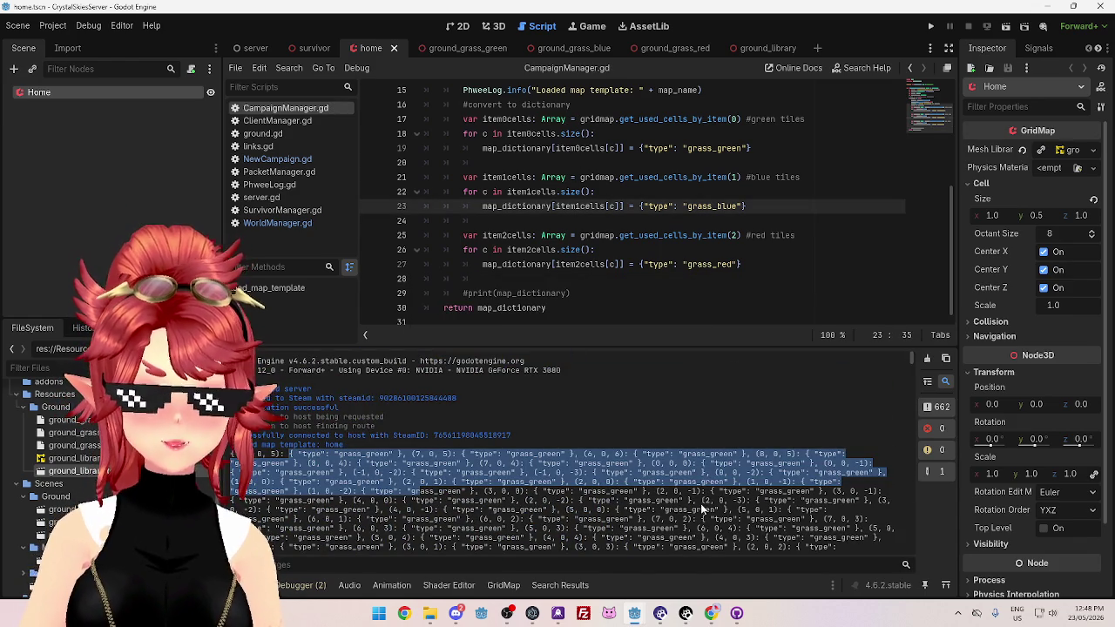
{"action": "mouse_move", "coordinate": [644, 618]}
{"action": "left_click", "coordinate": [621, 584]}
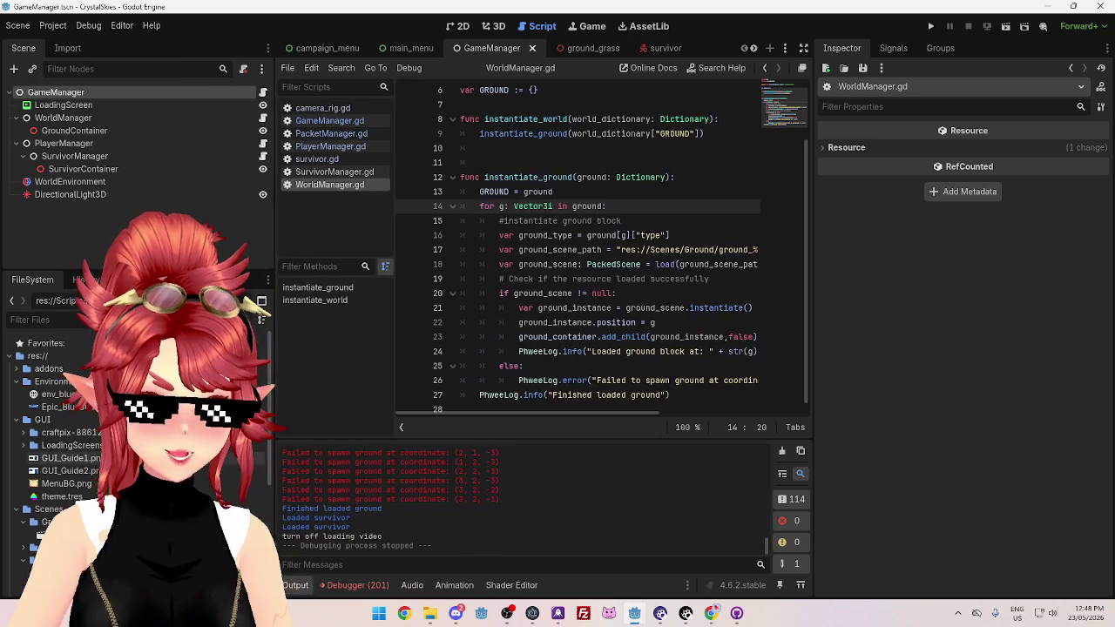
{"action": "left_click", "coordinate": [16, 420]}
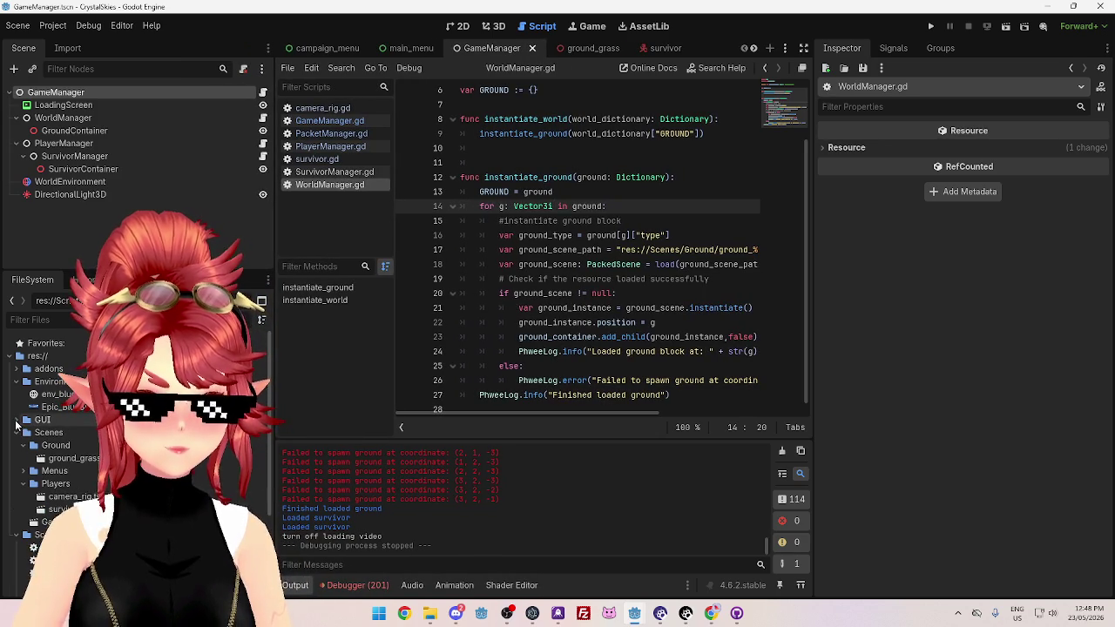
{"action": "left_click", "coordinate": [13, 382]}
{"action": "left_click", "coordinate": [15, 420]}
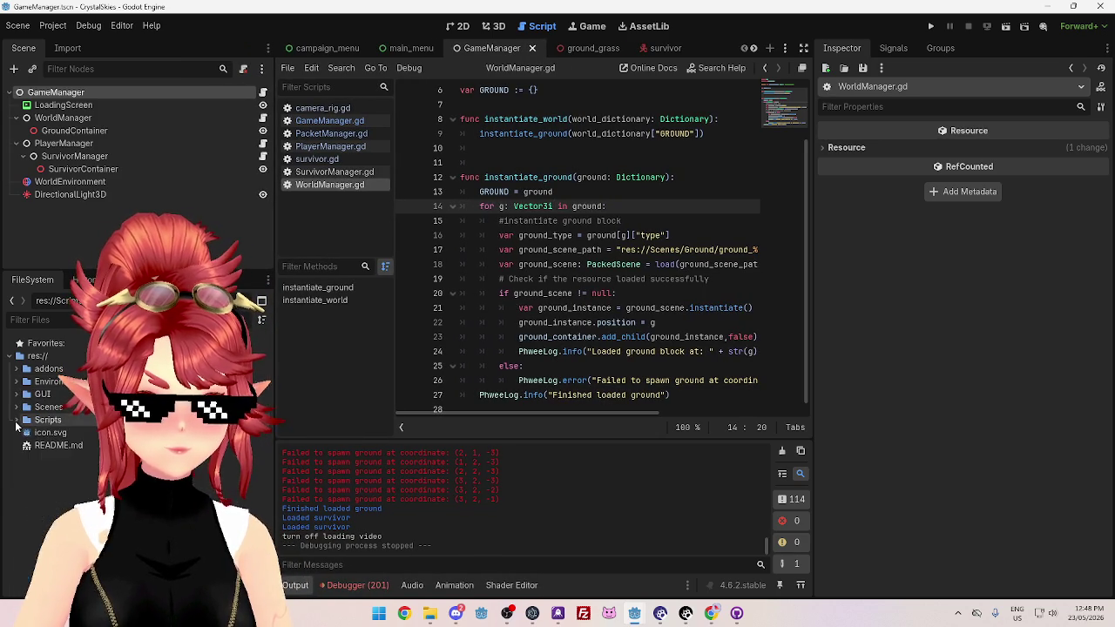
{"action": "left_click", "coordinate": [15, 407]}
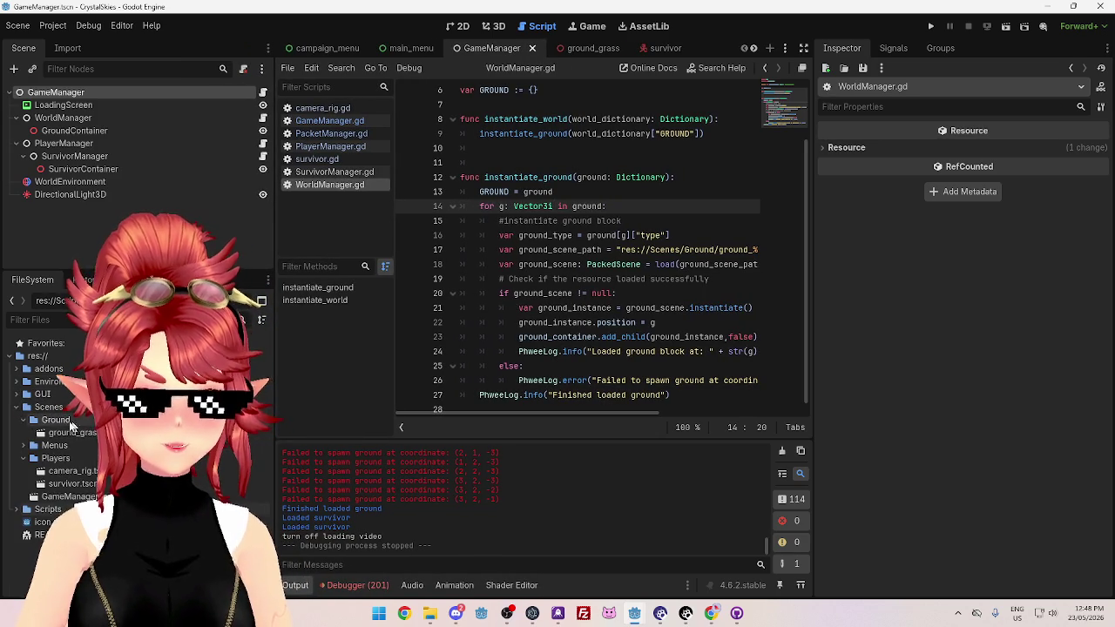
{"action": "left_click", "coordinate": [23, 420]}
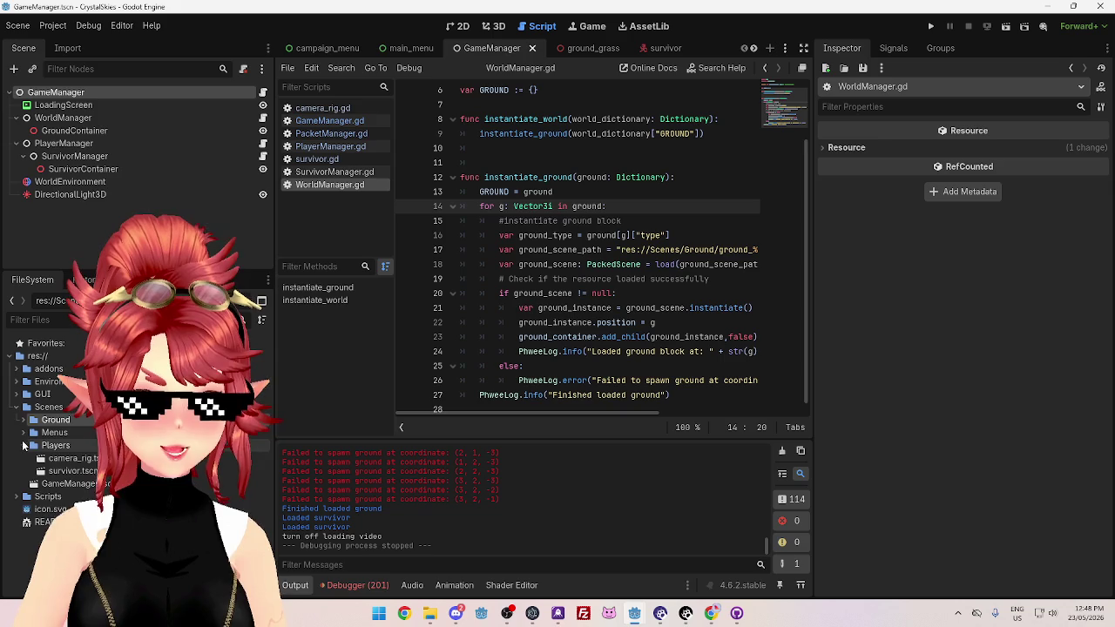
{"action": "left_click", "coordinate": [23, 420]}
{"action": "left_click", "coordinate": [70, 434]}
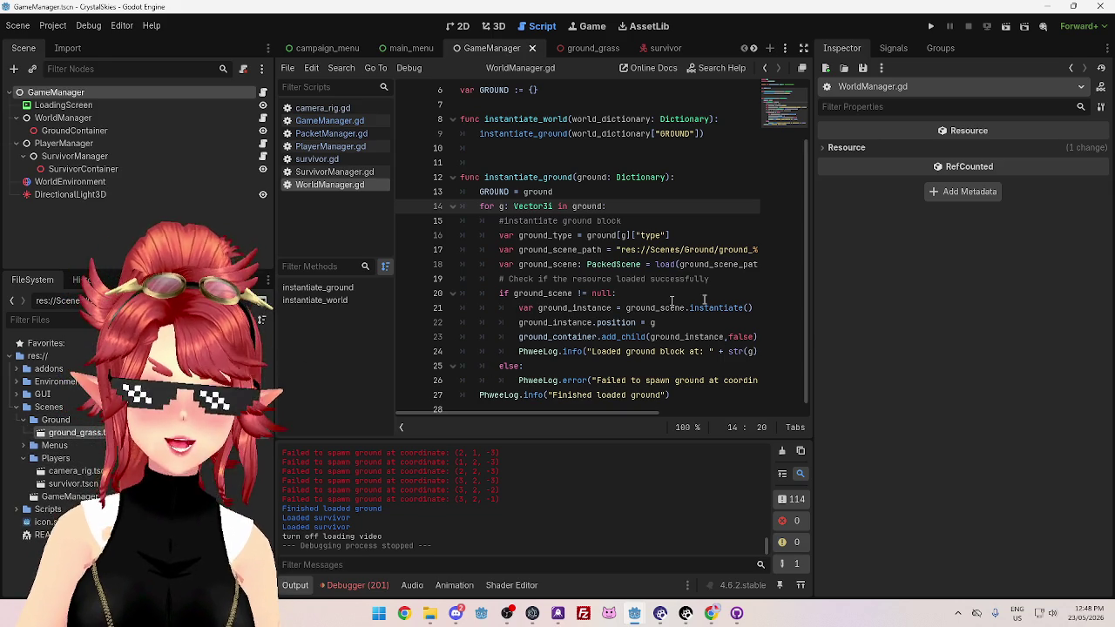
{"action": "left_click_drag", "start_coordinate": [812, 340], "coordinate": [960, 339]}
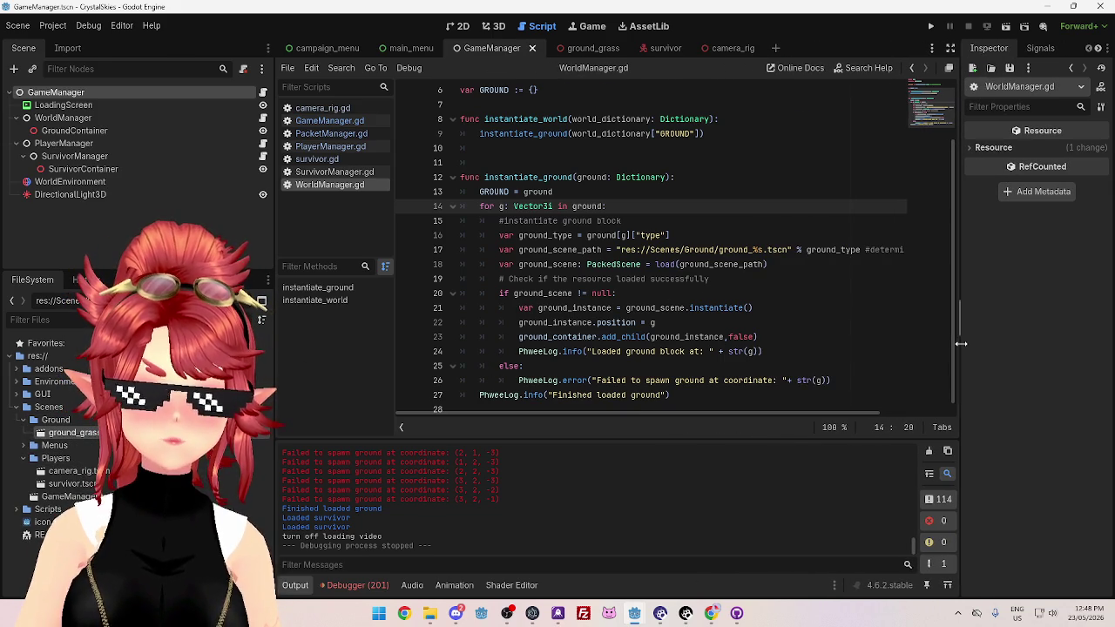
{"action": "left_click_drag", "start_coordinate": [275, 302], "coordinate": [220, 301]}
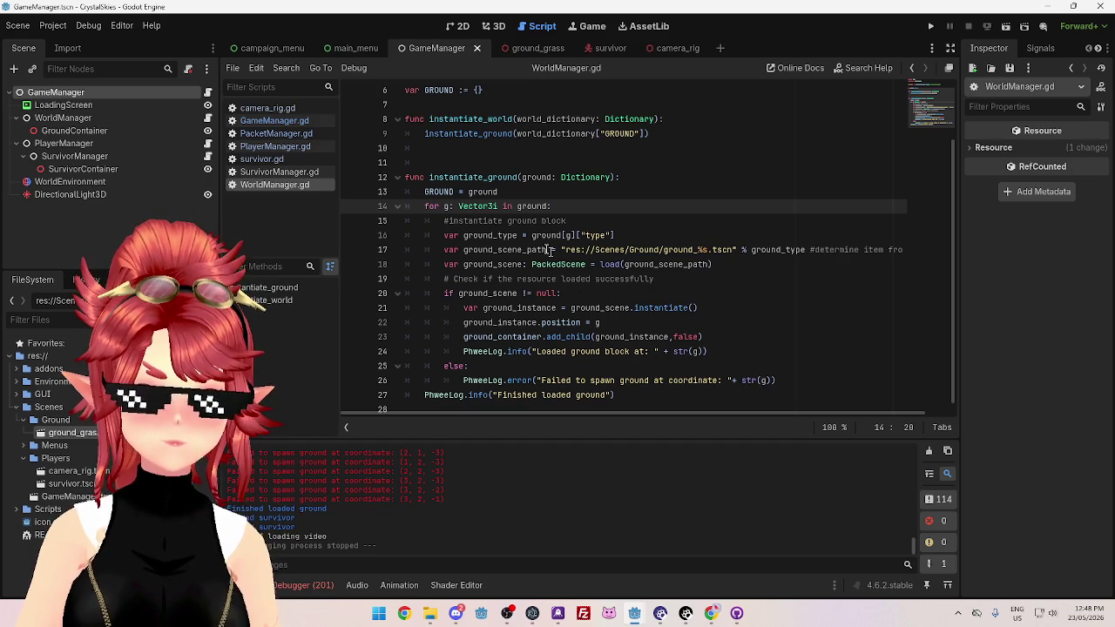
{"action": "mouse_move", "coordinate": [636, 615]}
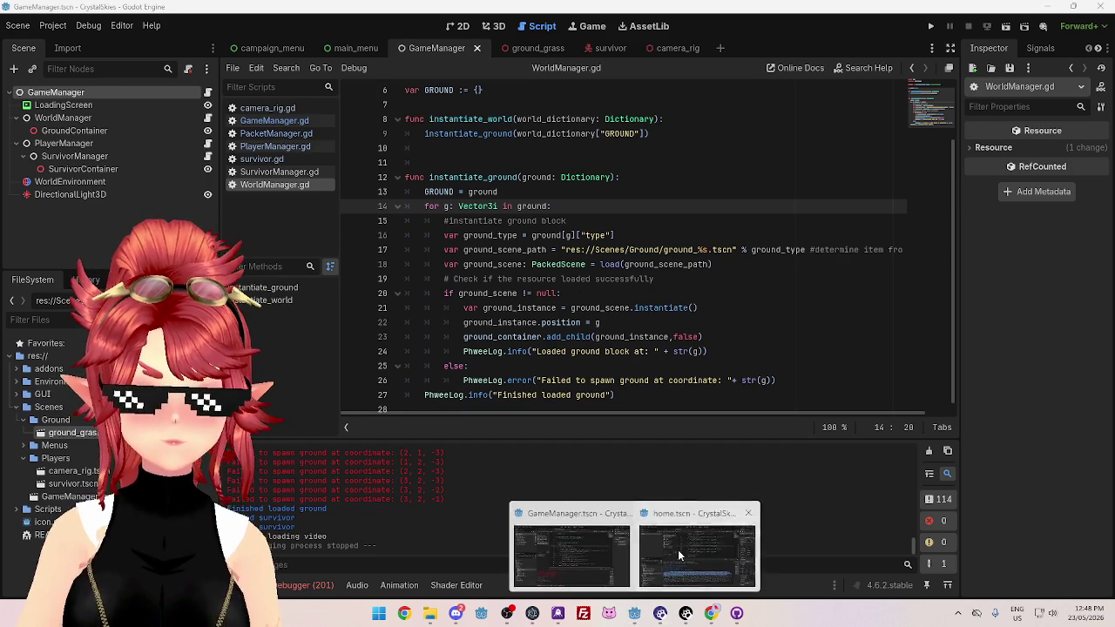
{"action": "left_click", "coordinate": [697, 562]}
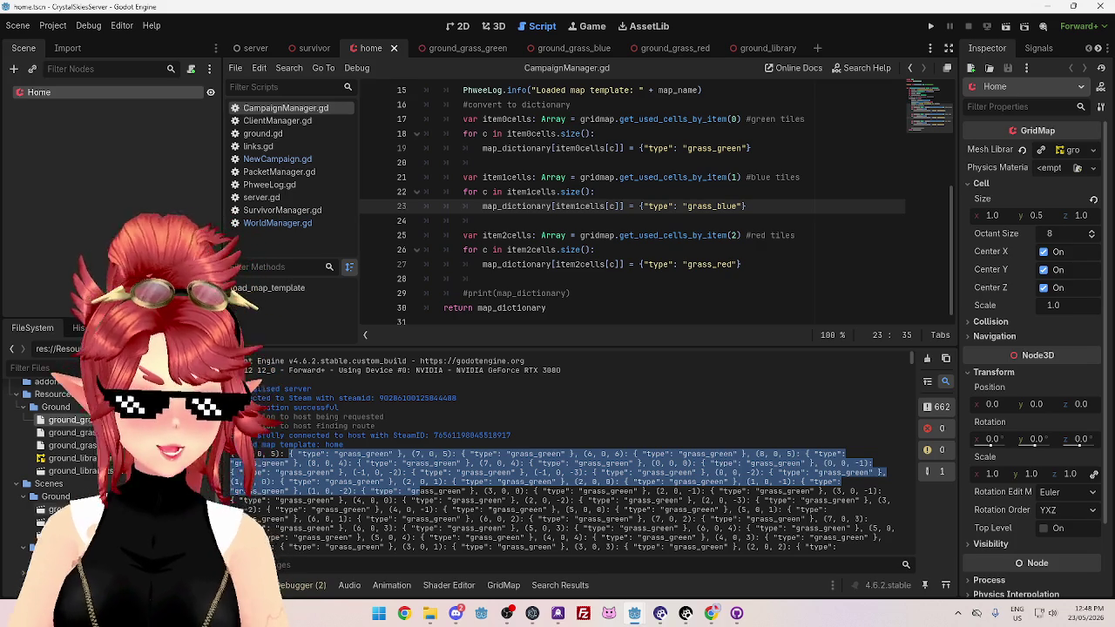
{"action": "left_click", "coordinate": [61, 510]}
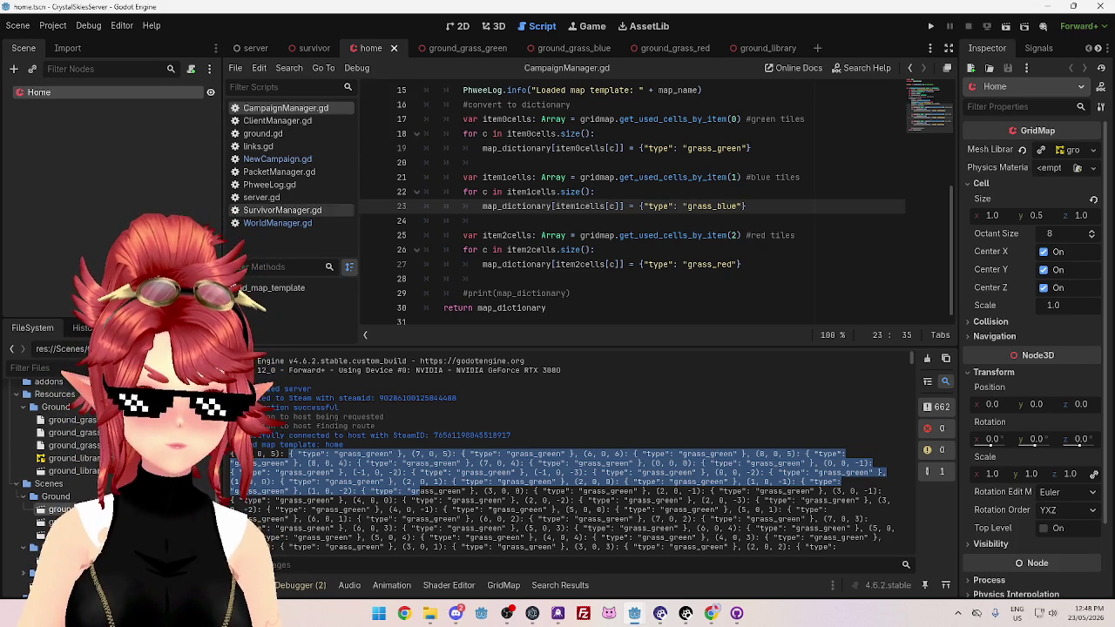
{"action": "left_click", "coordinate": [558, 48]}
{"action": "left_click", "coordinate": [74, 93]}
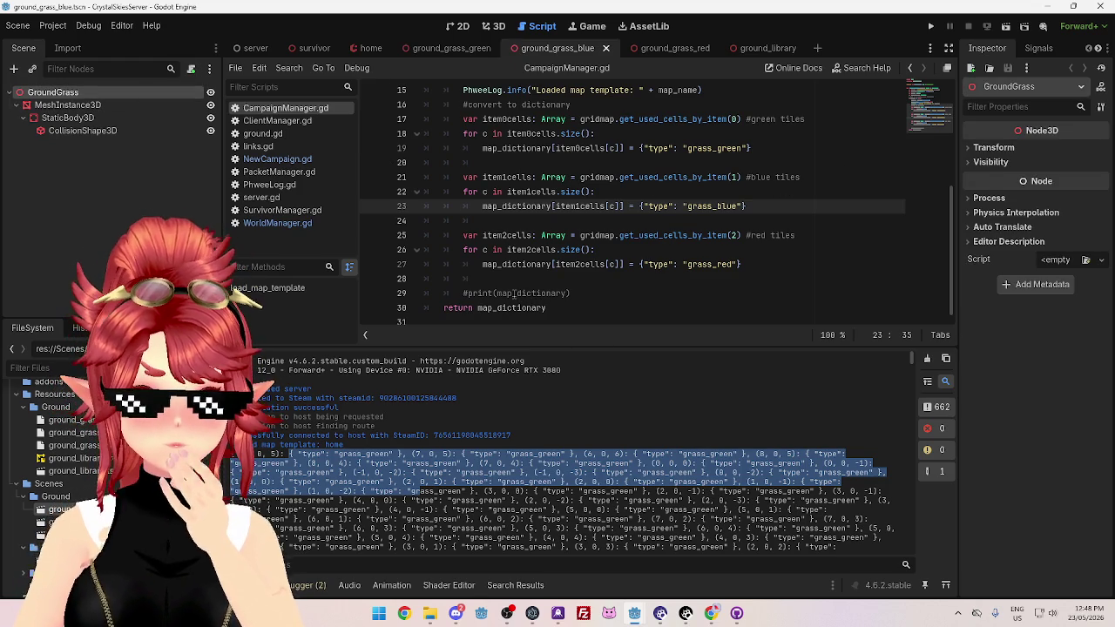
{"action": "left_click", "coordinate": [61, 103]}
{"action": "left_click", "coordinate": [52, 92]}
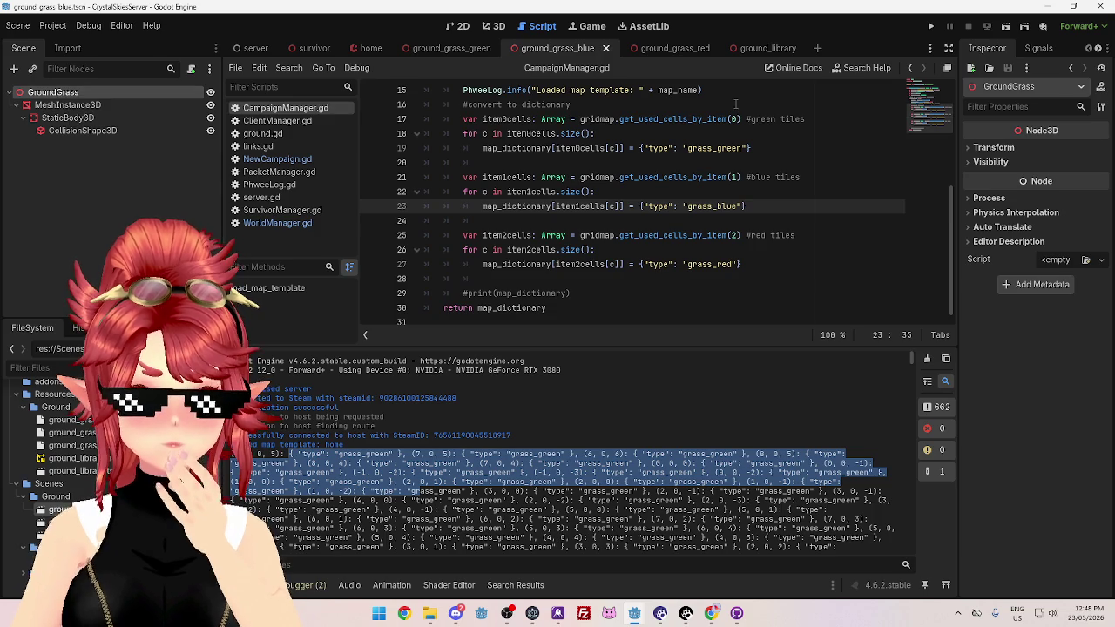
{"action": "left_click", "coordinate": [664, 53]}
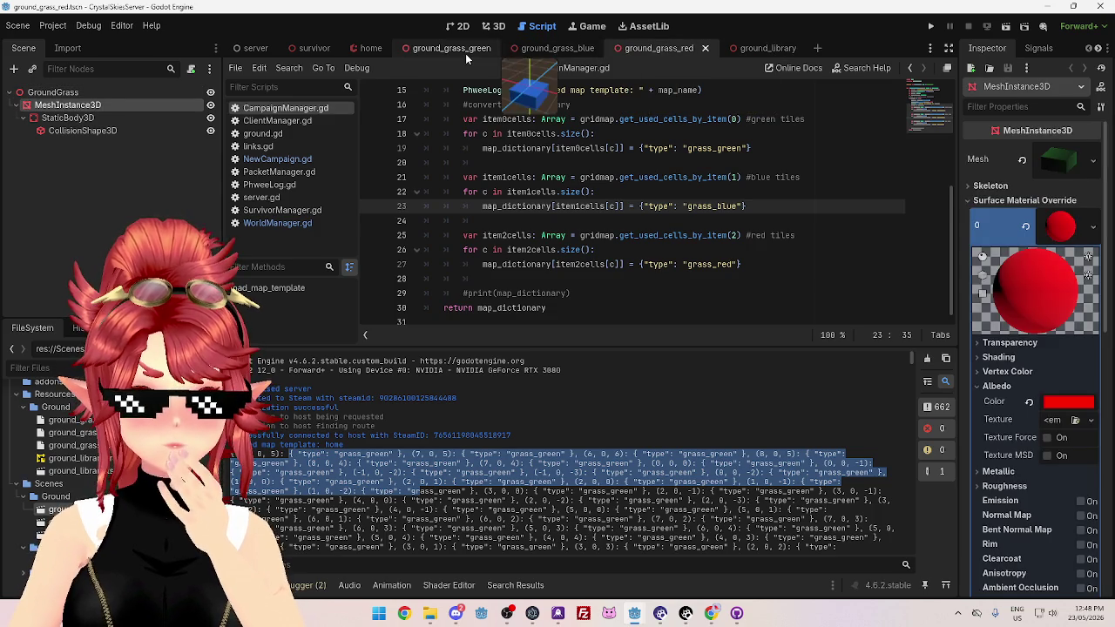
{"action": "left_click", "coordinate": [465, 53]}
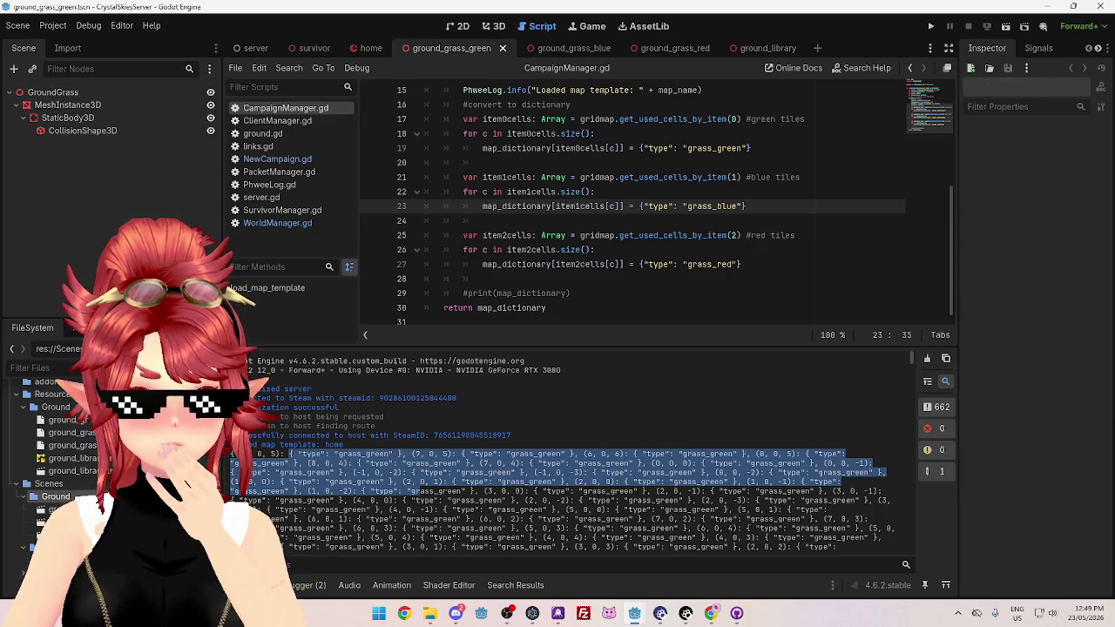
{"action": "scroll", "coordinate": [52, 462], "scroll_direction": "down", "scroll_amount": 5}
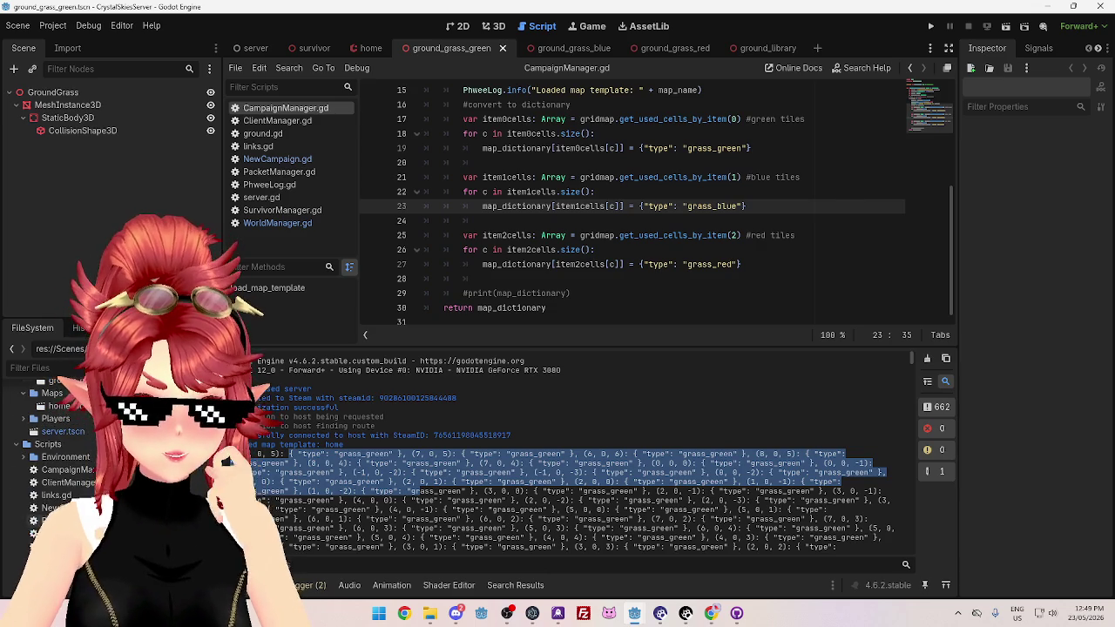
{"action": "scroll", "coordinate": [60, 470], "scroll_direction": "up", "scroll_amount": 3}
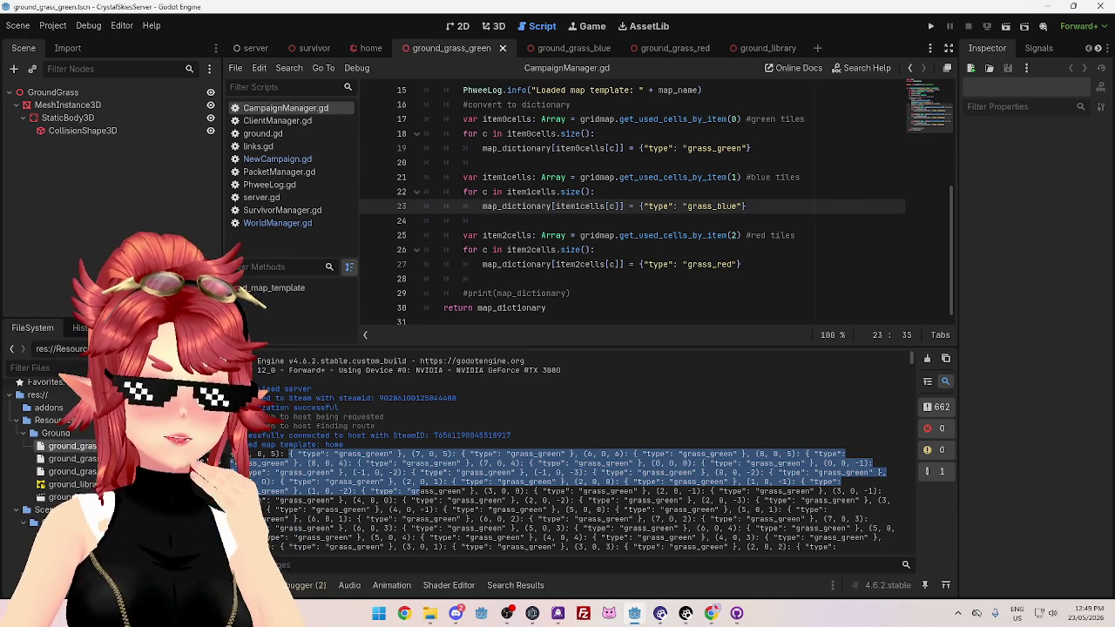
{"action": "left_click", "coordinate": [642, 148]}
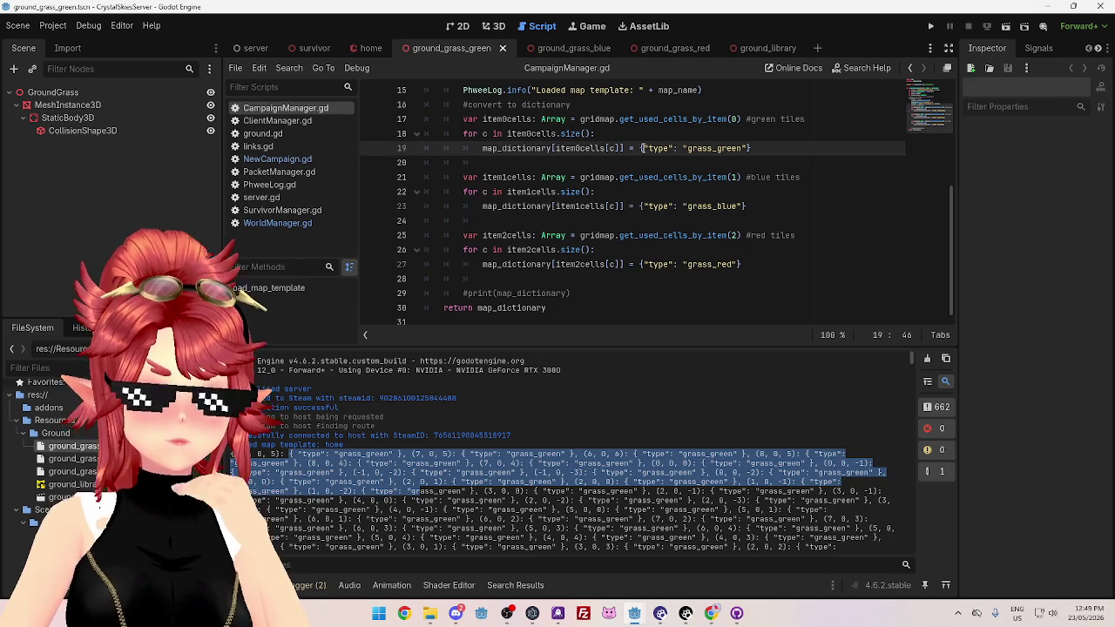
Drag the editor/Output divider down to enlarge the script area, then bring up File Explorer
{"action": "left_click", "coordinate": [629, 162]}
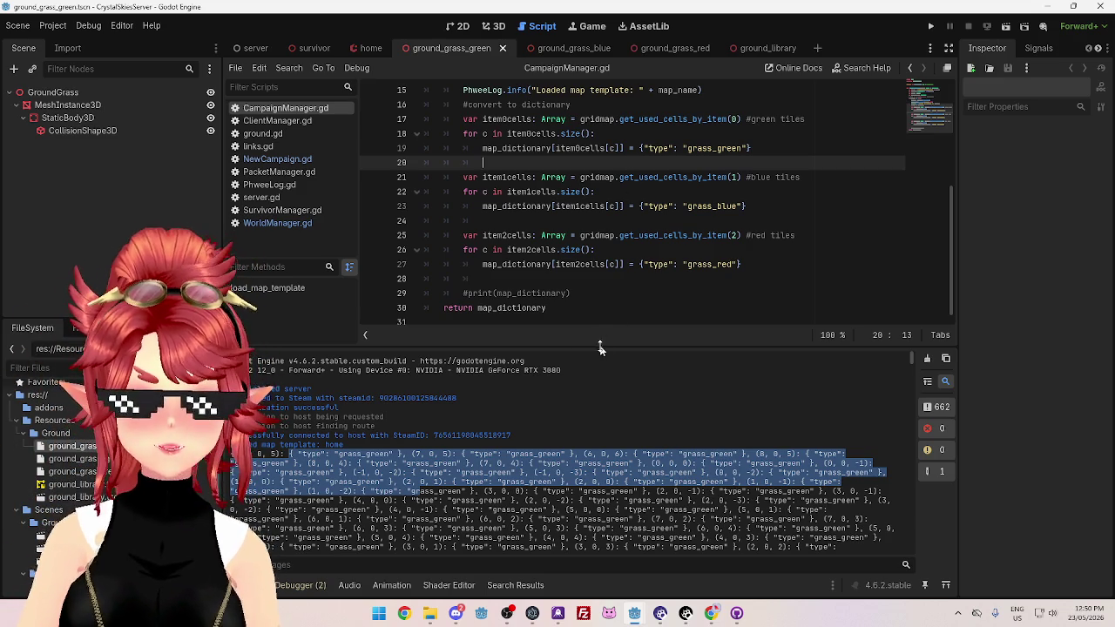
{"action": "left_click_drag", "start_coordinate": [603, 344], "coordinate": [604, 385]}
{"action": "scroll", "coordinate": [603, 331], "scroll_direction": "down", "scroll_amount": 1}
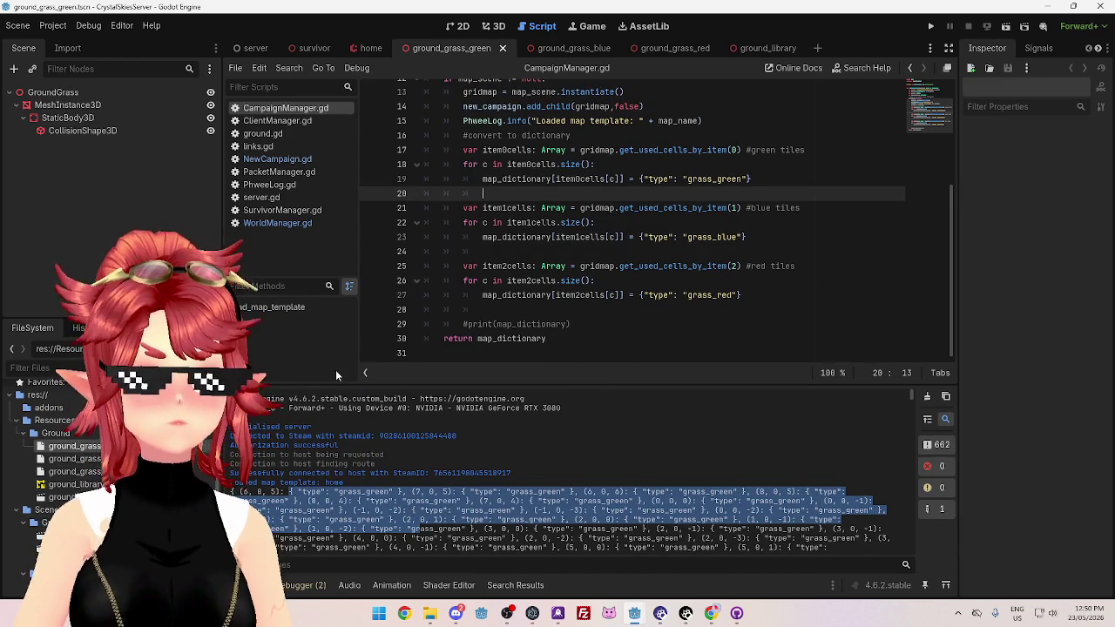
{"action": "left_click", "coordinate": [429, 614]}
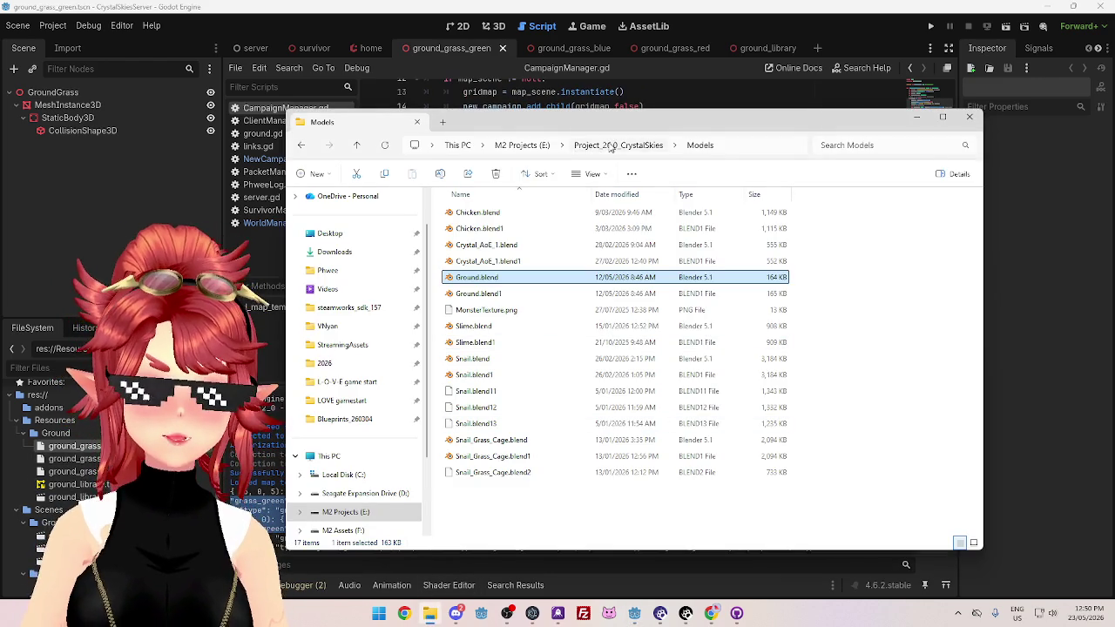
Go to CrystalSkiesServer\Scenes\Ground and select the three ground_grass colour scene files
{"action": "left_click", "coordinate": [583, 146]}
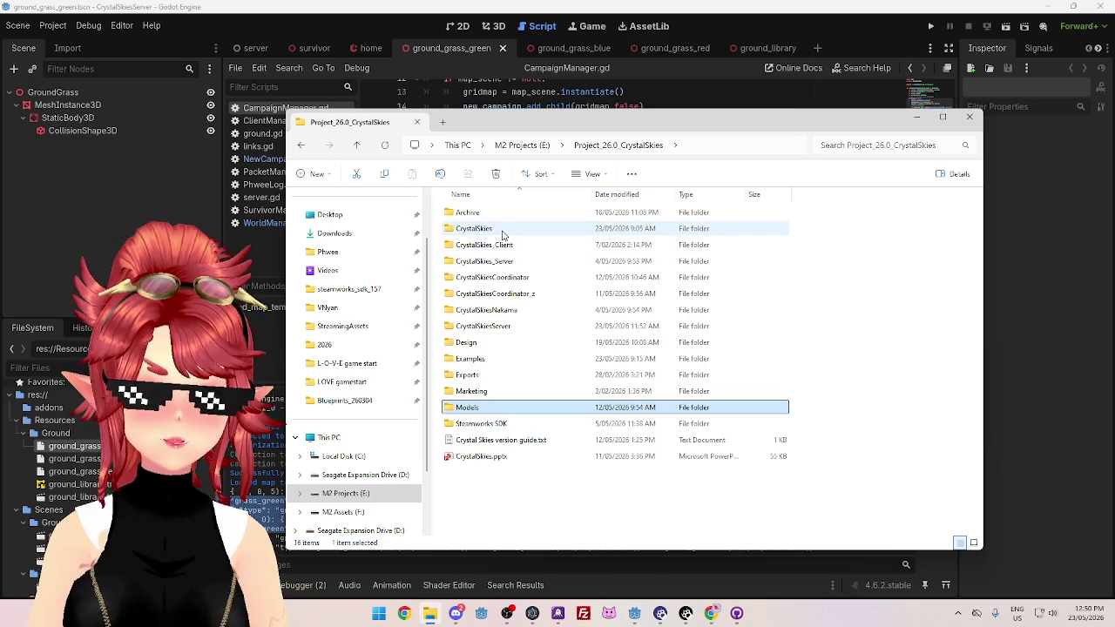
{"action": "double_click", "coordinate": [503, 325]}
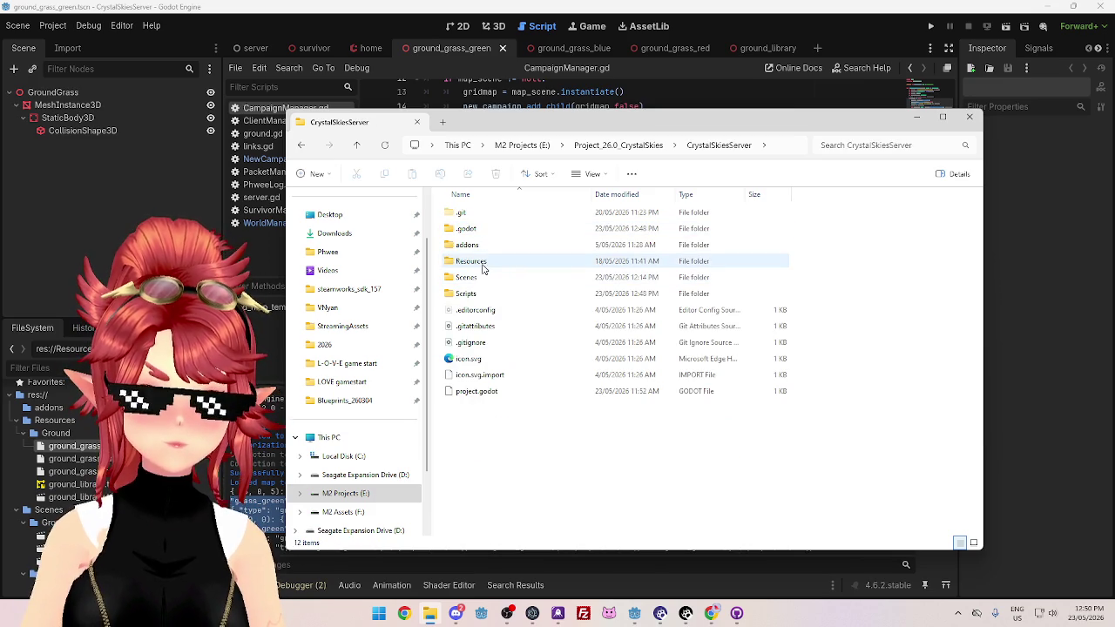
{"action": "left_click", "coordinate": [484, 279]}
{"action": "double_click", "coordinate": [483, 279]}
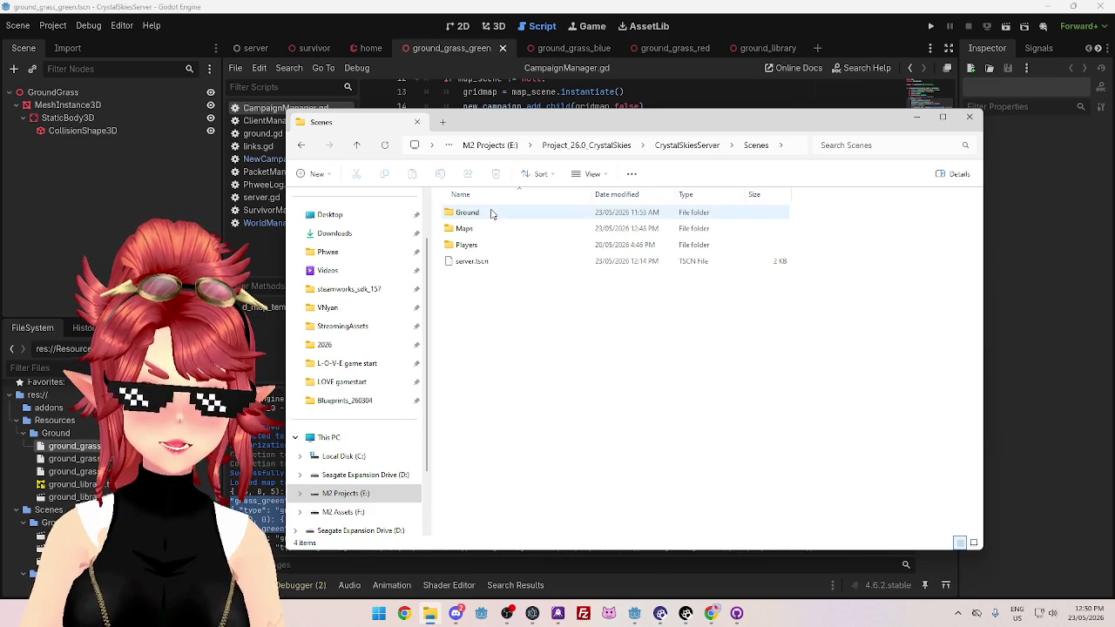
{"action": "double_click", "coordinate": [491, 215]}
{"action": "left_click_drag", "start_coordinate": [517, 293], "coordinate": [501, 209]}
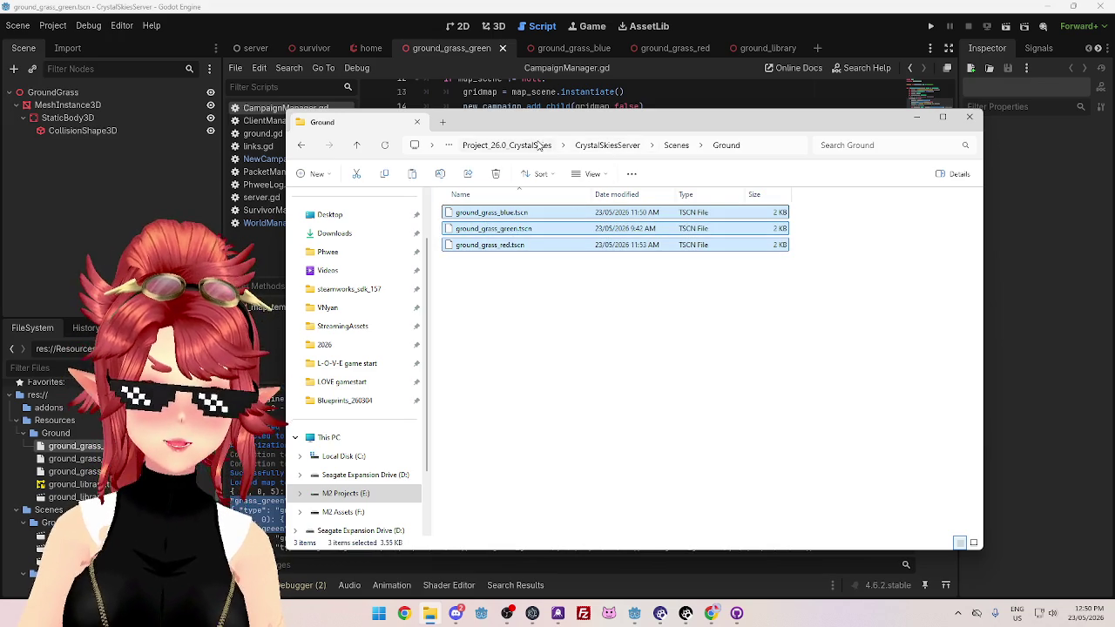
Paste them into CrystalSkies\Scenes\Ground and delete the old ground_grass.tscn
{"action": "left_click", "coordinate": [507, 144]}
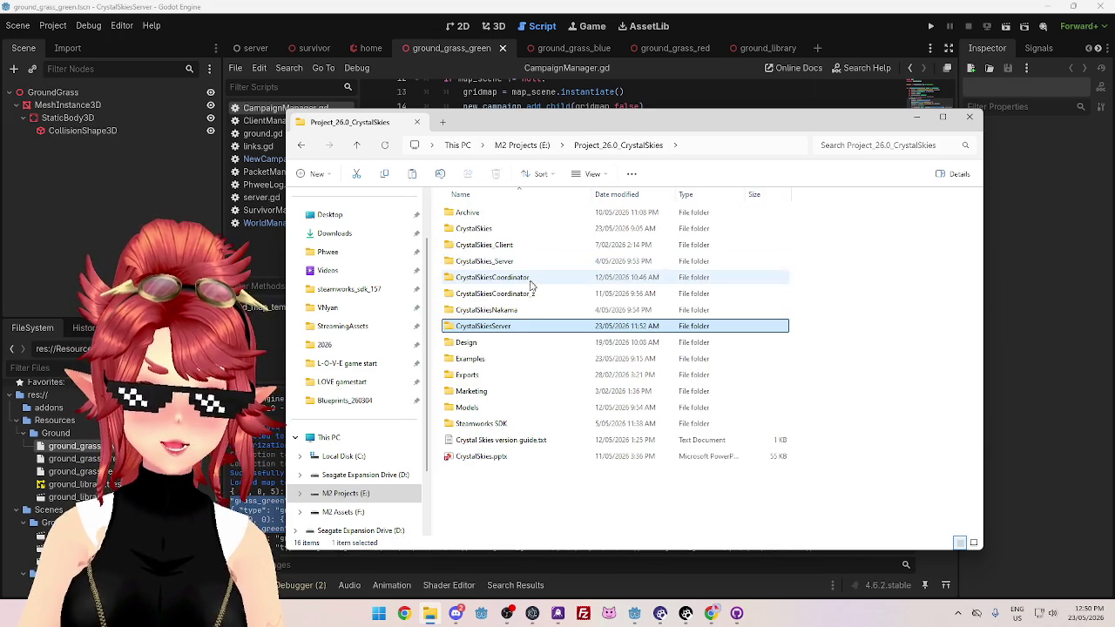
{"action": "double_click", "coordinate": [491, 229]}
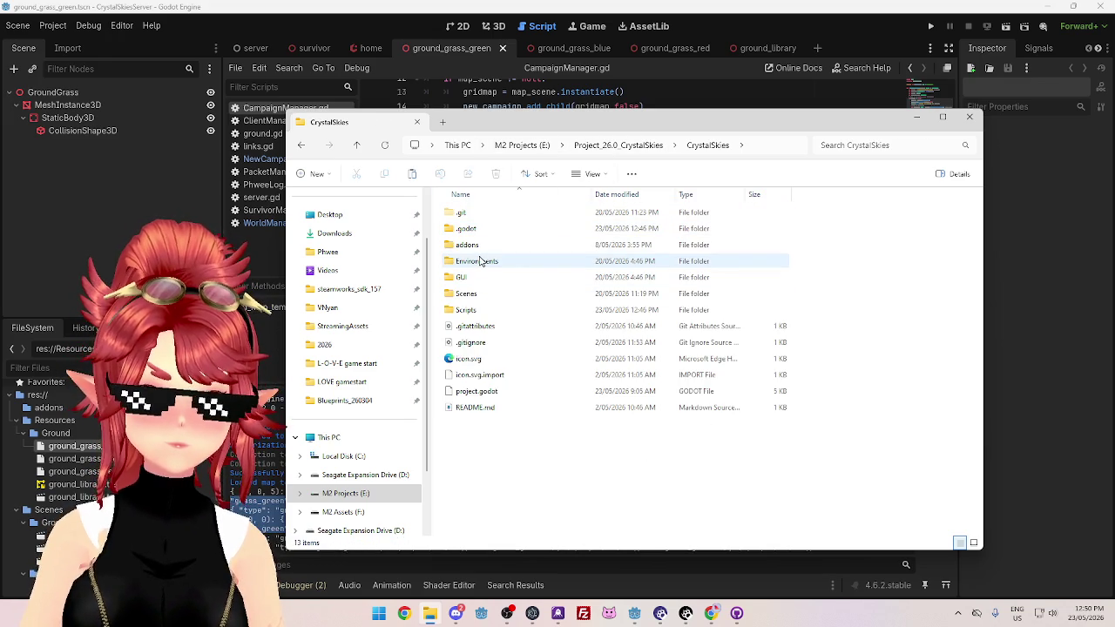
{"action": "double_click", "coordinate": [481, 297]}
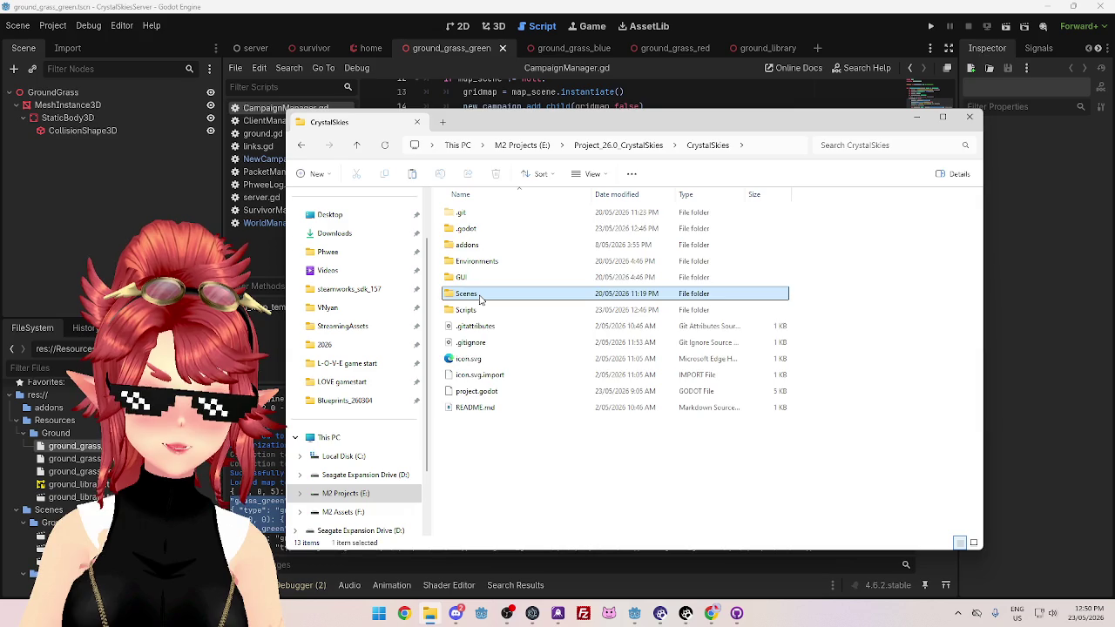
{"action": "double_click", "coordinate": [478, 215]}
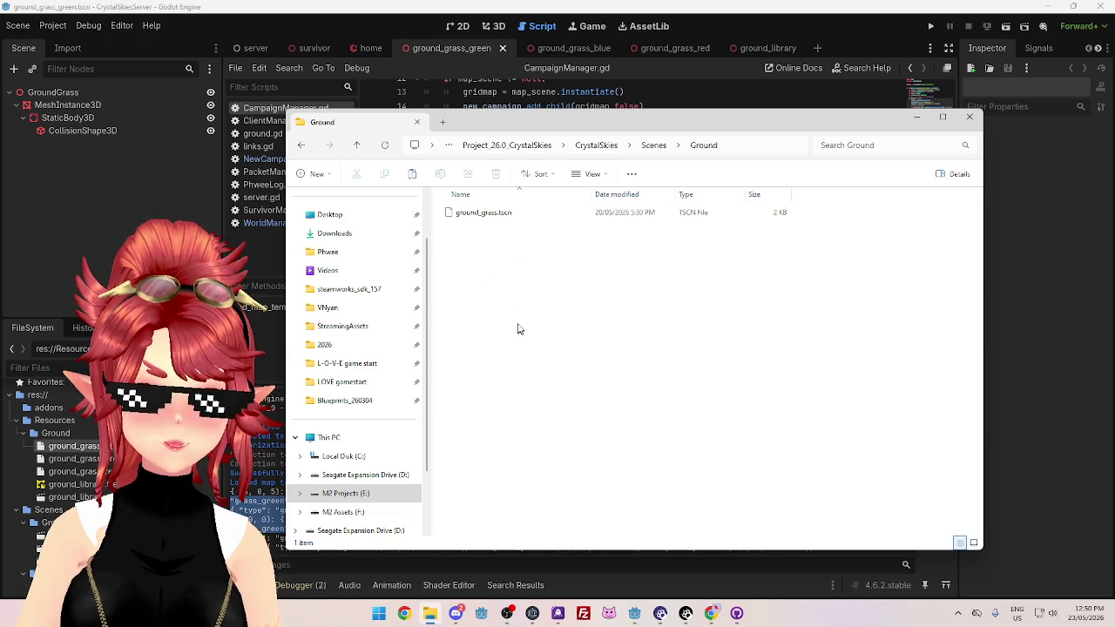
{"action": "key", "text": "ctrl+v"}
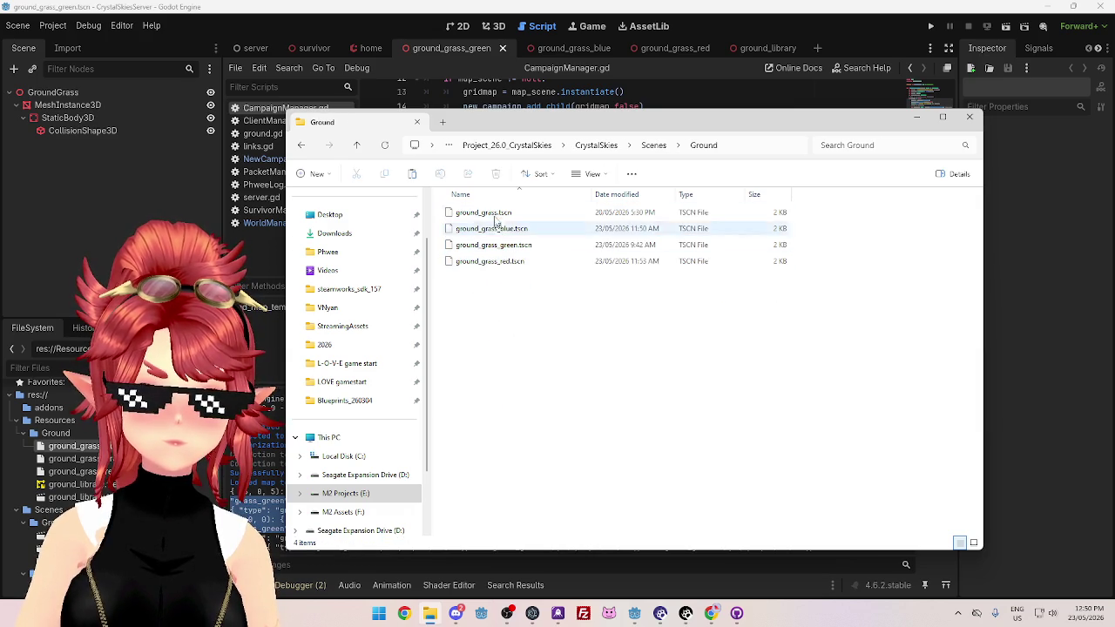
{"action": "left_click", "coordinate": [484, 213]}
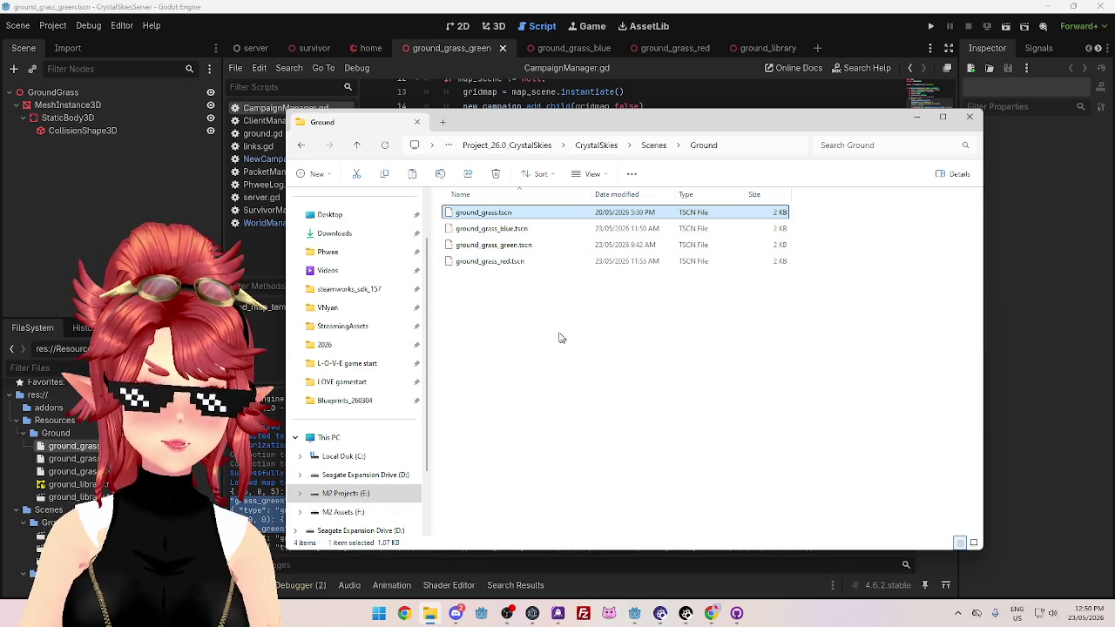
{"action": "key", "text": "Delete"}
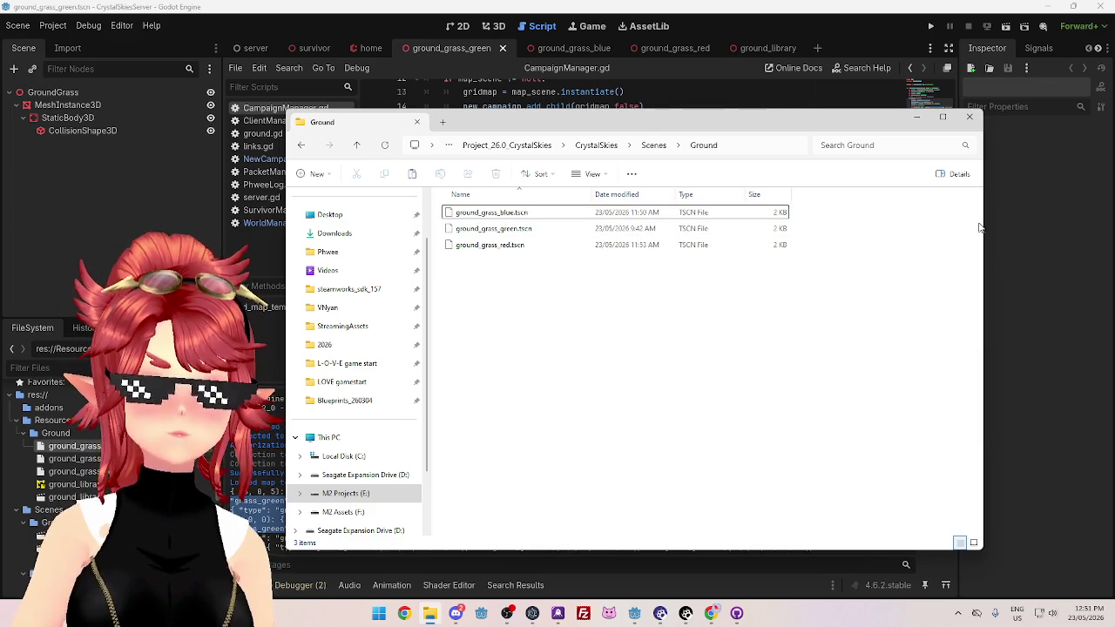
Glance at the client's WorldManager script, then bring the CrystalSkiesServer editor back to the front
{"action": "left_click", "coordinate": [1006, 264]}
{"action": "left_click", "coordinate": [670, 164]}
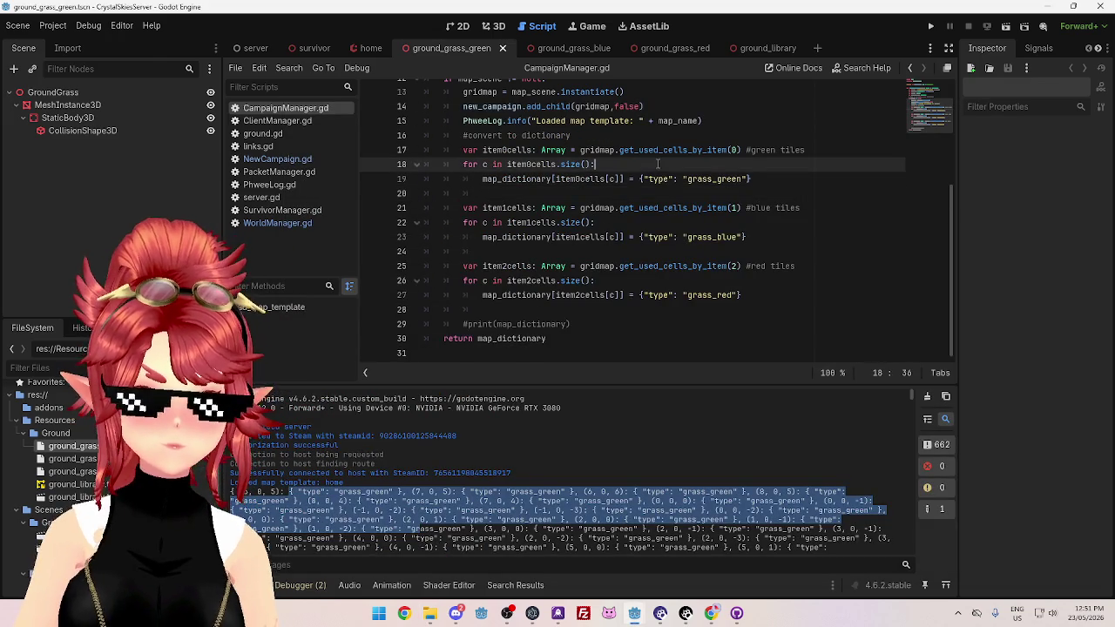
{"action": "mouse_move", "coordinate": [634, 613]}
{"action": "left_click", "coordinate": [590, 581]}
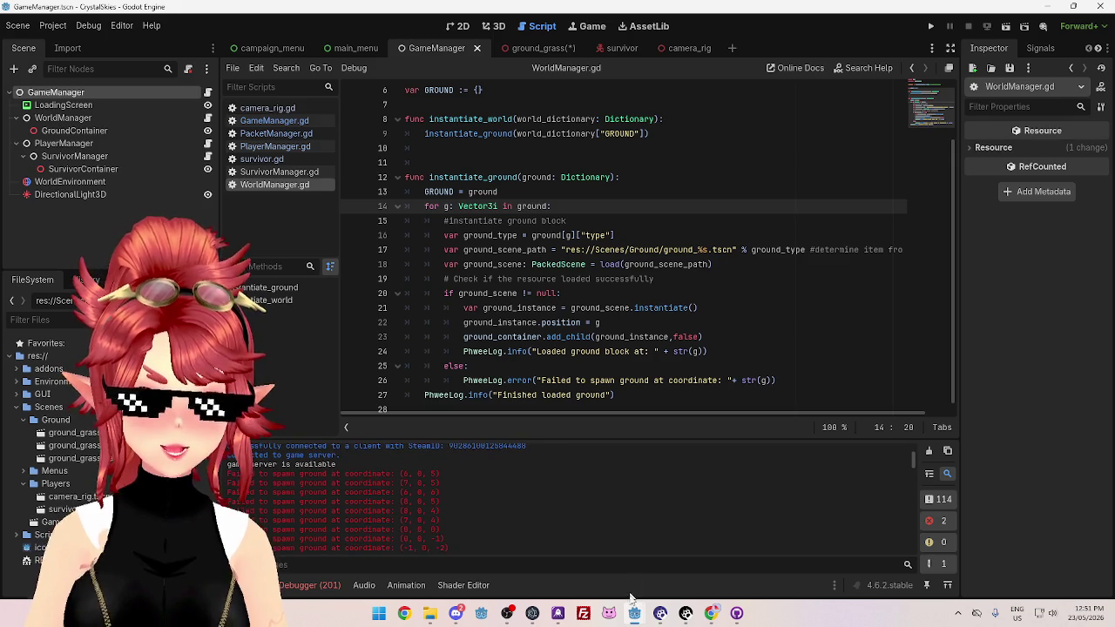
{"action": "scroll", "coordinate": [509, 334], "scroll_direction": "down", "scroll_amount": 1}
{"action": "mouse_move", "coordinate": [634, 613]}
{"action": "left_click", "coordinate": [691, 562]}
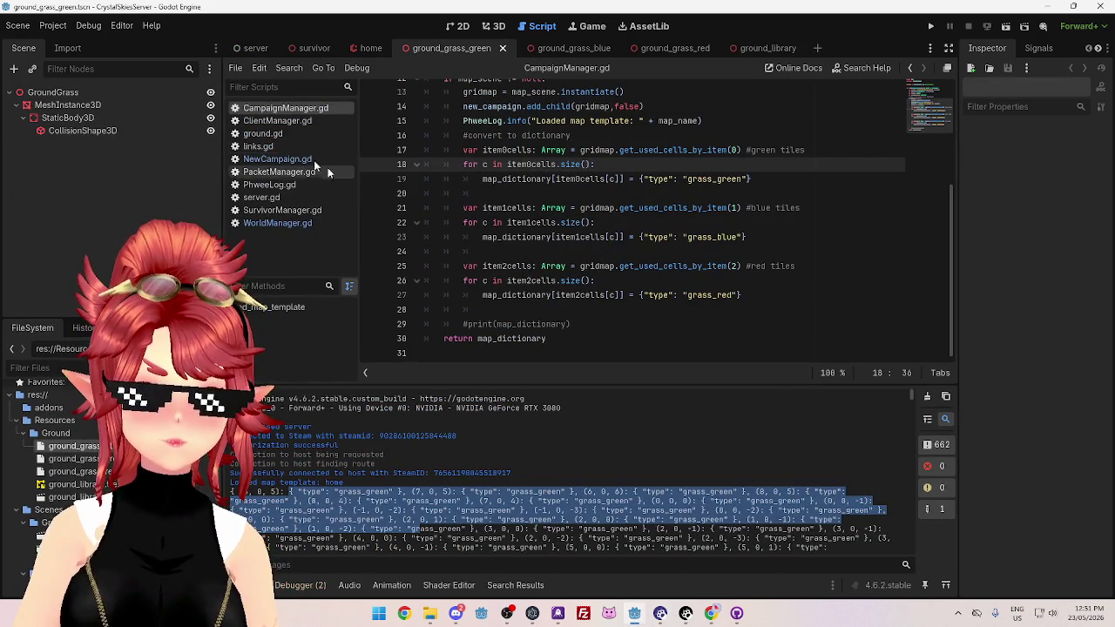
Open the server's WorldManager.gd and select the whole instantiate_ground function, lines 18–34
{"action": "left_click", "coordinate": [300, 223]}
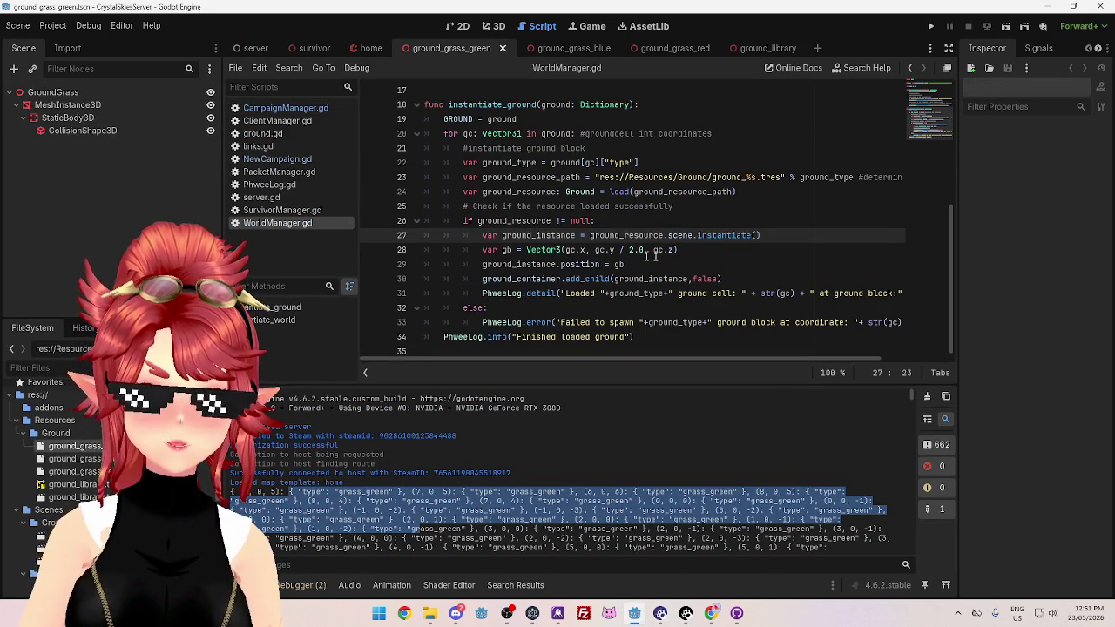
{"action": "mouse_move", "coordinate": [481, 294]}
{"action": "left_mouse_down"}
{"action": "mouse_move", "coordinate": [680, 305]}
{"action": "mouse_move", "coordinate": [917, 294]}
{"action": "left_mouse_up"}
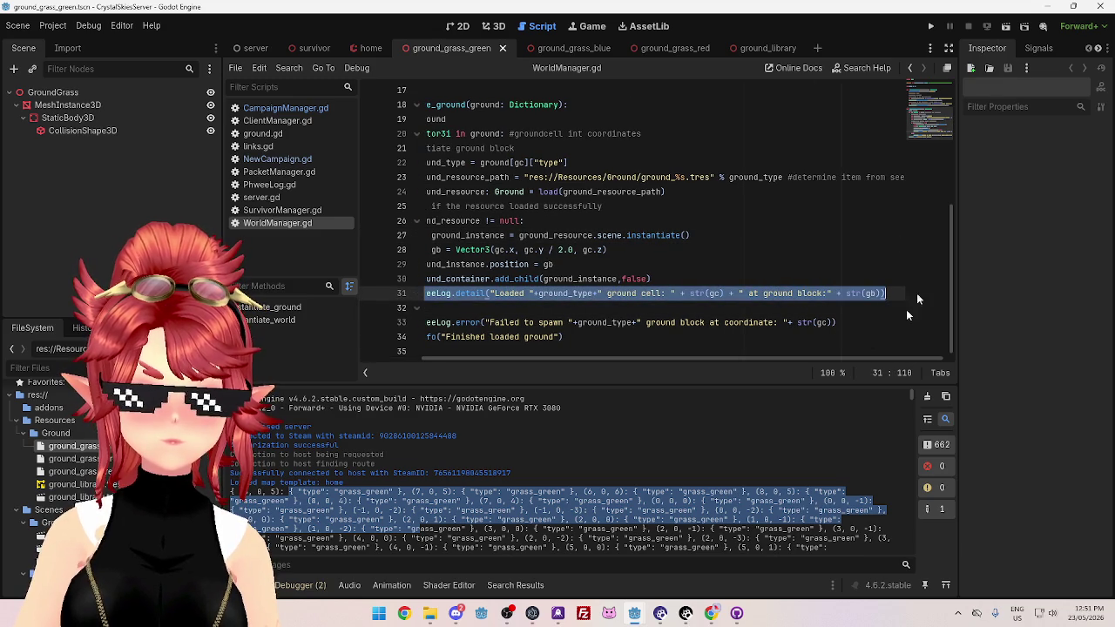
{"action": "left_click_drag", "start_coordinate": [773, 358], "coordinate": [659, 359]}
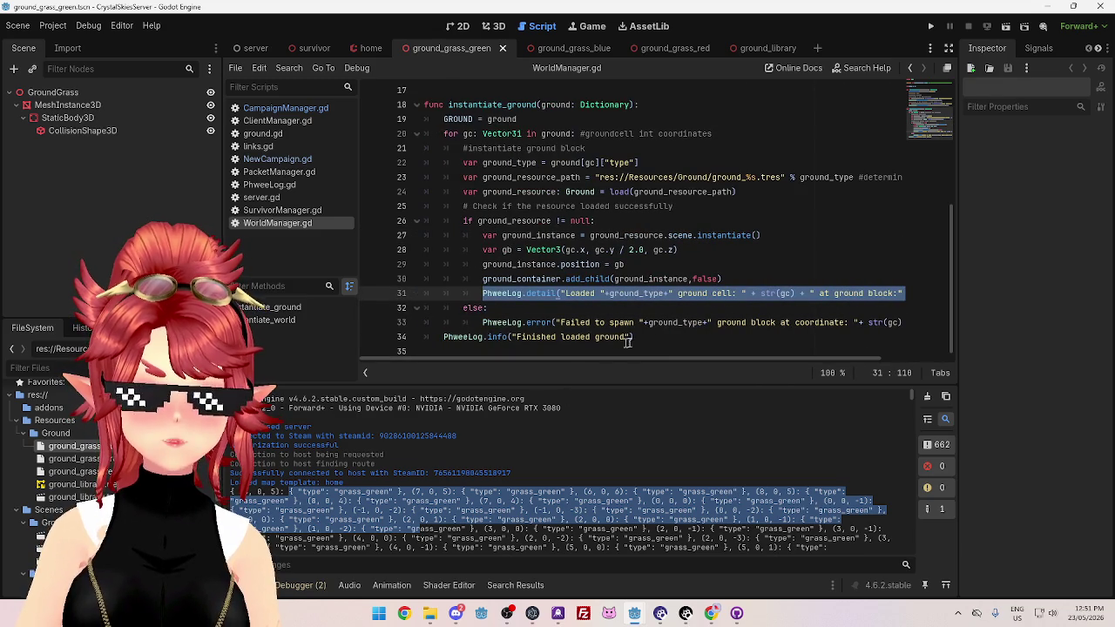
{"action": "mouse_move", "coordinate": [641, 338]}
{"action": "left_mouse_down"}
{"action": "mouse_move", "coordinate": [401, 140]}
{"action": "mouse_move", "coordinate": [380, 103]}
{"action": "left_mouse_up"}
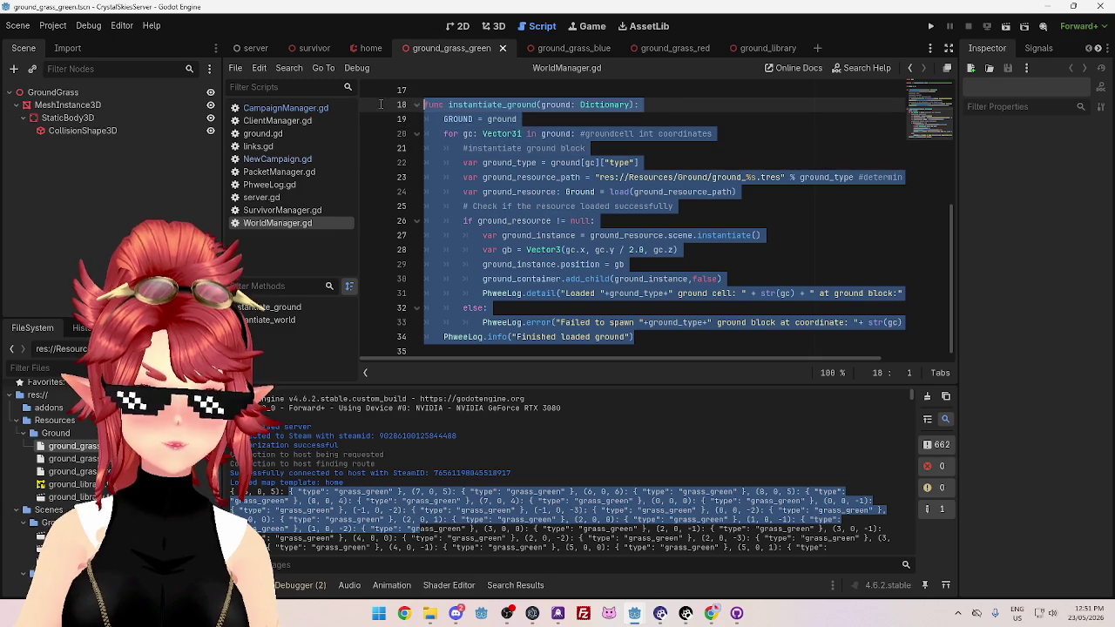
{"action": "mouse_move", "coordinate": [634, 614]}
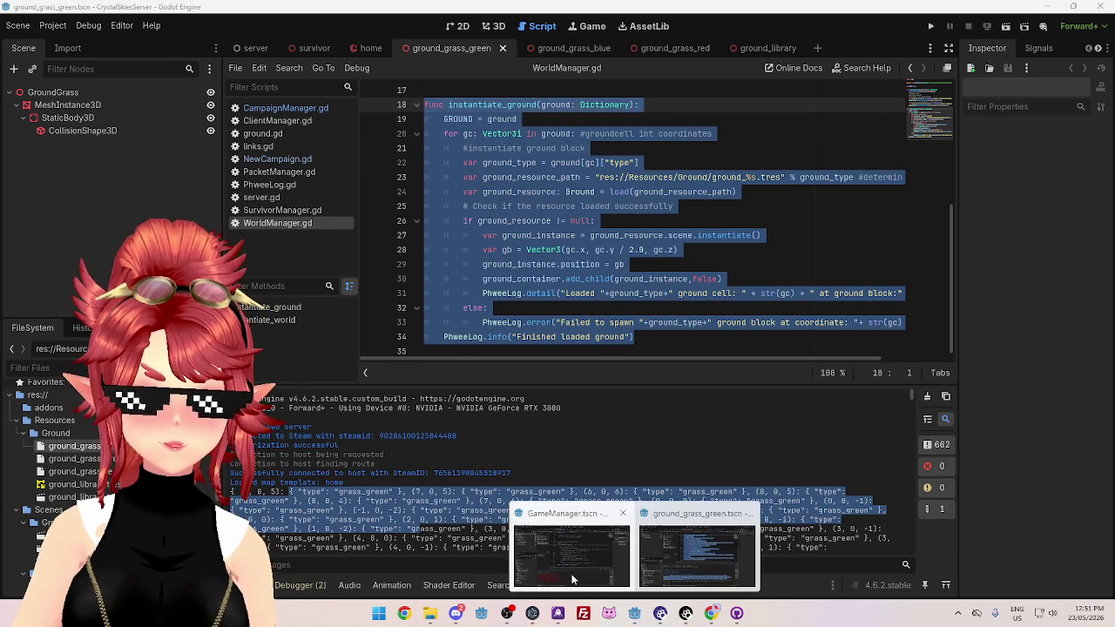
{"action": "mouse_move", "coordinate": [570, 549]}
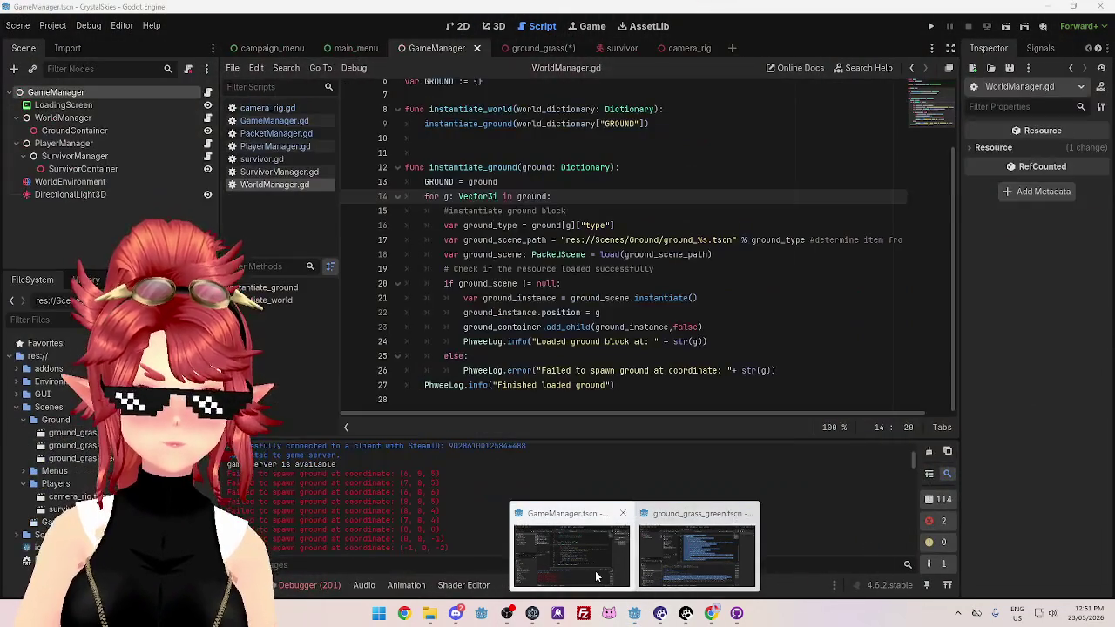
{"action": "left_click", "coordinate": [567, 557]}
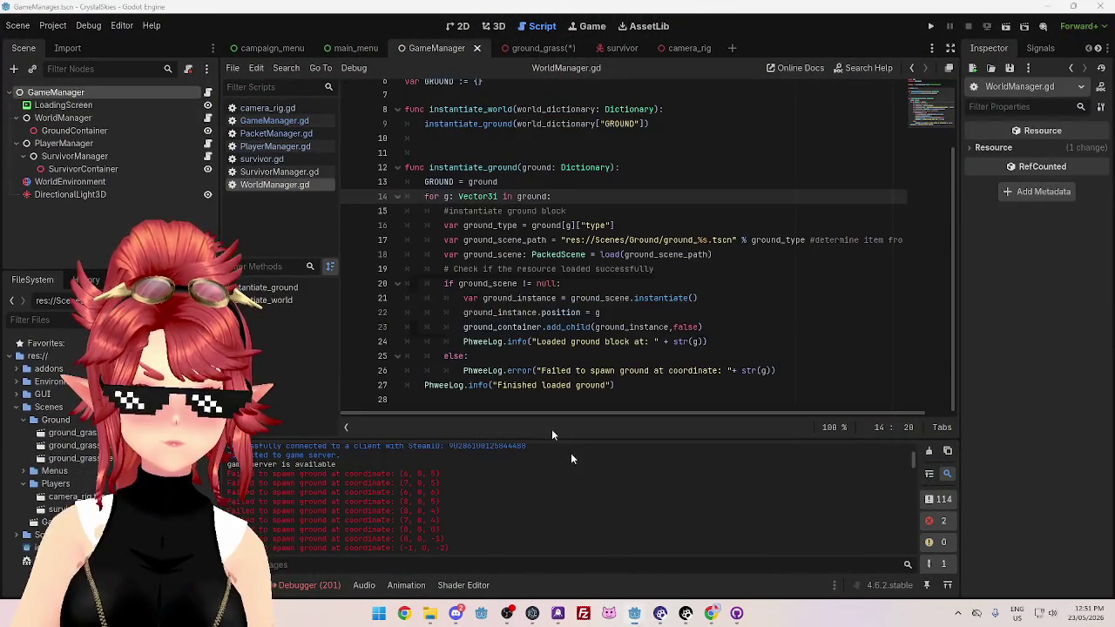
Paste the server's instantiate_ground code over the client's function, loading Ground resources from res://Resources/Ground
{"action": "left_click_drag", "start_coordinate": [615, 385], "coordinate": [591, 370]}
{"action": "left_click_drag", "start_coordinate": [501, 331], "coordinate": [405, 166]}
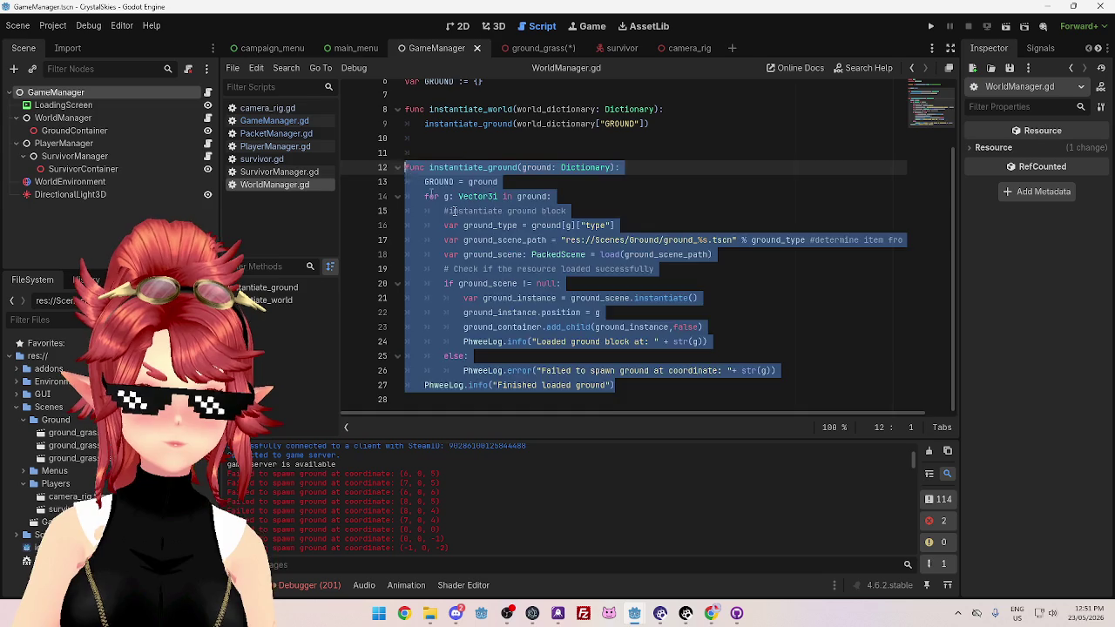
{"action": "key", "text": "ctrl+v"}
{"action": "left_click", "coordinate": [683, 285]}
{"action": "scroll", "coordinate": [414, 396], "scroll_direction": "up", "scroll_amount": 1}
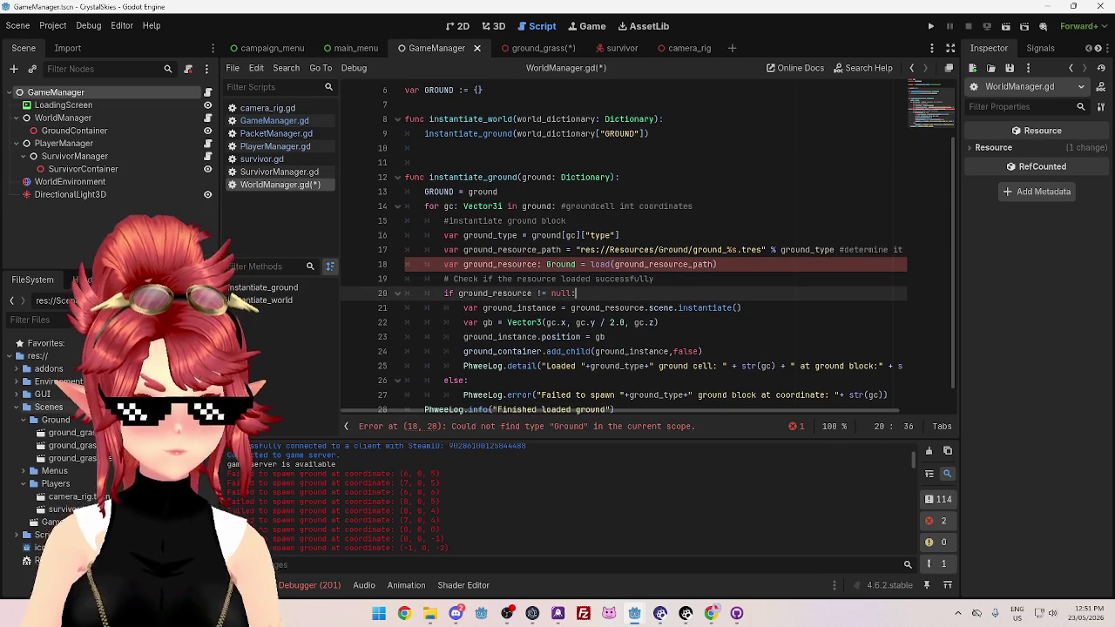
{"action": "left_click", "coordinate": [596, 264]}
{"action": "left_click", "coordinate": [625, 249]}
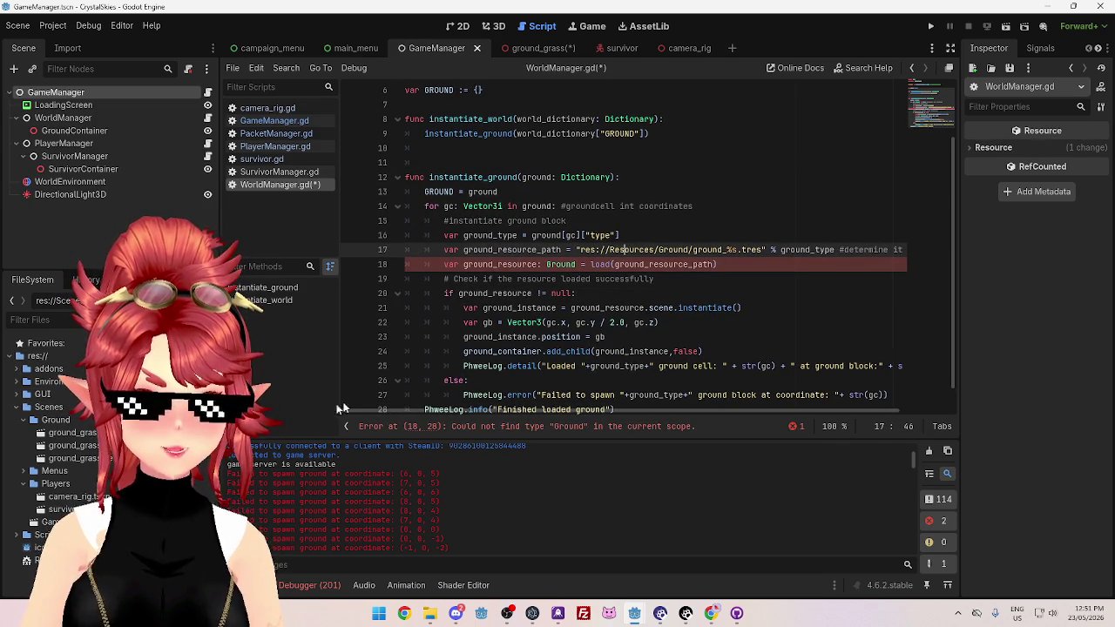
{"action": "left_click", "coordinate": [430, 617]}
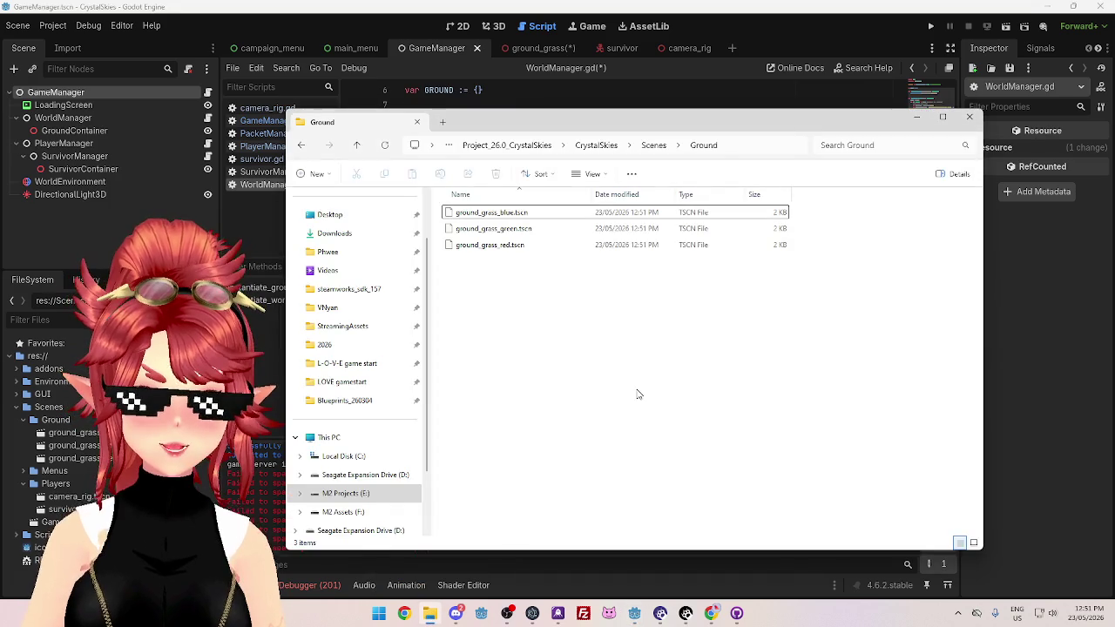
Copy the CrystalSkiesServer Resources folder and paste it into the client CrystalSkies project folder
{"action": "left_click", "coordinate": [601, 146]}
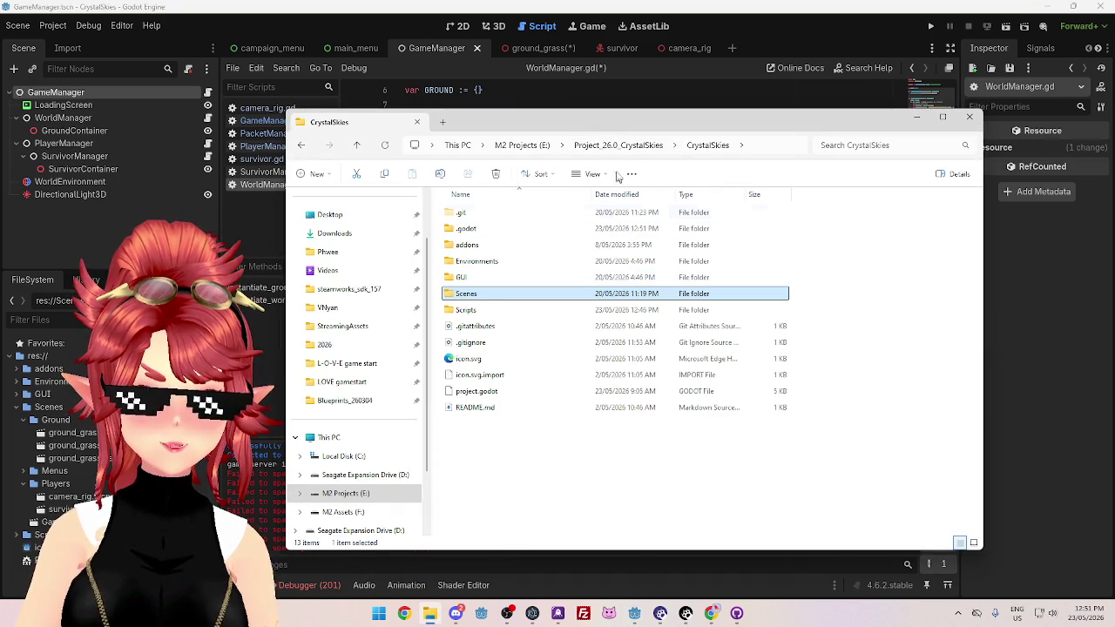
{"action": "left_click", "coordinate": [614, 146]}
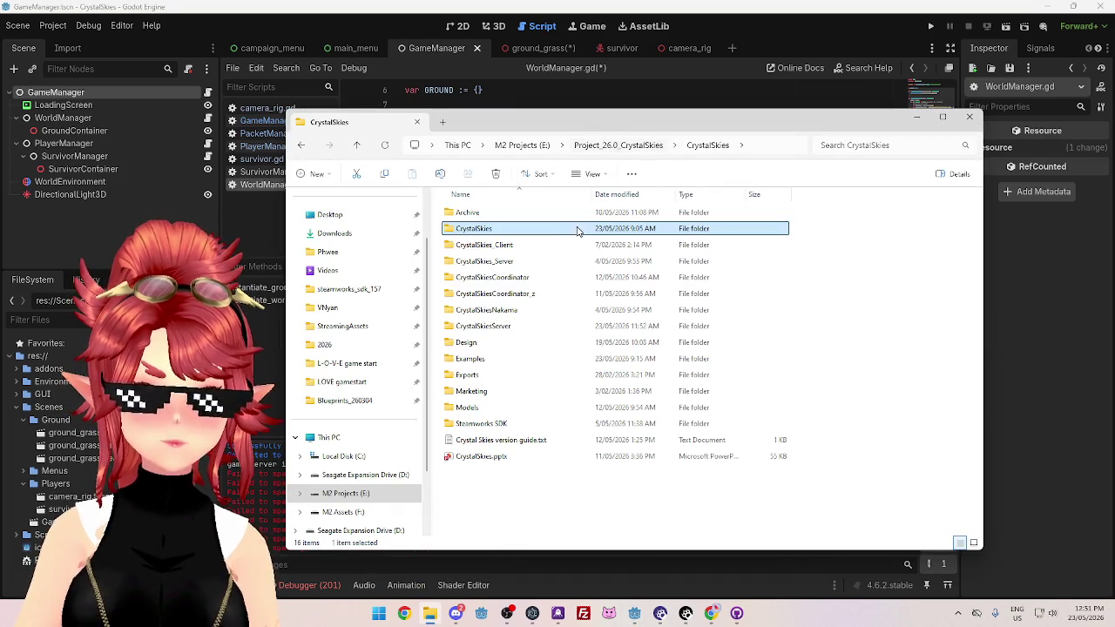
{"action": "double_click", "coordinate": [505, 326]}
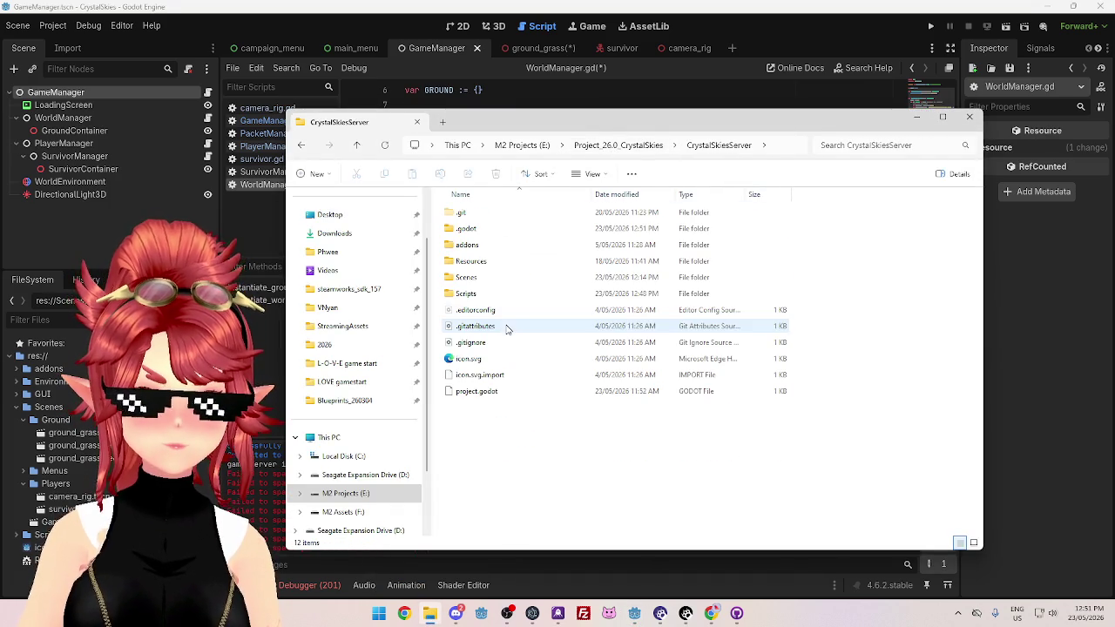
{"action": "double_click", "coordinate": [480, 262]}
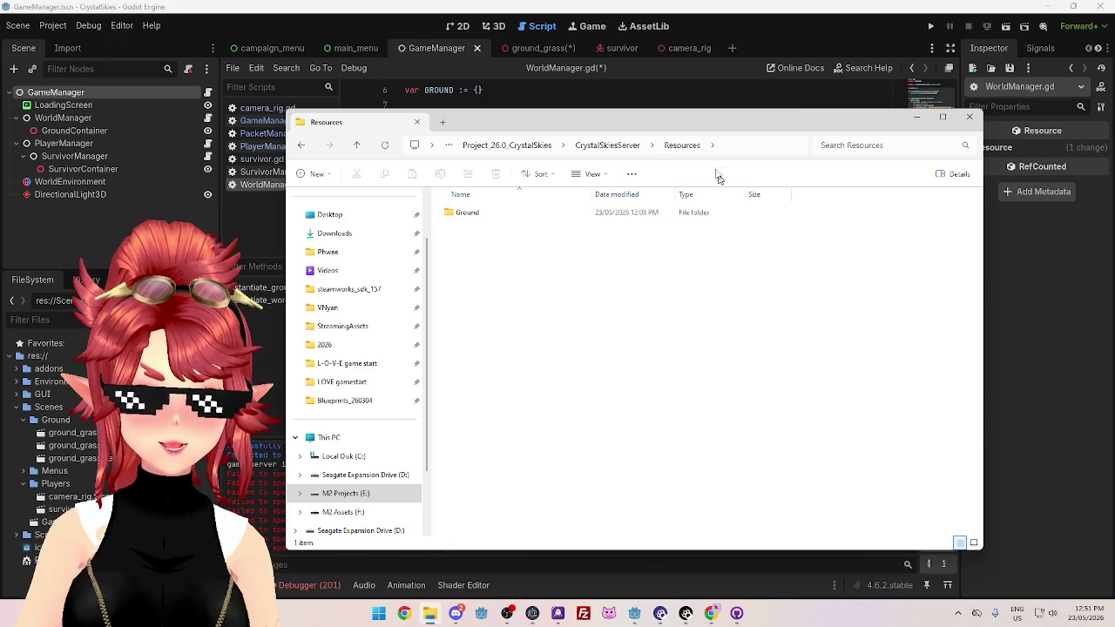
{"action": "left_click", "coordinate": [643, 147]}
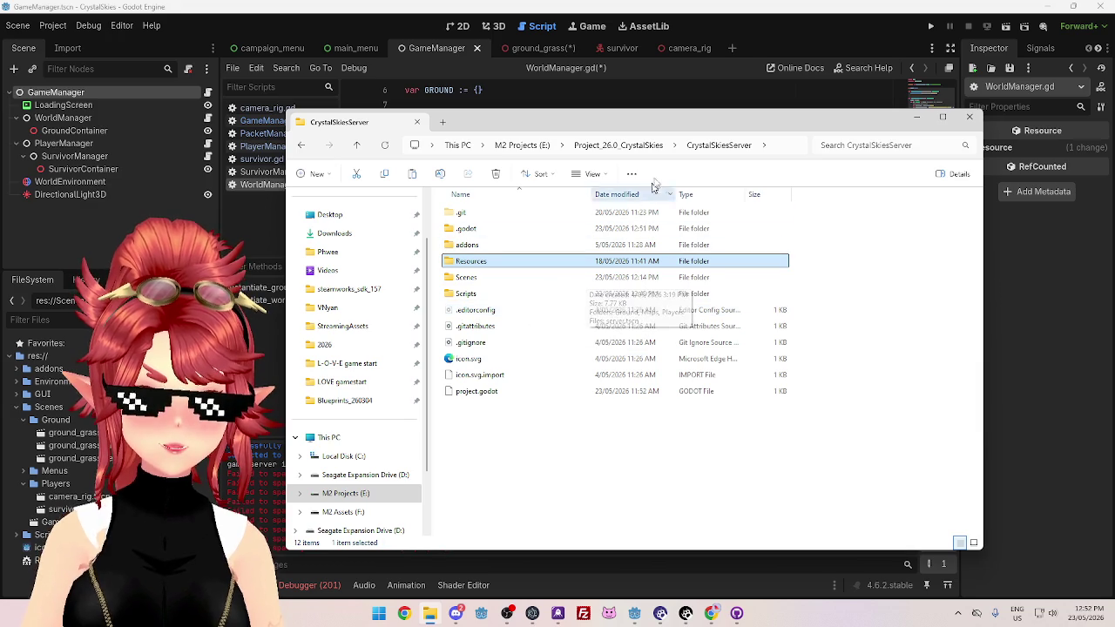
{"action": "left_click", "coordinate": [627, 145]}
{"action": "double_click", "coordinate": [497, 228]}
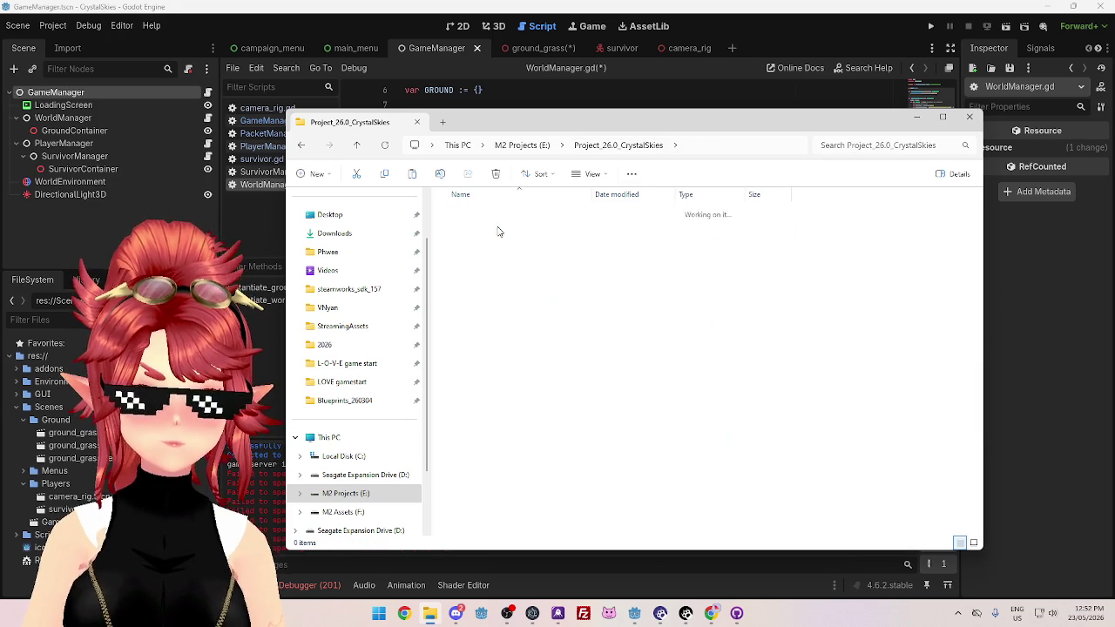
{"action": "key", "text": "ctrl+v"}
{"action": "key", "text": "alt+Tab"}
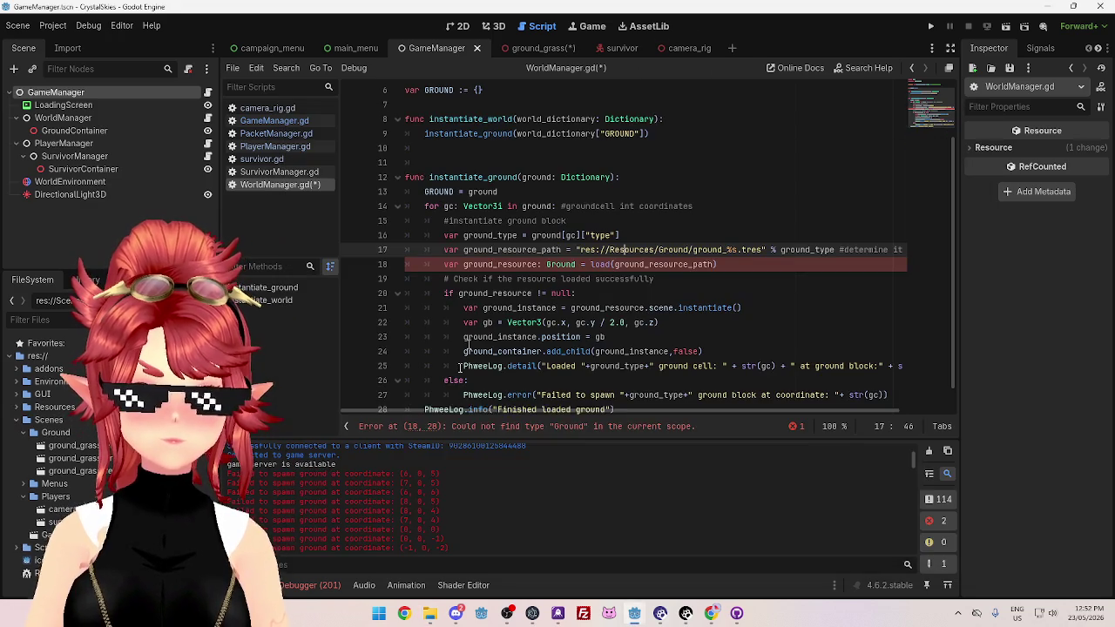
Open Resources/Ground/ground_grass_blue.tres, which fails because Scripts/Environment/ground.gd is missing, and dismiss the error
{"action": "left_click", "coordinate": [516, 307]}
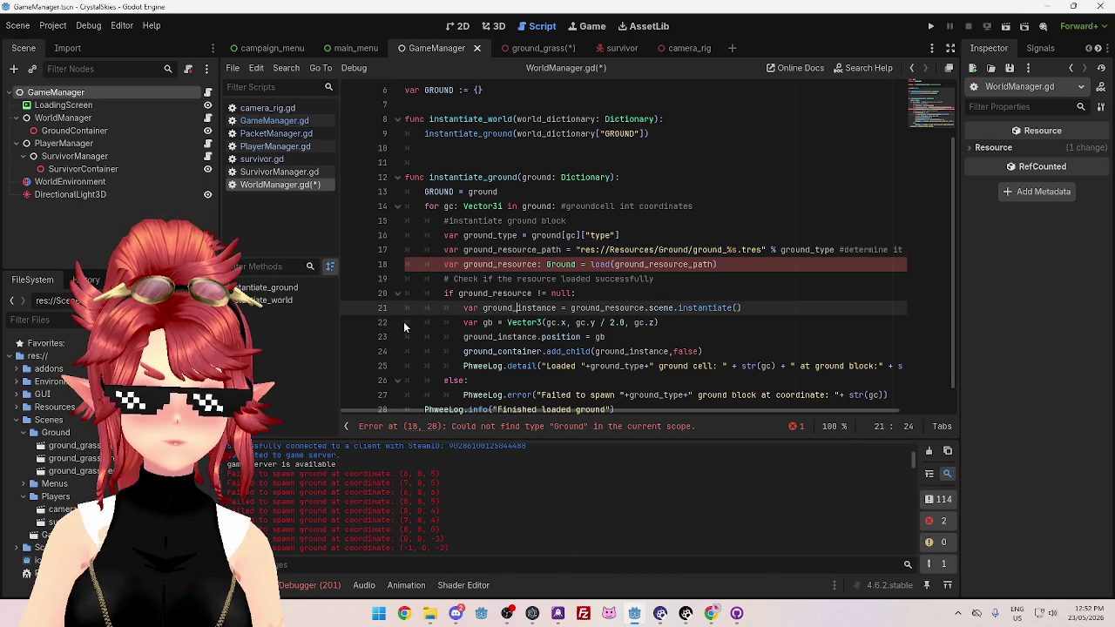
{"action": "left_click", "coordinate": [589, 279]}
{"action": "left_click", "coordinate": [556, 265]}
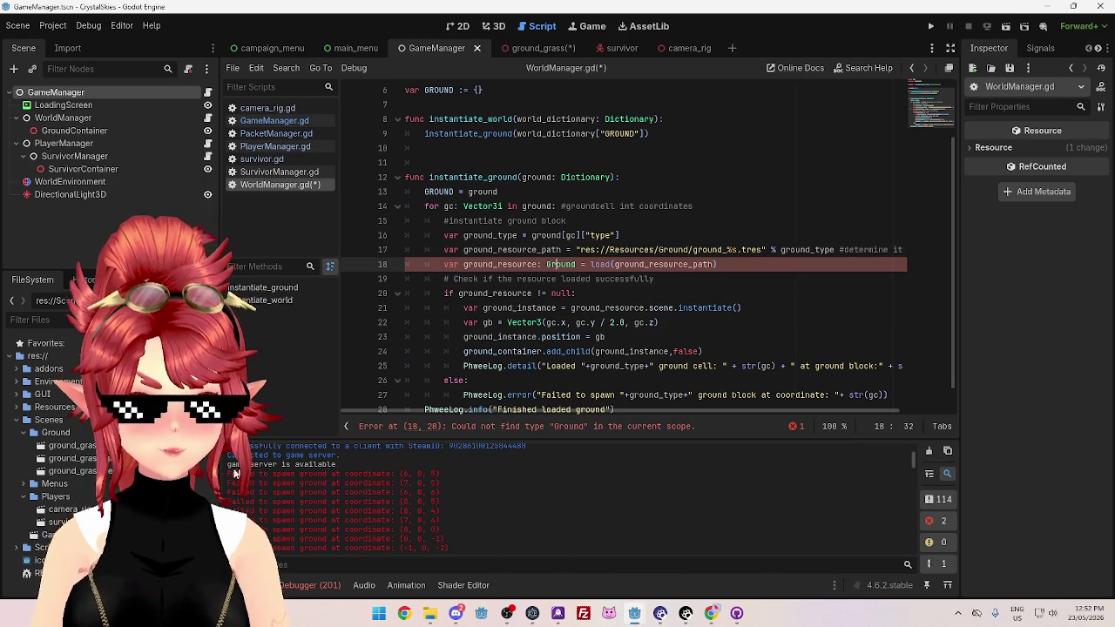
{"action": "left_click", "coordinate": [18, 407]}
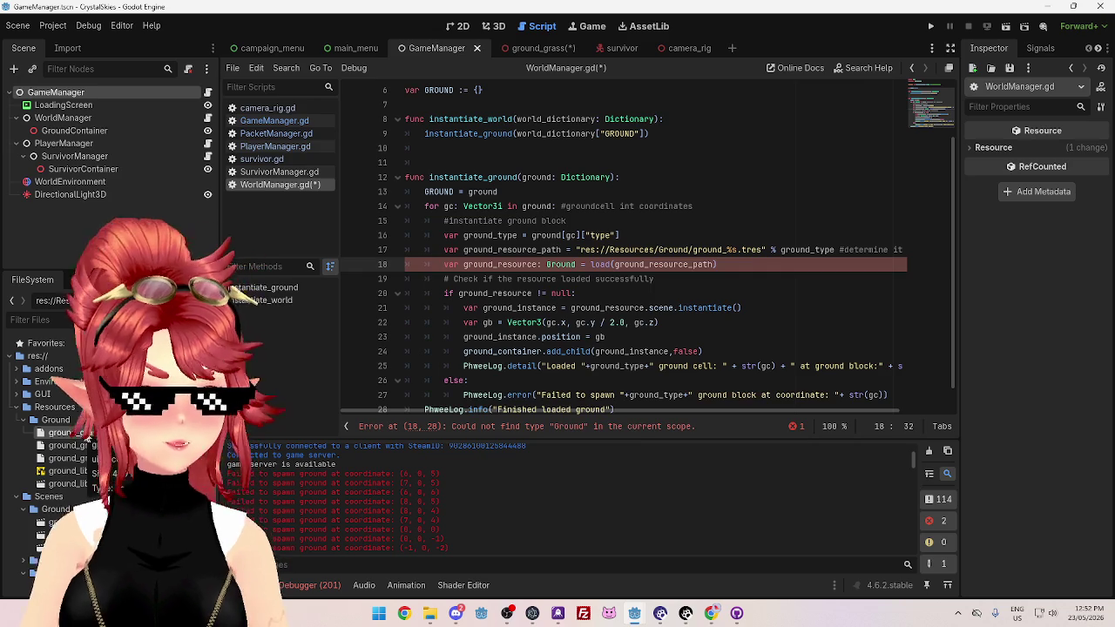
{"action": "double_click", "coordinate": [86, 435]}
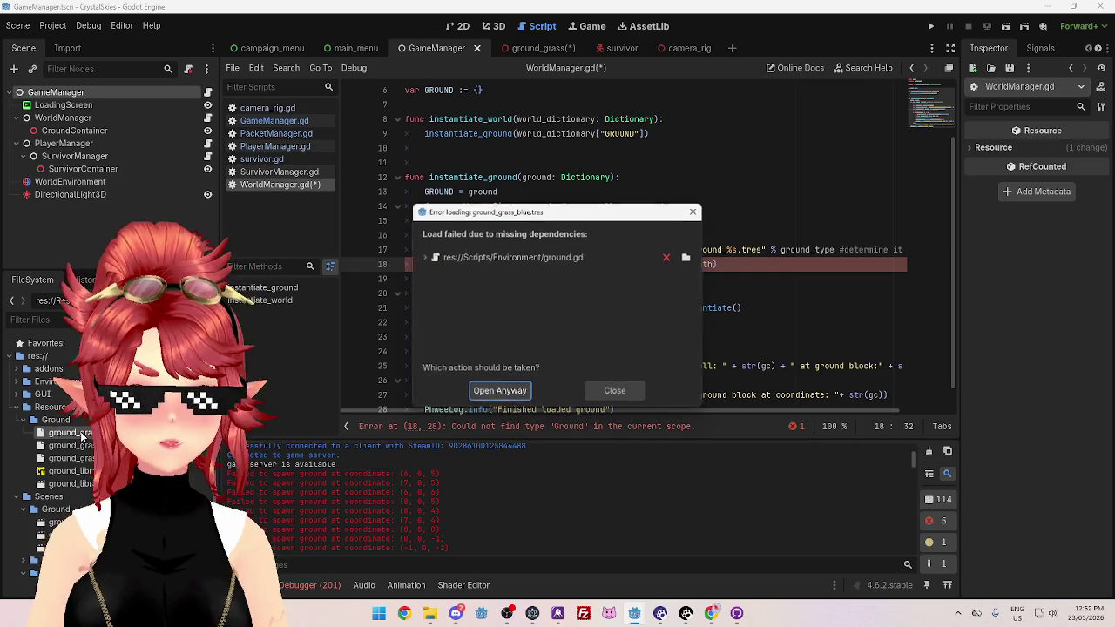
{"action": "left_click", "coordinate": [616, 392]}
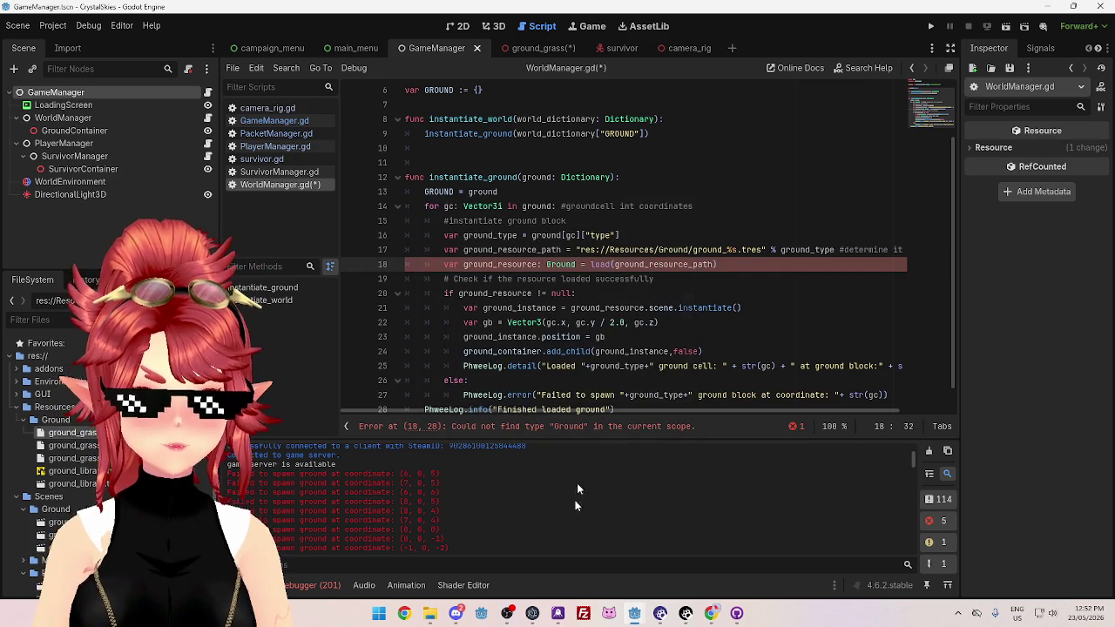
{"action": "left_click", "coordinate": [429, 613]}
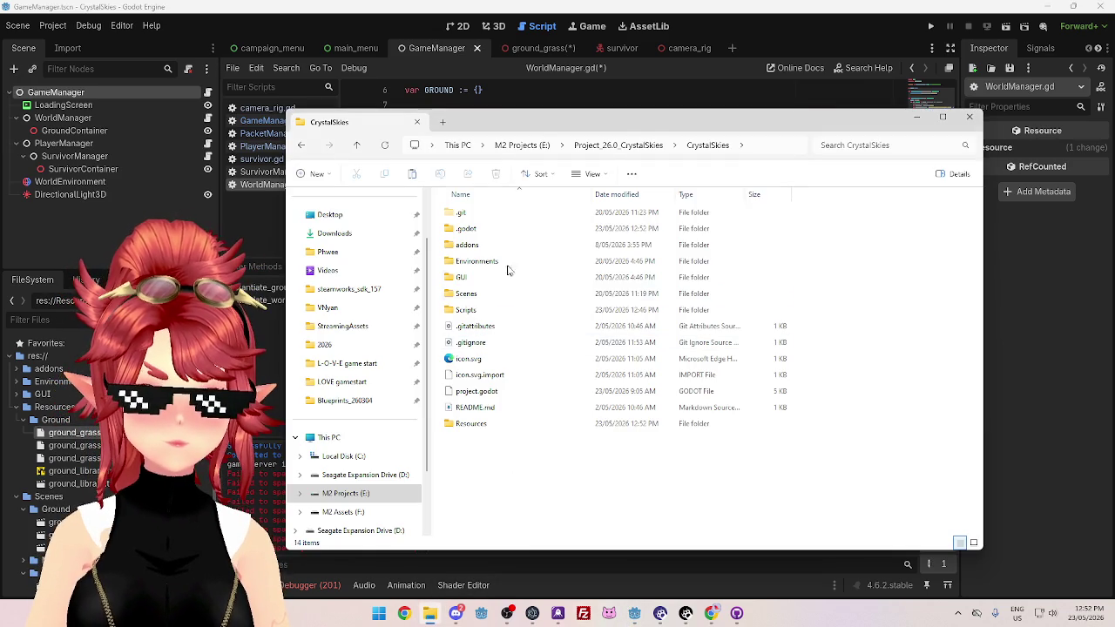
Browse the server's Resources/Ground files, then delete ground_library.tres and ground_library.tscn from the client project
{"action": "left_click", "coordinate": [598, 145]}
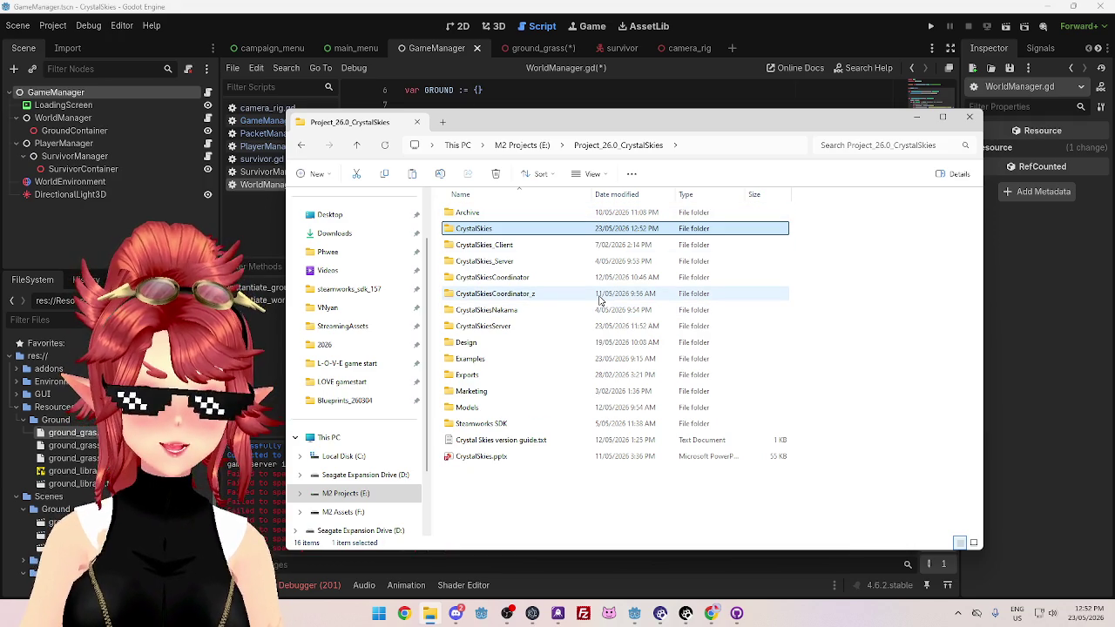
{"action": "double_click", "coordinate": [507, 327]}
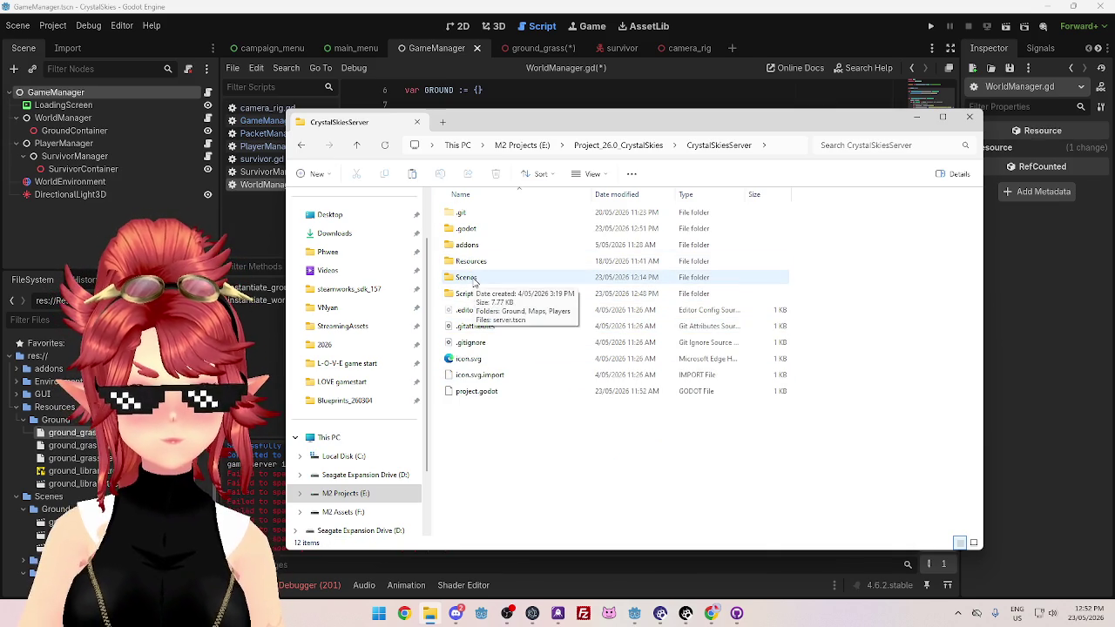
{"action": "double_click", "coordinate": [483, 265]}
{"action": "double_click", "coordinate": [486, 212]}
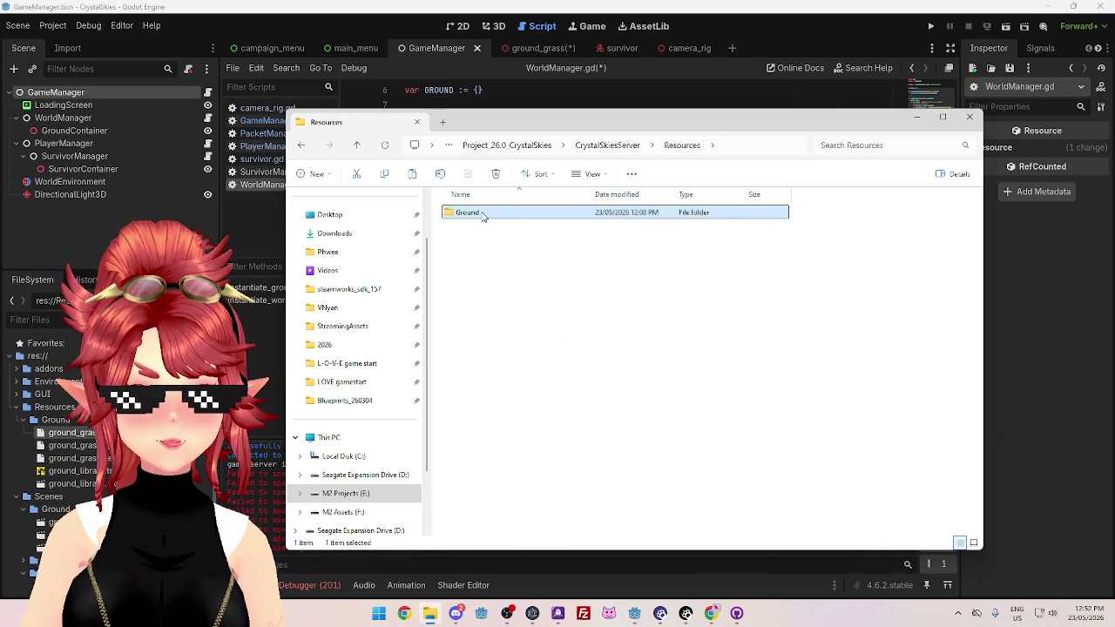
{"action": "left_click", "coordinate": [687, 148]}
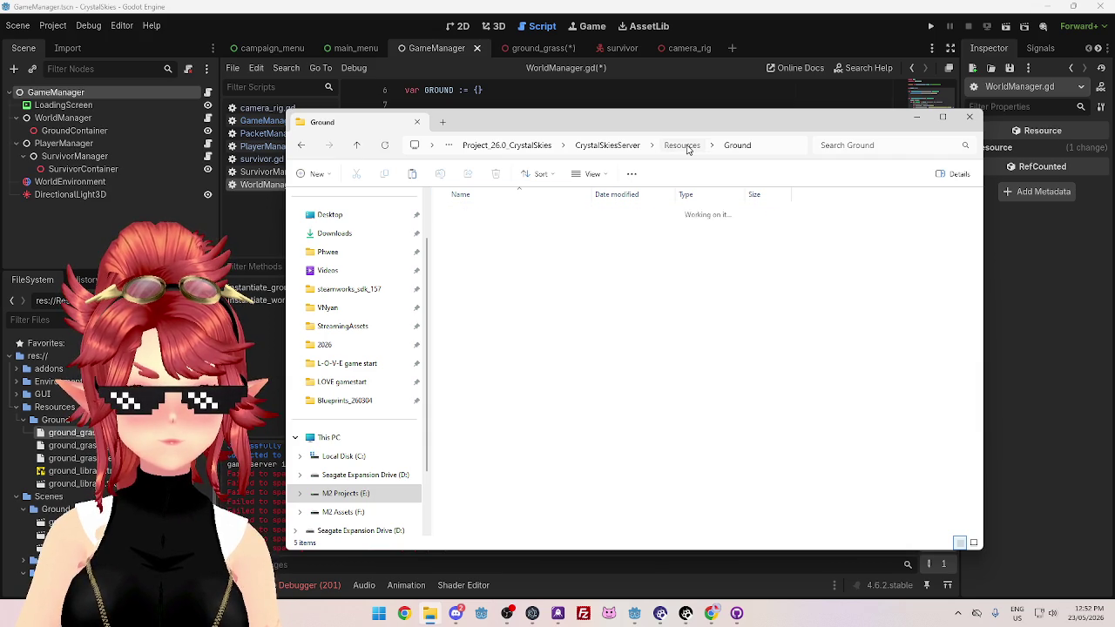
{"action": "left_click", "coordinate": [615, 148]}
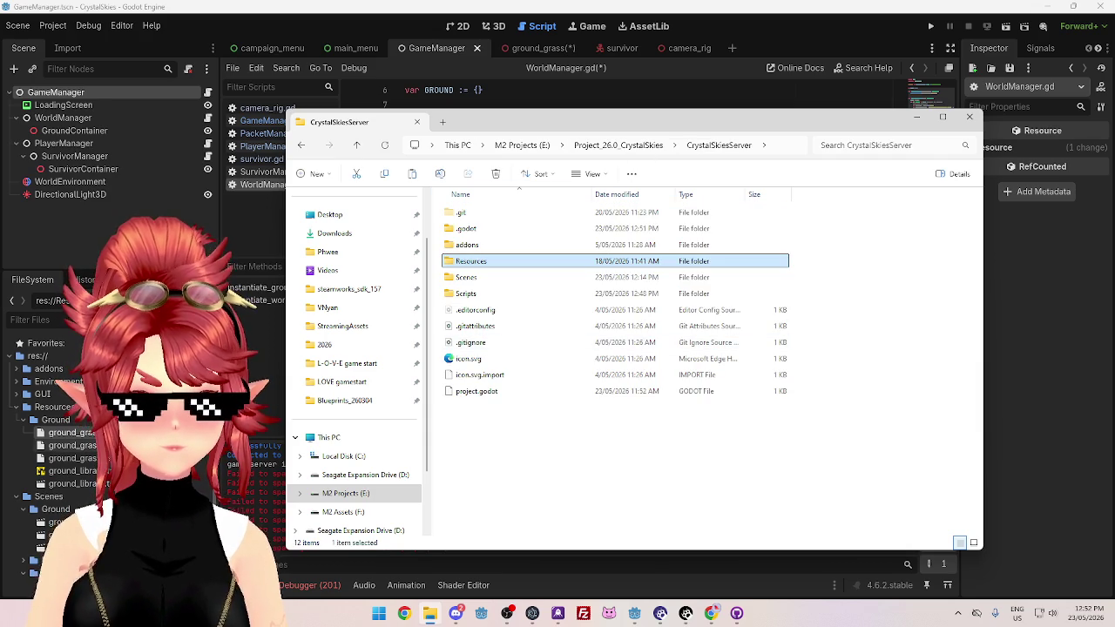
{"action": "left_click", "coordinate": [90, 485]}
{"action": "key", "text": "Delete"}
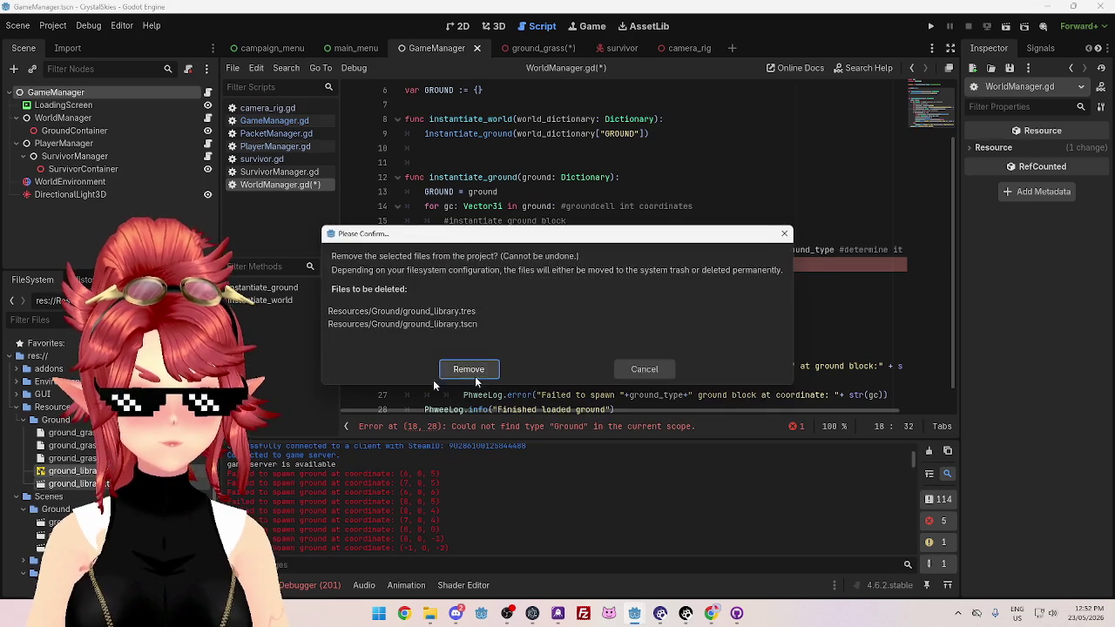
Confirm removing the ground_library files and inspect the server's Scripts/Environment folder
{"action": "left_click", "coordinate": [463, 369]}
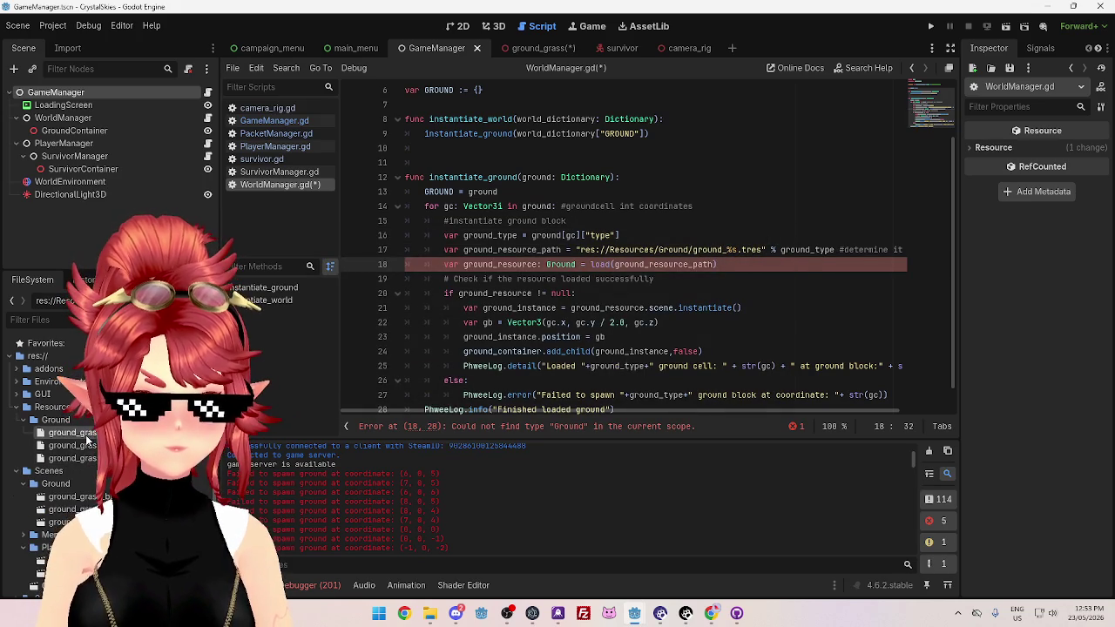
{"action": "left_click", "coordinate": [430, 614]}
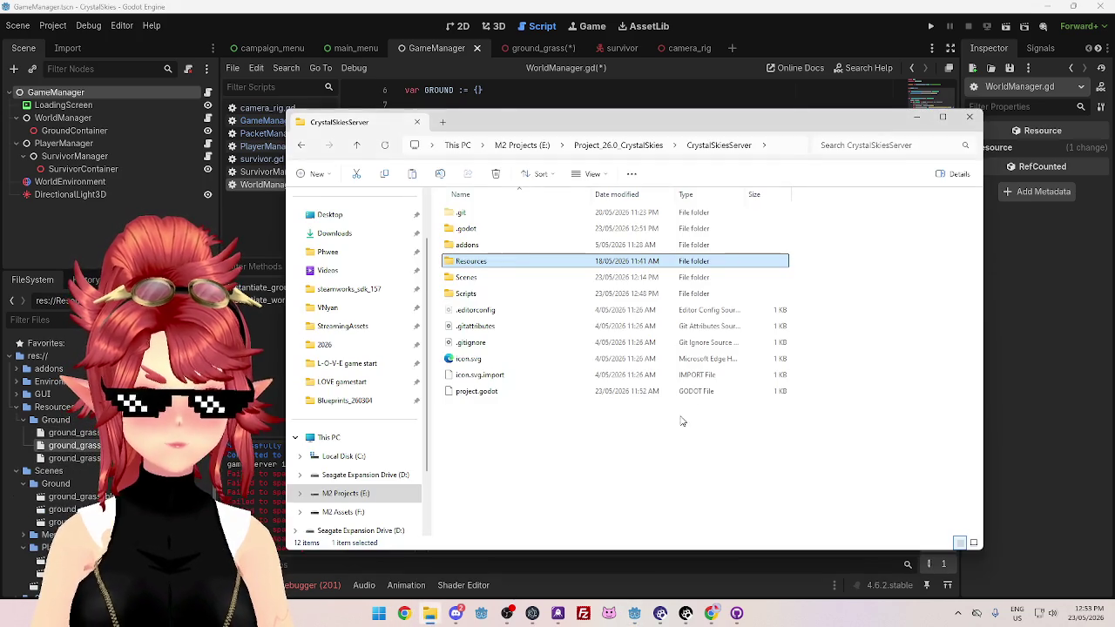
{"action": "double_click", "coordinate": [498, 293]}
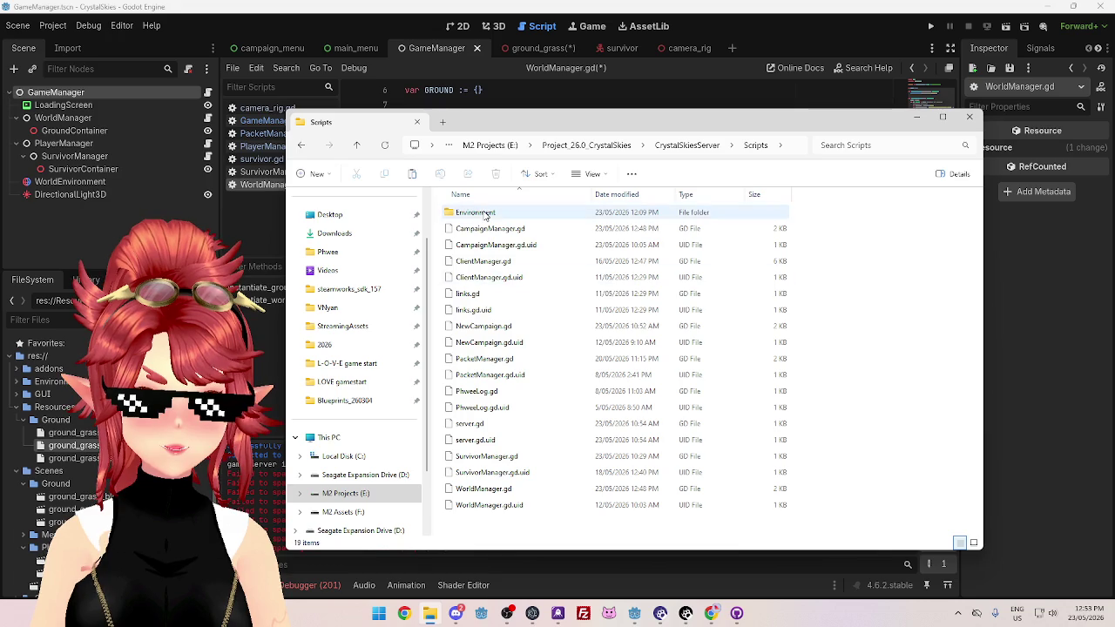
{"action": "double_click", "coordinate": [476, 213]}
{"action": "left_click", "coordinate": [677, 146]}
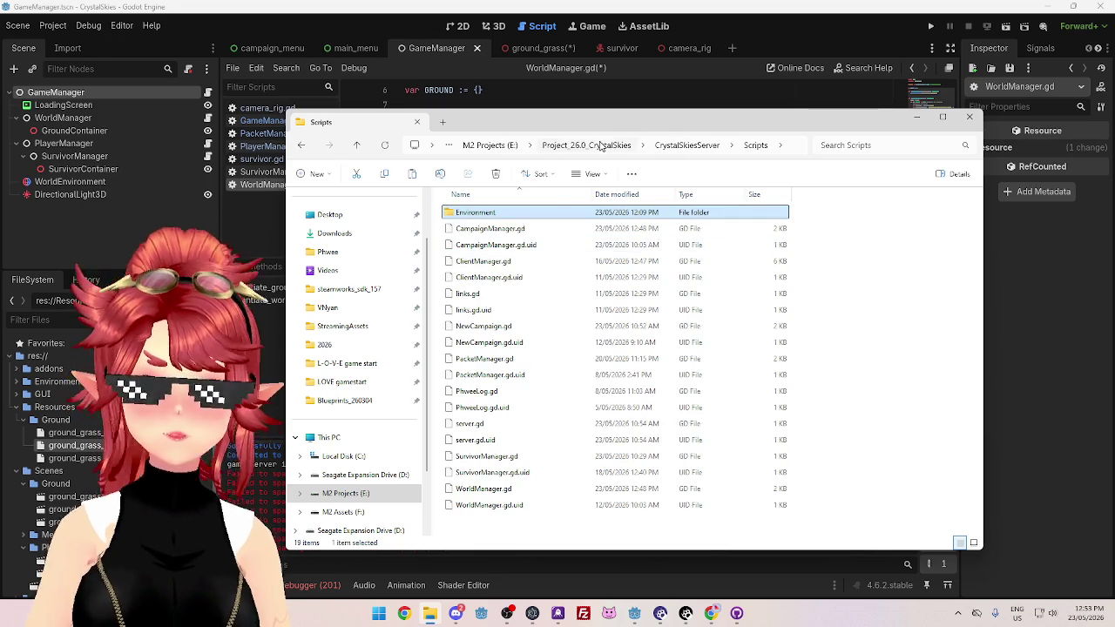
Open the client CrystalSkies Scripts folder to confirm the Environment folder is there
{"action": "left_click", "coordinate": [586, 146]}
{"action": "left_click", "coordinate": [484, 230]}
{"action": "double_click", "coordinate": [485, 230]}
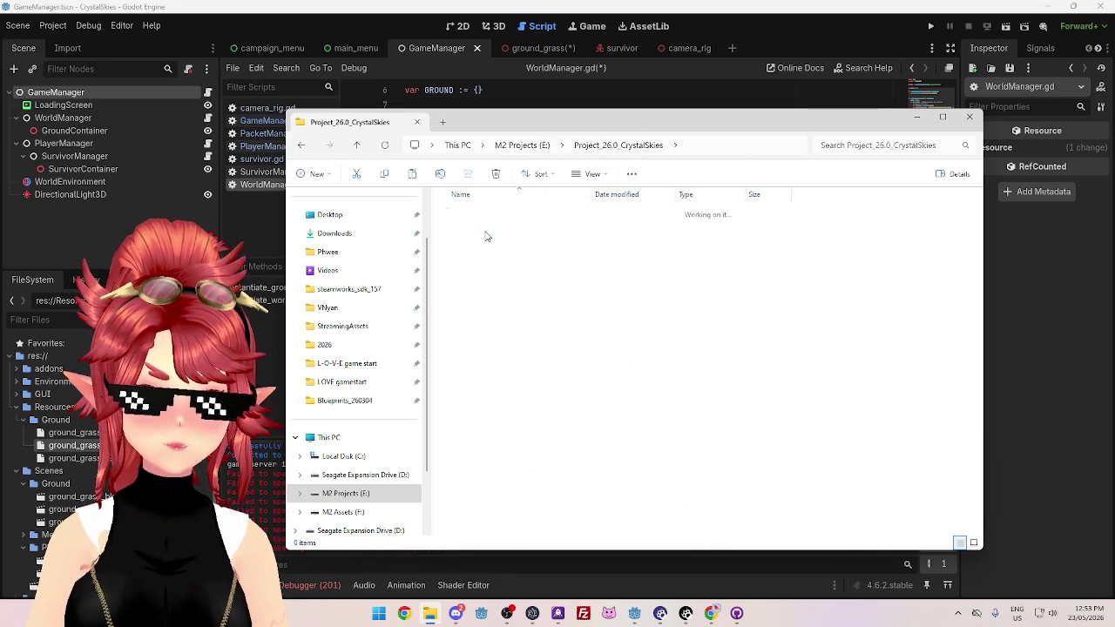
{"action": "double_click", "coordinate": [470, 325]}
{"action": "scroll", "coordinate": [560, 366], "scroll_direction": "down", "scroll_amount": 1}
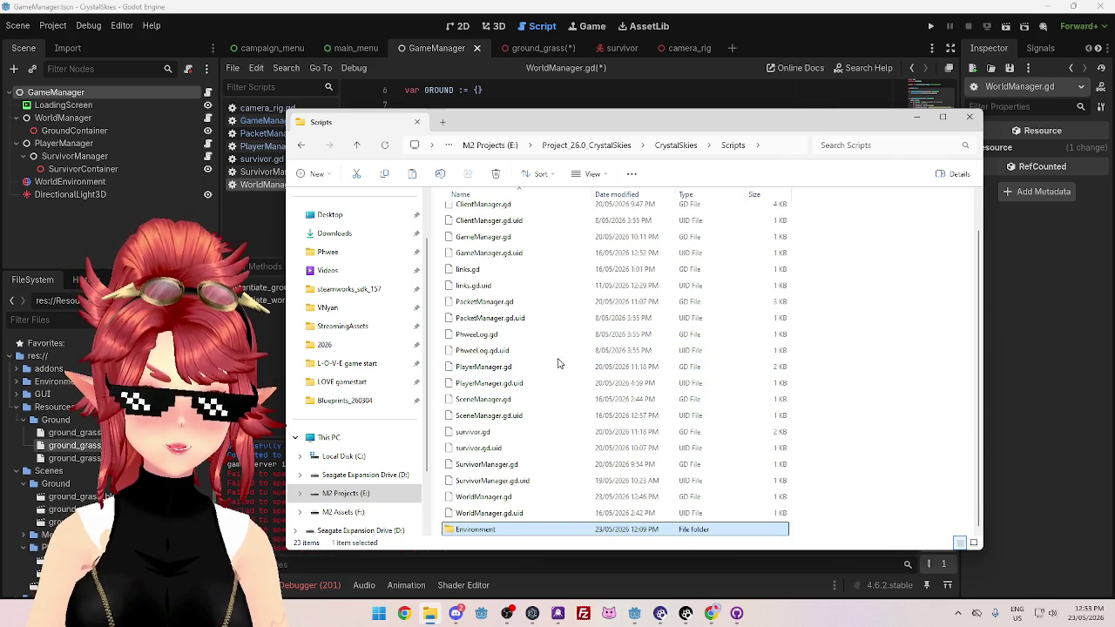
{"action": "left_click", "coordinate": [734, 19]}
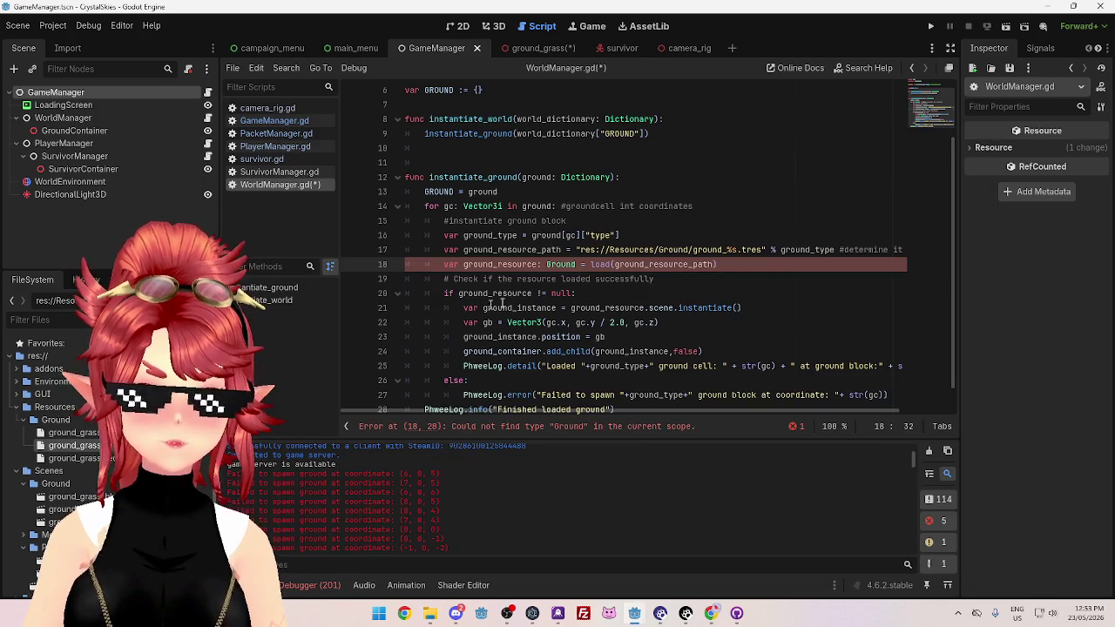
Inspect the ground_grass_blue resource's properties in a widened Inspector
{"action": "left_click", "coordinate": [541, 294]}
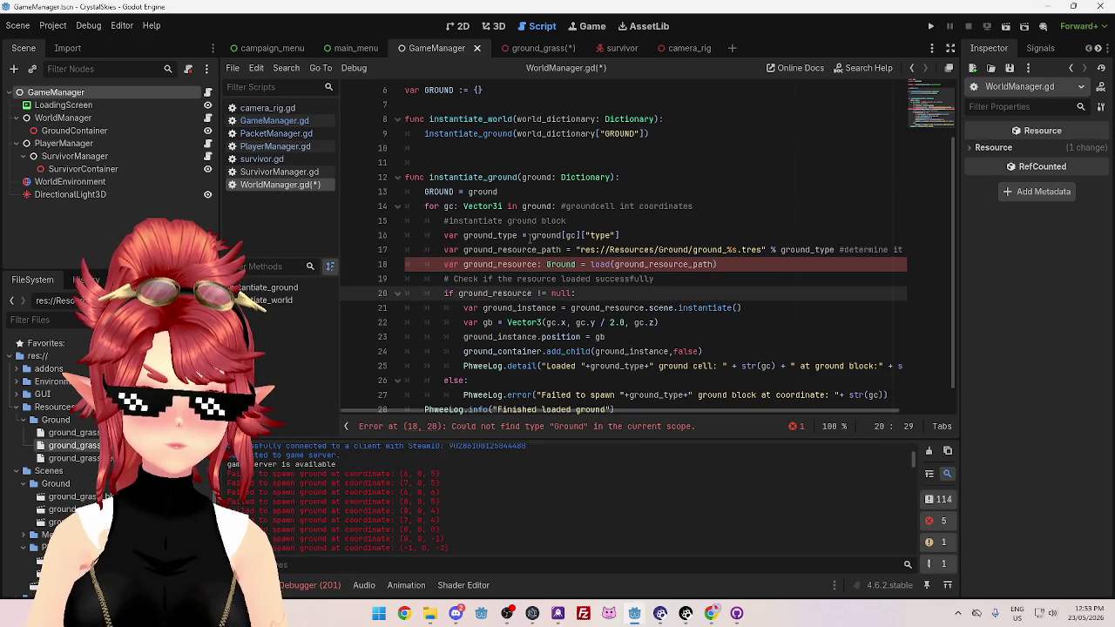
{"action": "left_click", "coordinate": [526, 236]}
{"action": "scroll", "coordinate": [61, 435], "scroll_direction": "down", "scroll_amount": 2}
{"action": "left_click", "coordinate": [70, 433]}
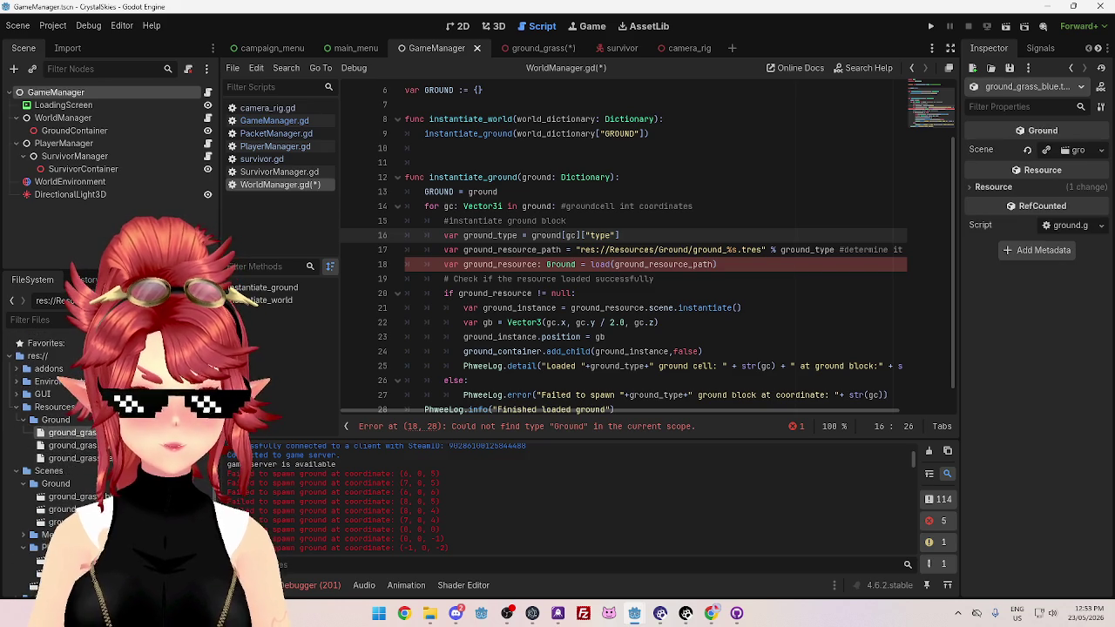
{"action": "left_click_drag", "start_coordinate": [957, 255], "coordinate": [812, 245]}
{"action": "left_click", "coordinate": [832, 187]}
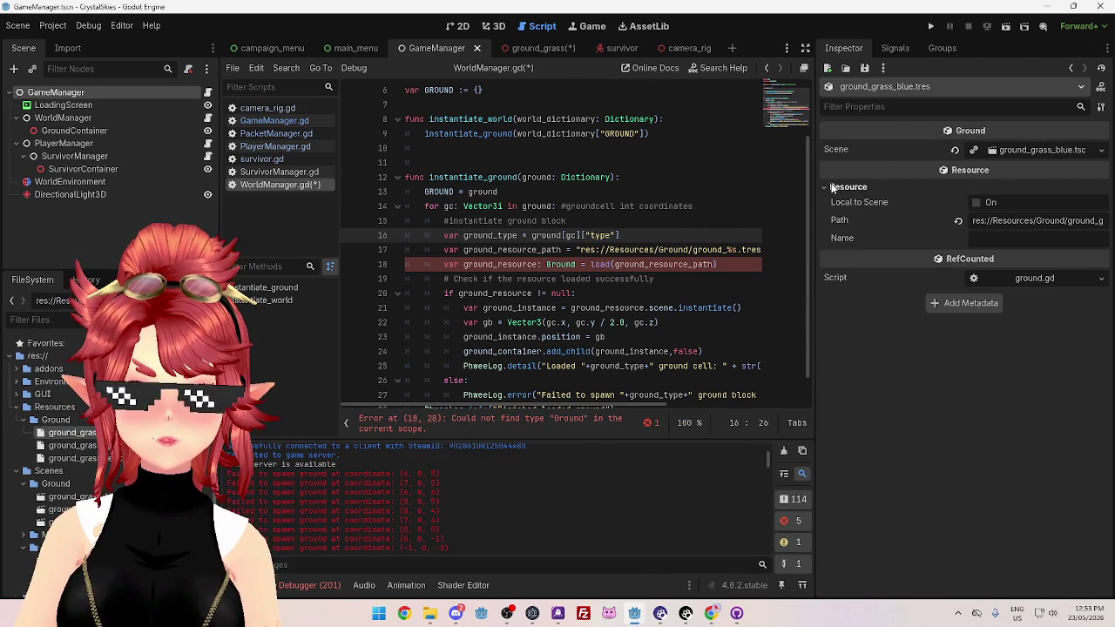
{"action": "left_click", "coordinate": [832, 187]}
Open Scripts/Environment/ground.gd so the Ground class registers
{"action": "left_click", "coordinate": [609, 293]}
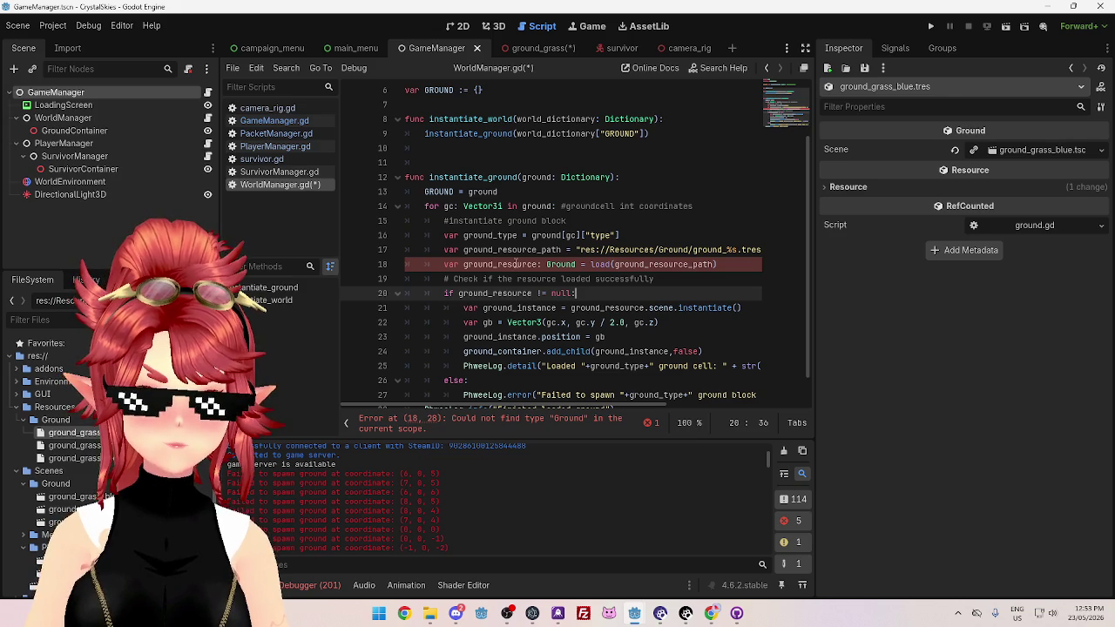
{"action": "left_click", "coordinate": [545, 264]}
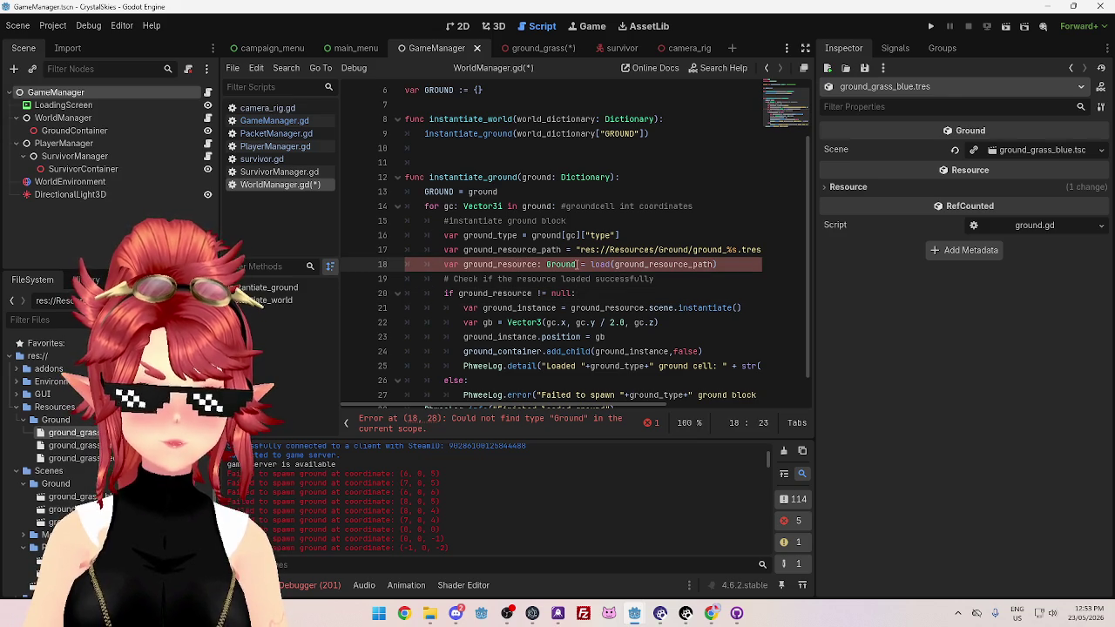
{"action": "scroll", "coordinate": [70, 436], "scroll_direction": "down", "scroll_amount": 3}
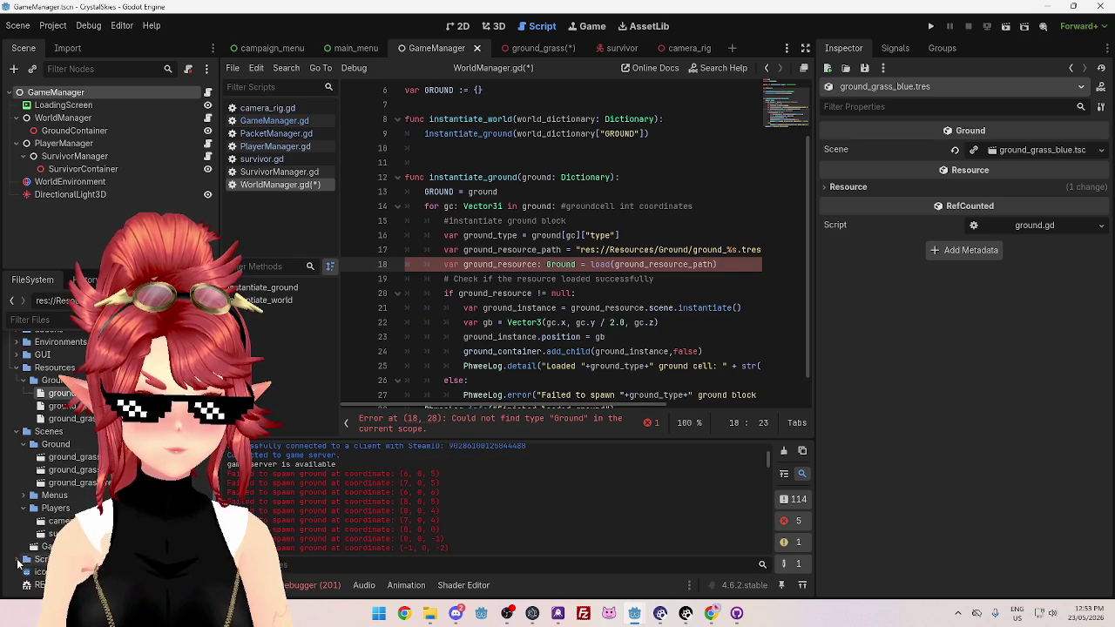
{"action": "scroll", "coordinate": [66, 489], "scroll_direction": "down", "scroll_amount": 5}
{"action": "double_click", "coordinate": [66, 419]}
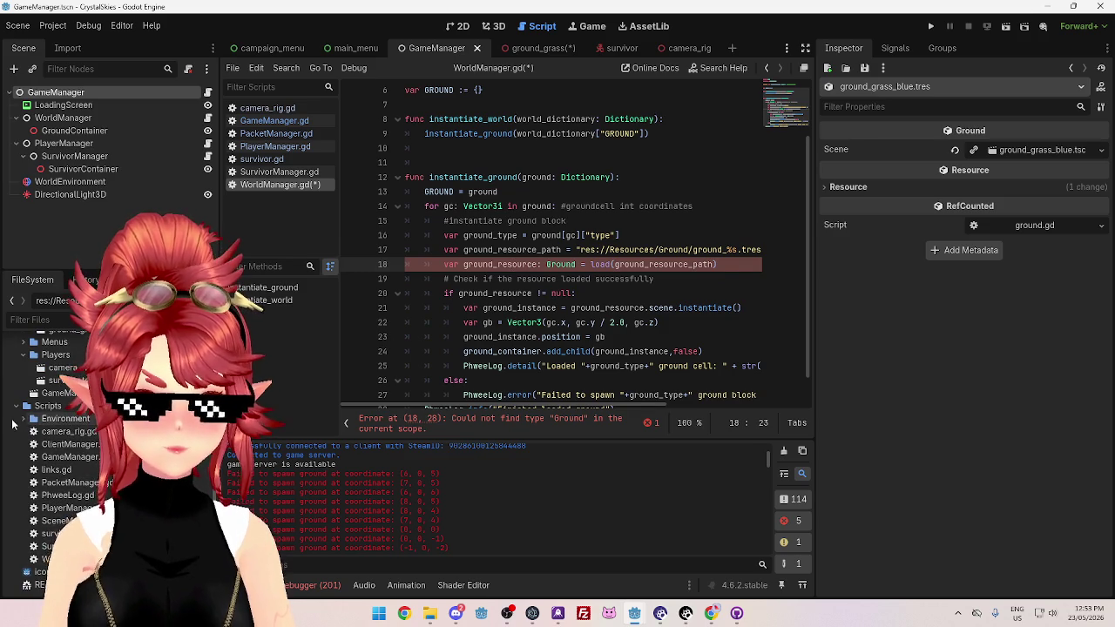
{"action": "left_click", "coordinate": [74, 433]}
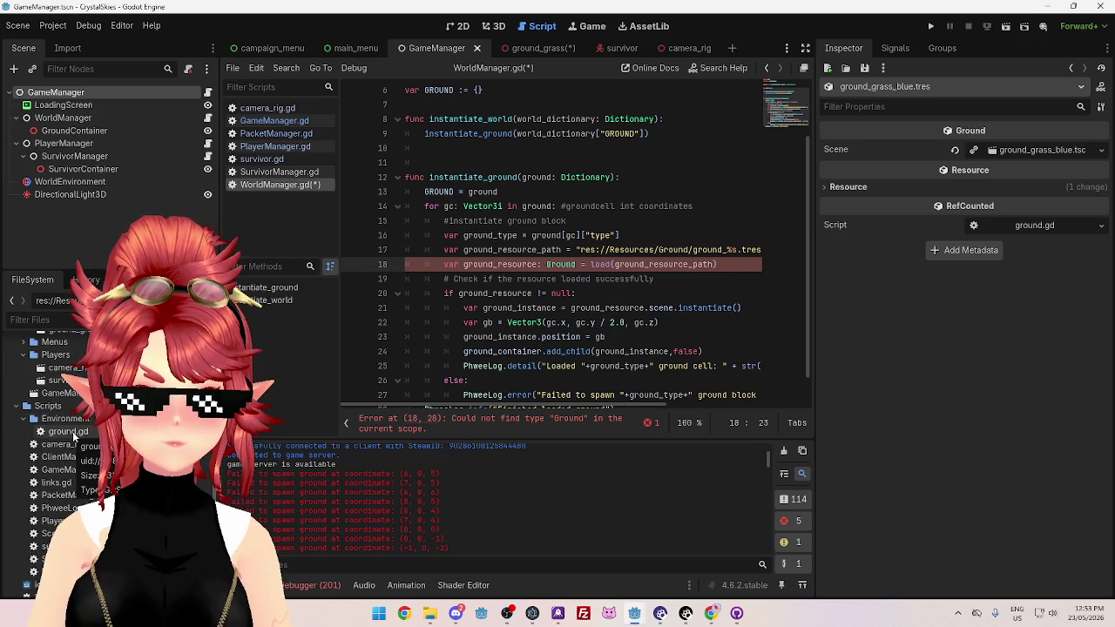
{"action": "double_click", "coordinate": [75, 433]}
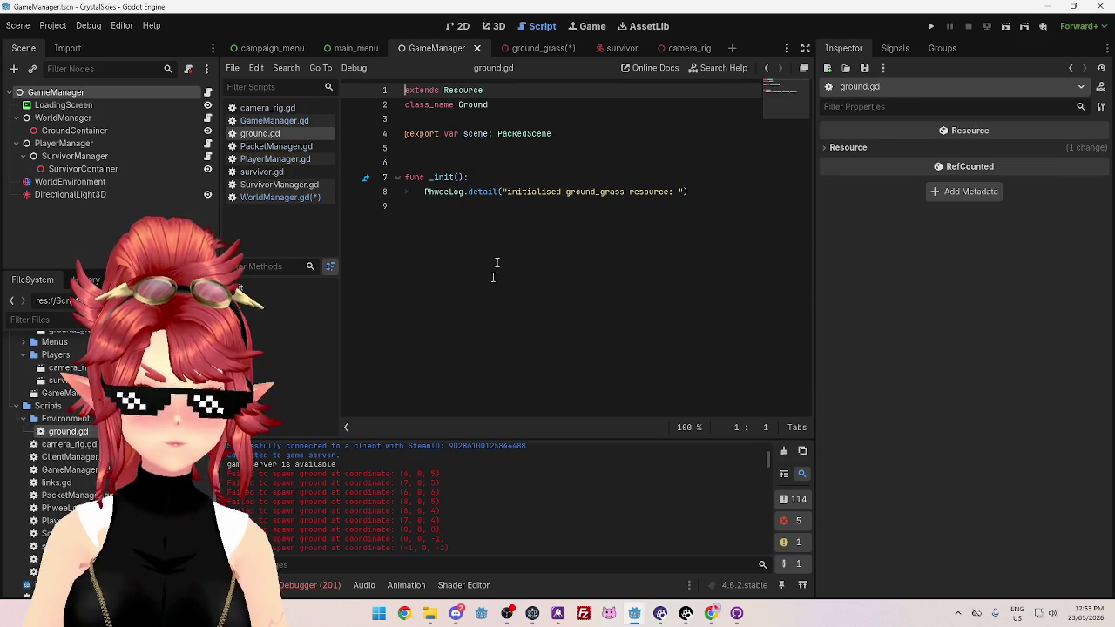
{"action": "left_click", "coordinate": [293, 197]}
Go back to WorldManager.gd, now free of the Ground error, and save it
{"action": "left_click", "coordinate": [272, 160]}
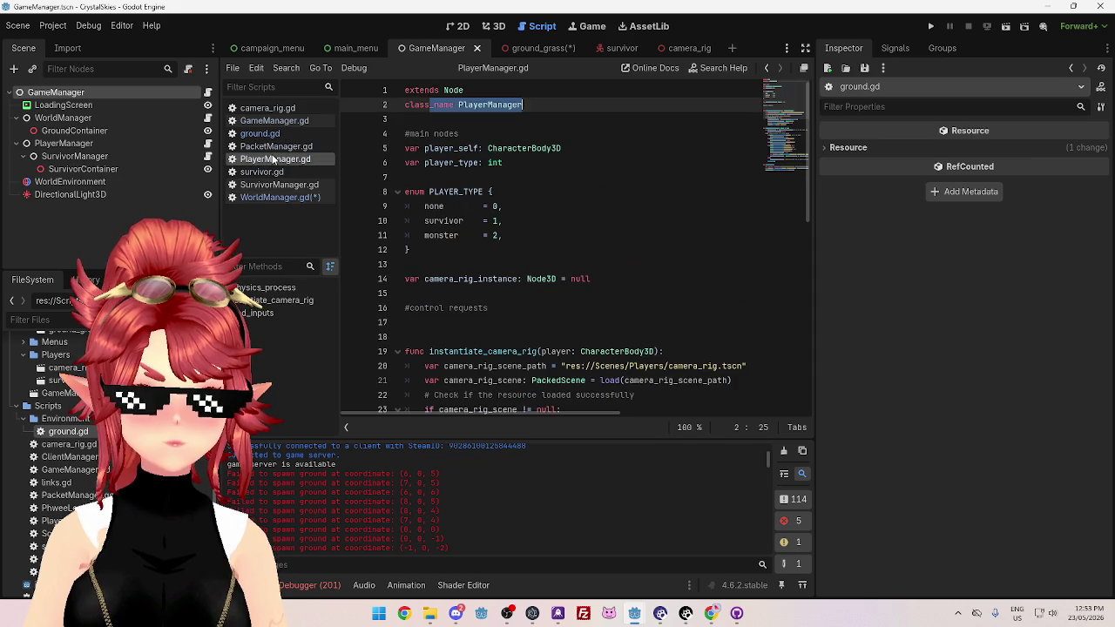
{"action": "left_click", "coordinate": [279, 185]}
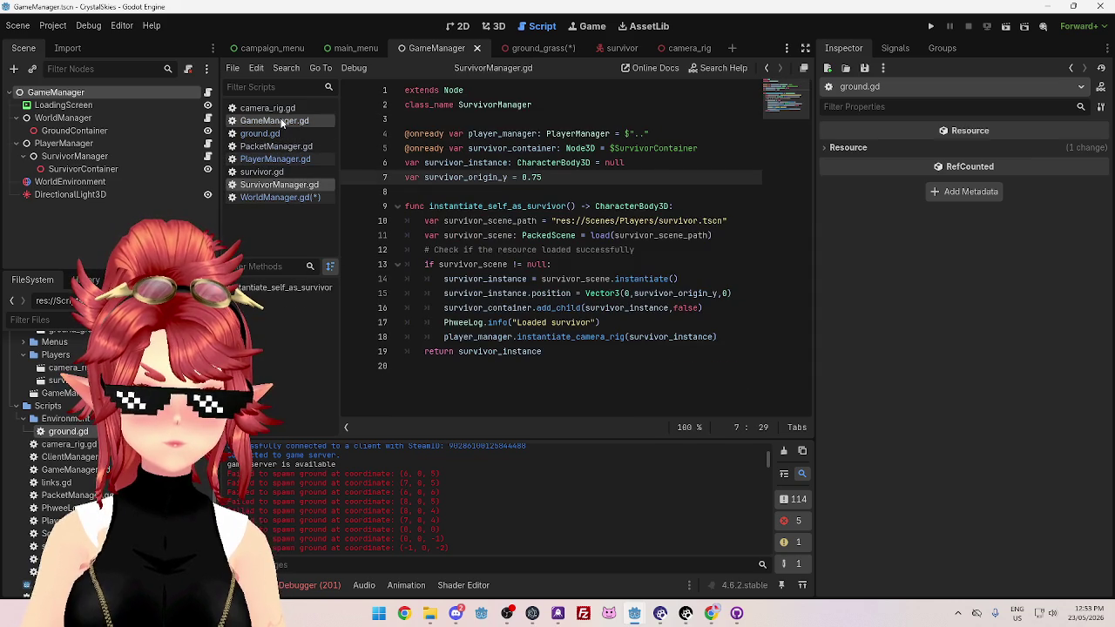
{"action": "left_click", "coordinate": [277, 121]}
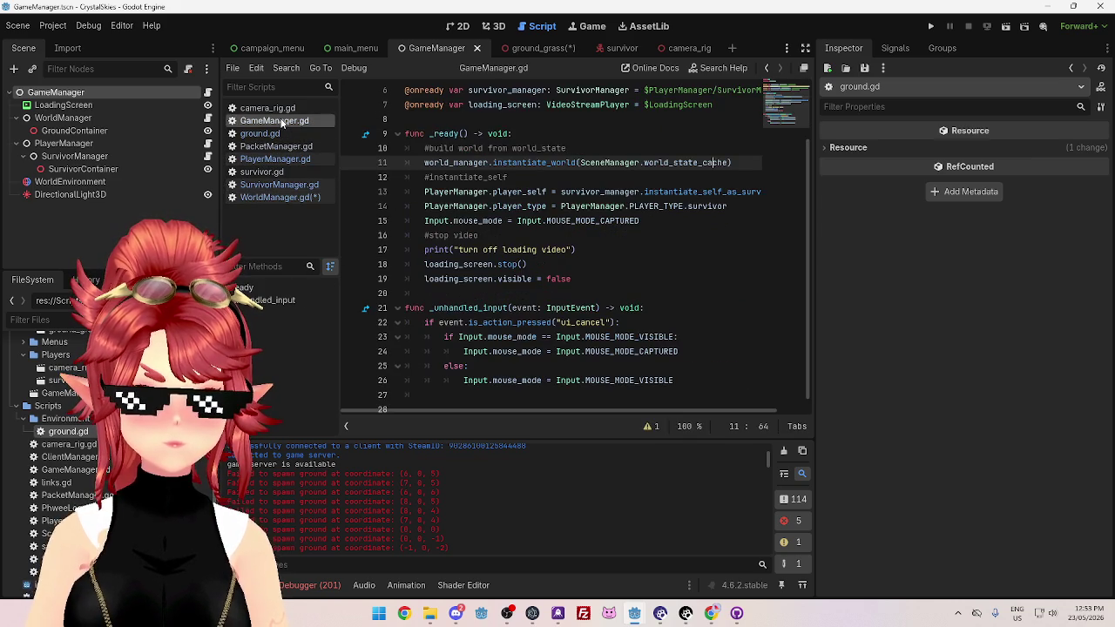
{"action": "left_click", "coordinate": [267, 108]}
{"action": "left_click", "coordinate": [279, 196]}
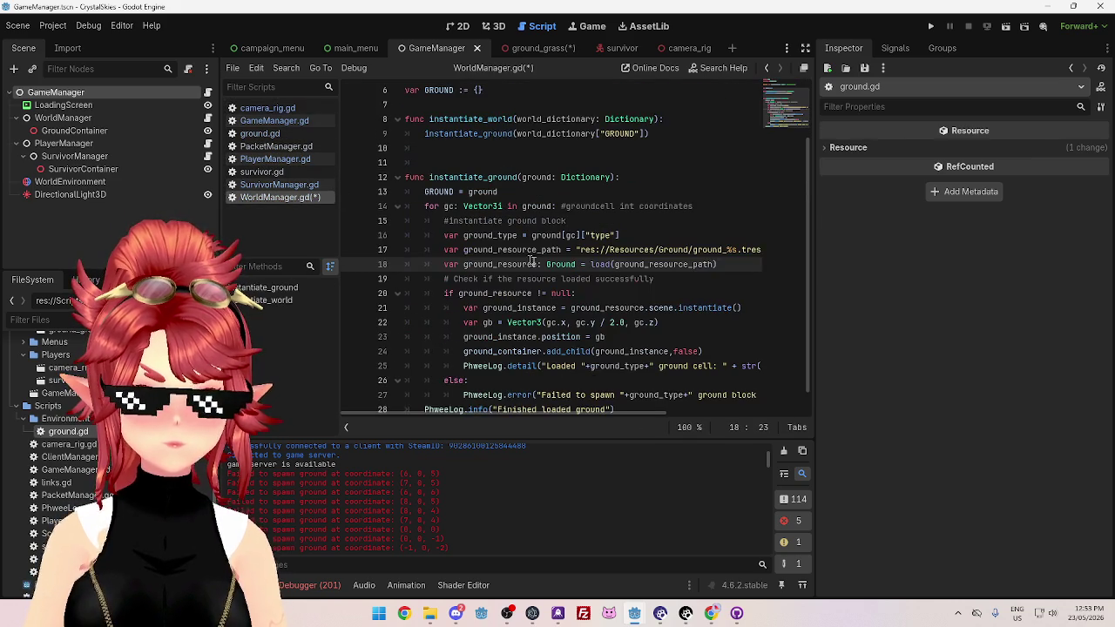
{"action": "left_click", "coordinate": [545, 292]}
{"action": "key", "text": "ctrl+s"}
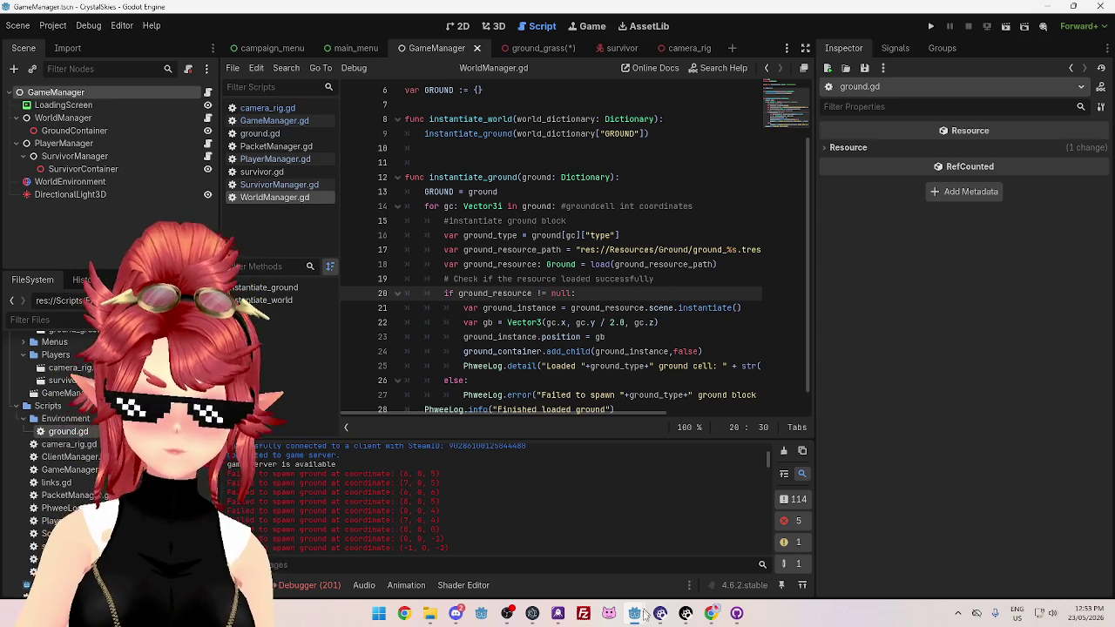
{"action": "mouse_move", "coordinate": [637, 616]}
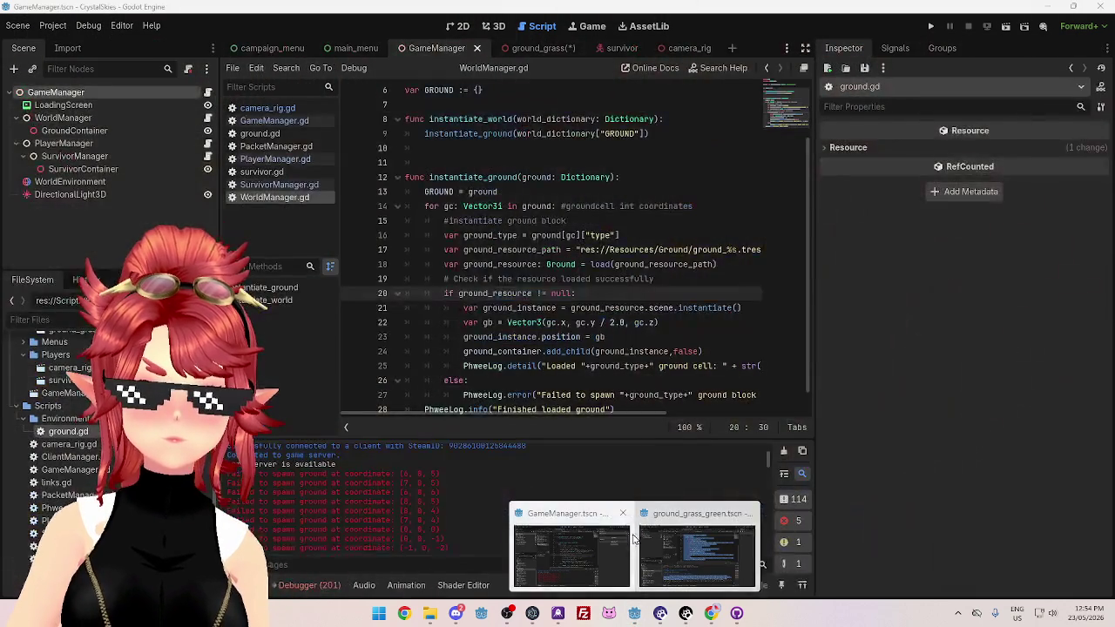
Run the client project, then the server project, and return to the client game window
{"action": "left_click", "coordinate": [930, 27]}
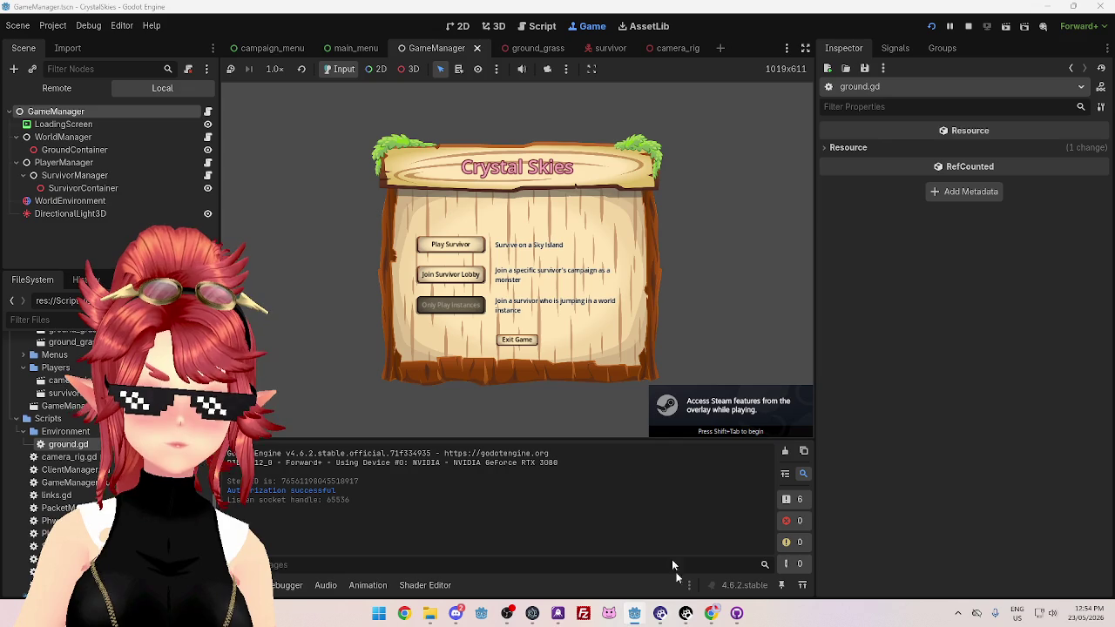
{"action": "mouse_move", "coordinate": [634, 618]}
{"action": "left_click", "coordinate": [677, 527]}
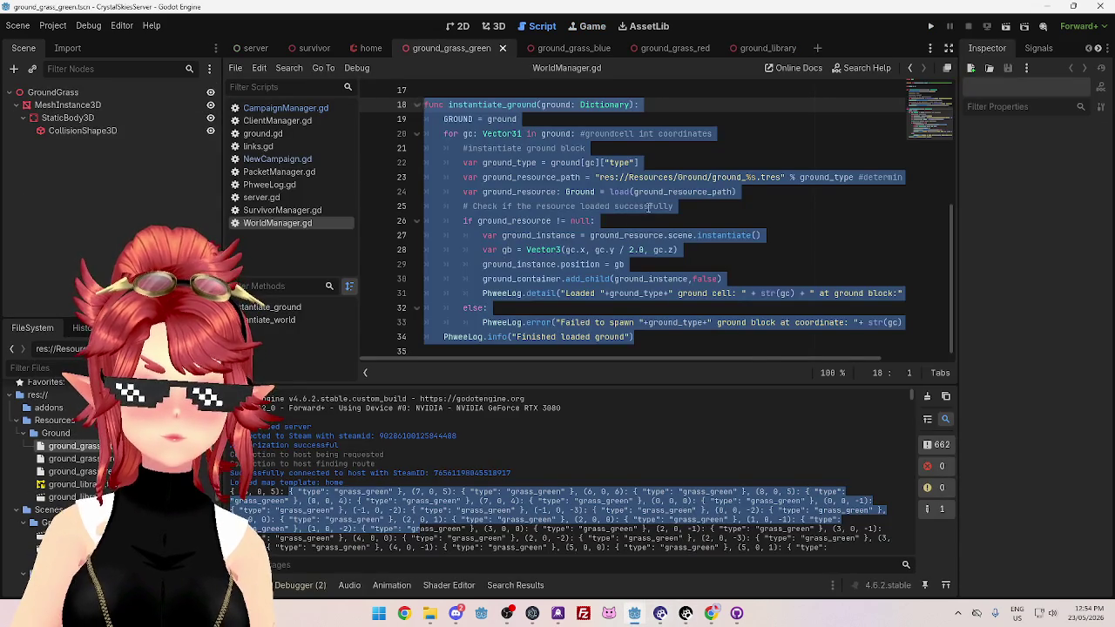
{"action": "left_click", "coordinate": [648, 206]}
{"action": "left_click", "coordinate": [928, 27]}
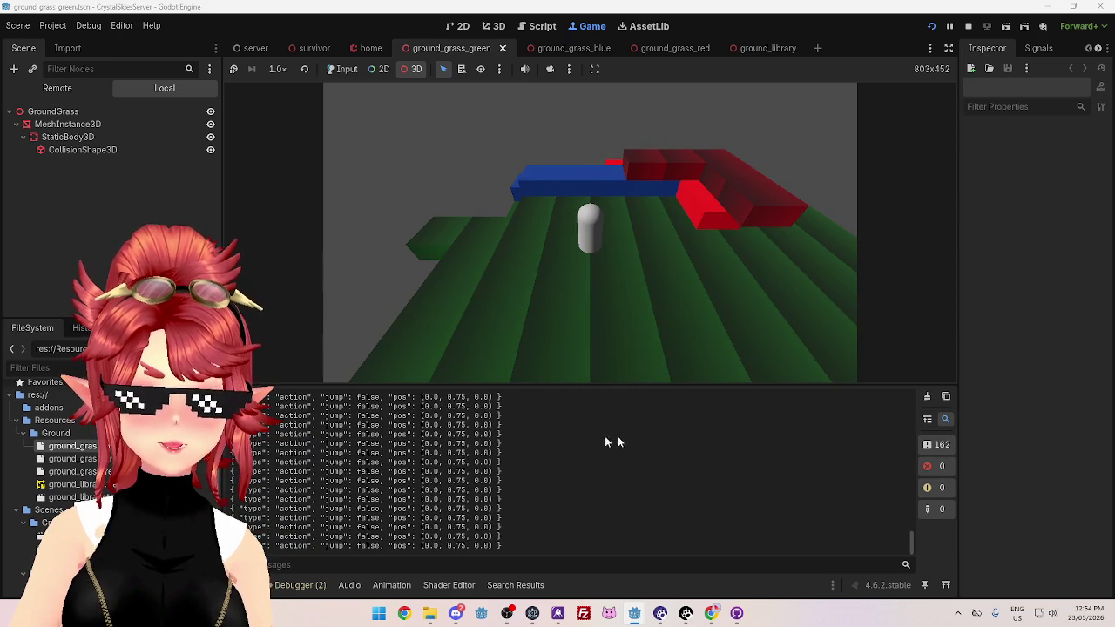
{"action": "key", "text": "alt+Tab"}
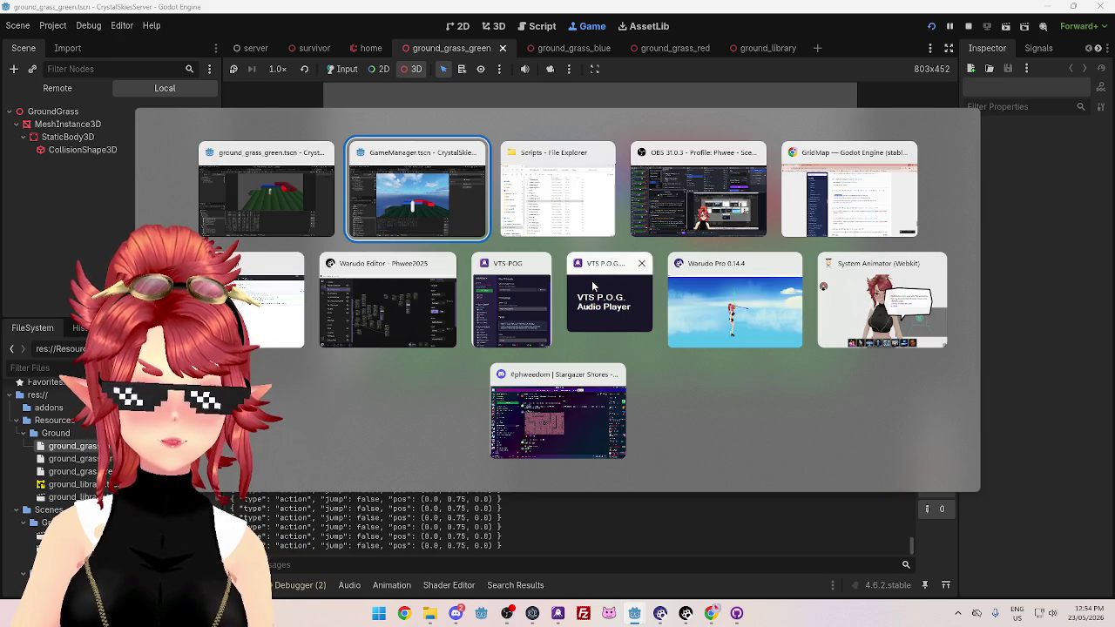
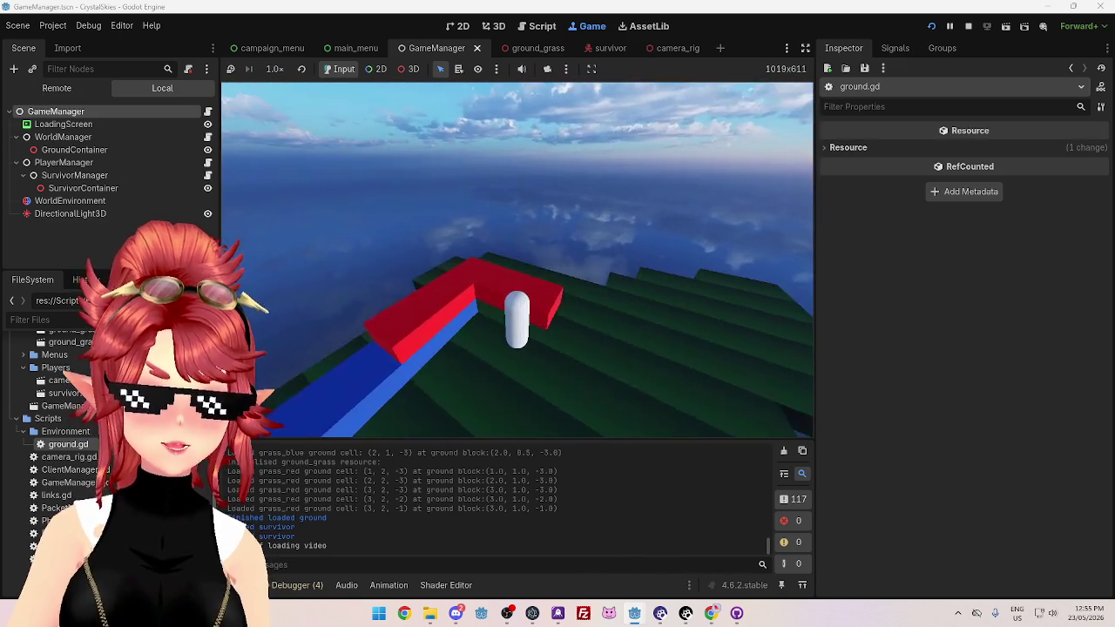
Stop the running client game and the running server game
{"action": "key", "text": "F8"}
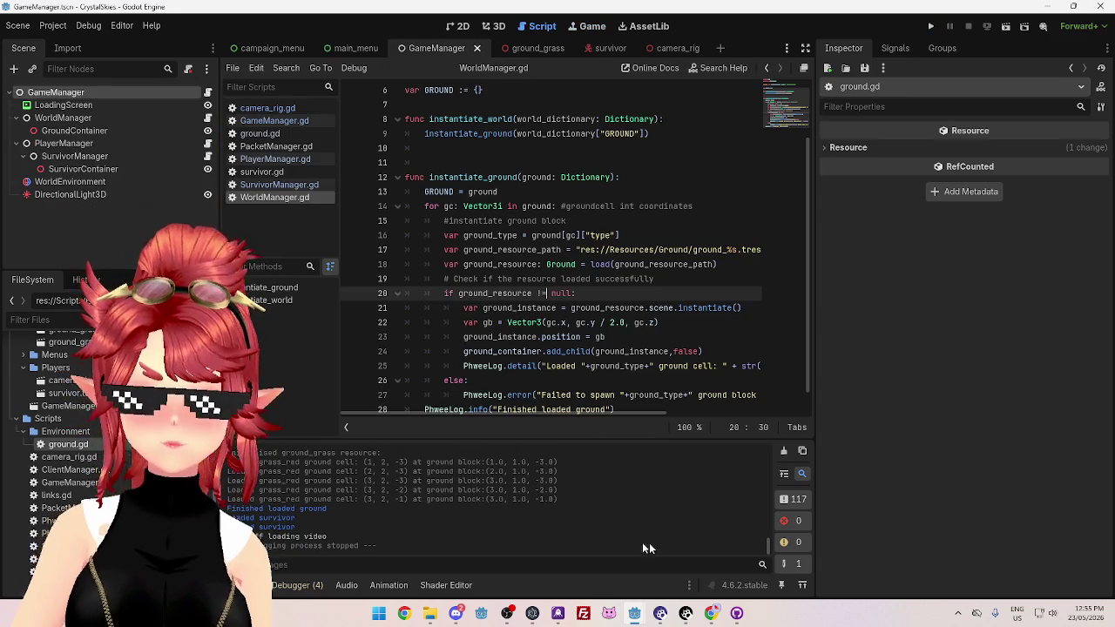
{"action": "mouse_move", "coordinate": [643, 620]}
{"action": "left_click", "coordinate": [708, 557]}
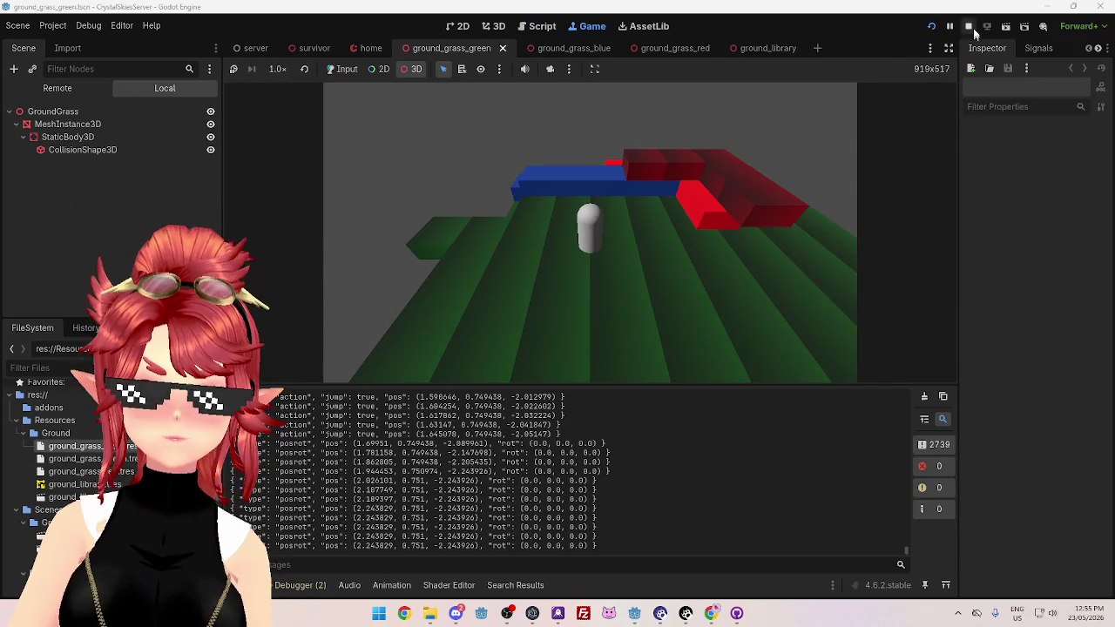
{"action": "left_click", "coordinate": [970, 27]}
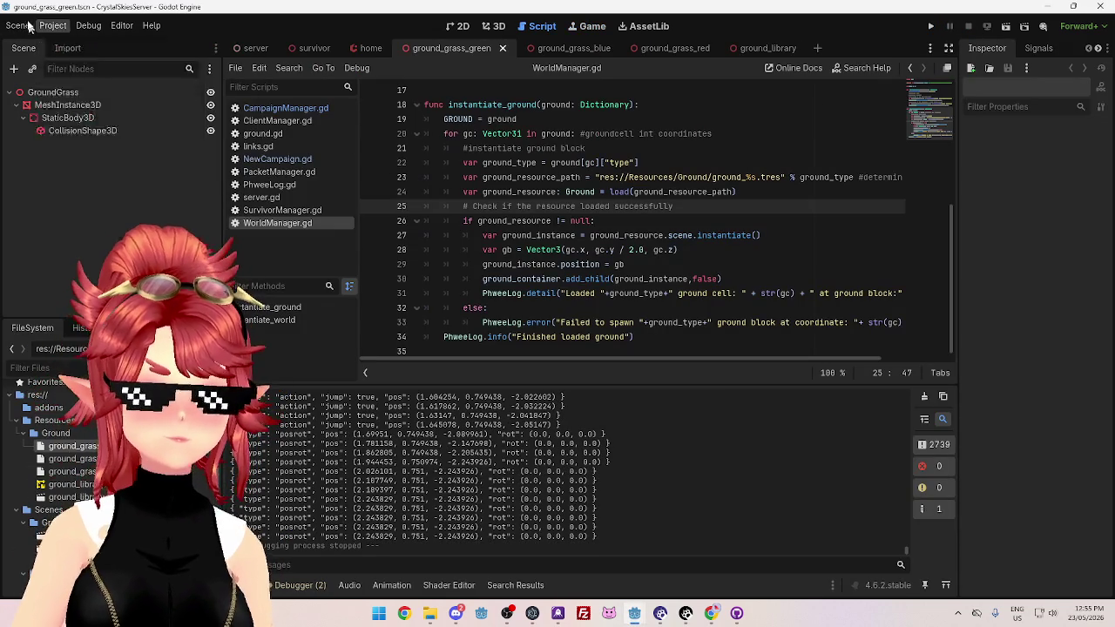
Save the server's current scene and return to the client project's WorldManager.gd
{"action": "left_click", "coordinate": [19, 26]}
{"action": "left_click", "coordinate": [43, 114]}
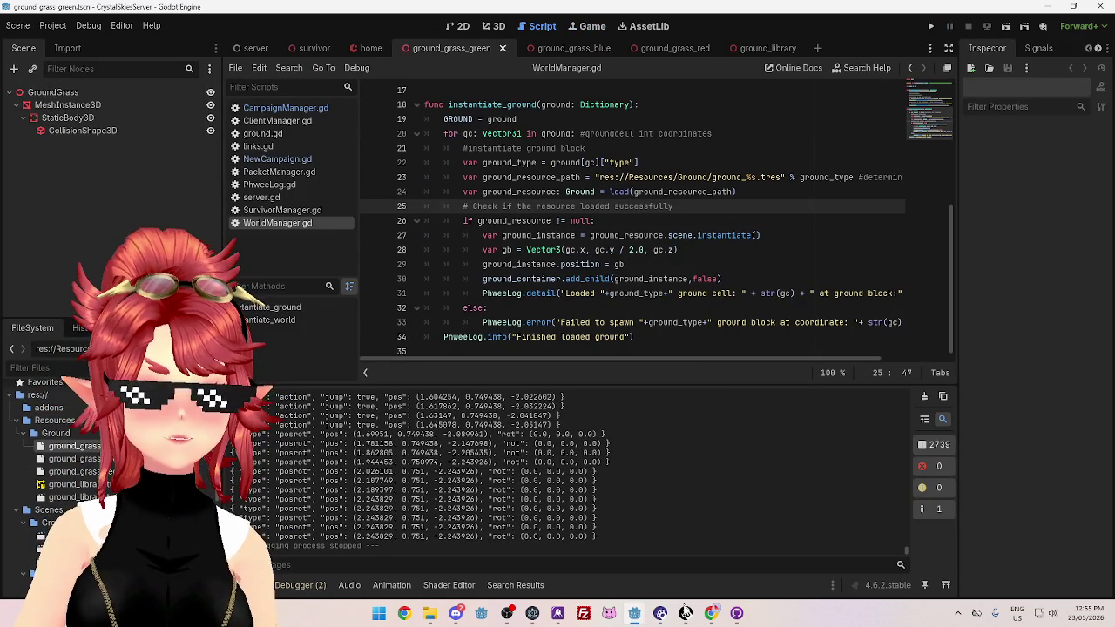
{"action": "mouse_move", "coordinate": [638, 615]}
{"action": "left_click", "coordinate": [578, 569]}
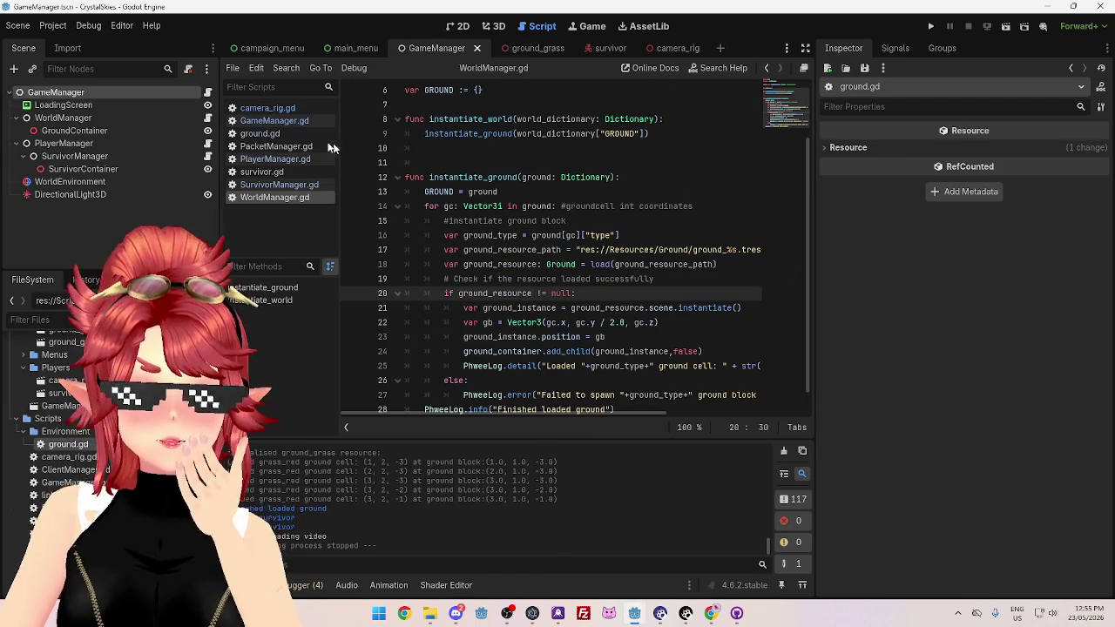
Open PlayerManager.gd with a wider code area, then bring the server project forward
{"action": "left_click", "coordinate": [291, 158]}
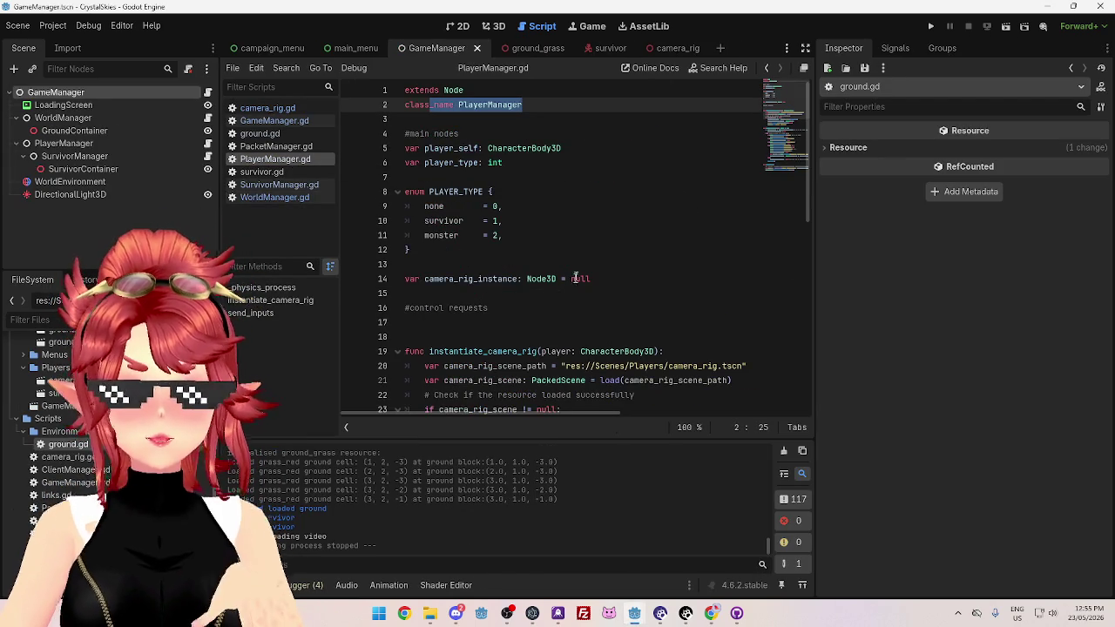
{"action": "scroll", "coordinate": [575, 277], "scroll_direction": "down", "scroll_amount": 10}
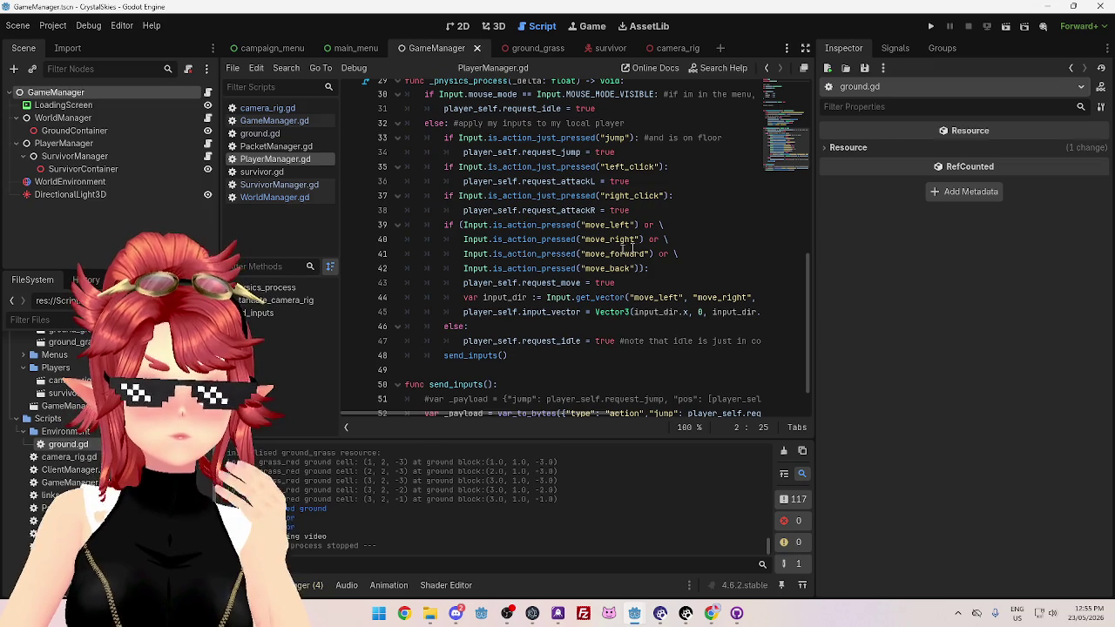
{"action": "left_click_drag", "start_coordinate": [812, 308], "coordinate": [911, 310]}
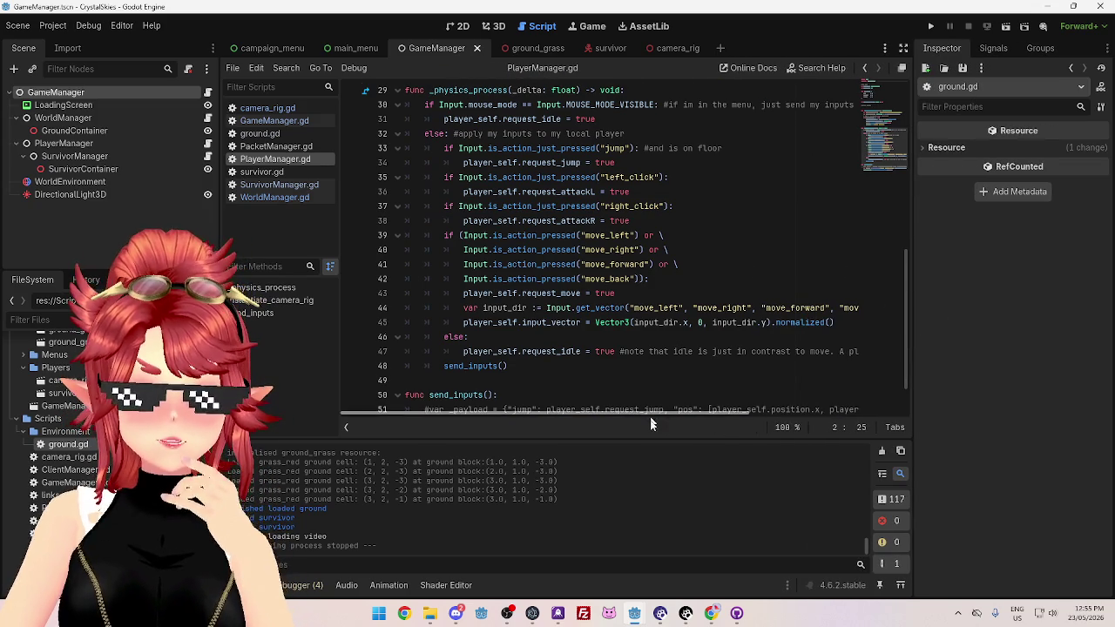
{"action": "left_click", "coordinate": [664, 235]}
{"action": "scroll", "coordinate": [662, 253], "scroll_direction": "up", "scroll_amount": 4}
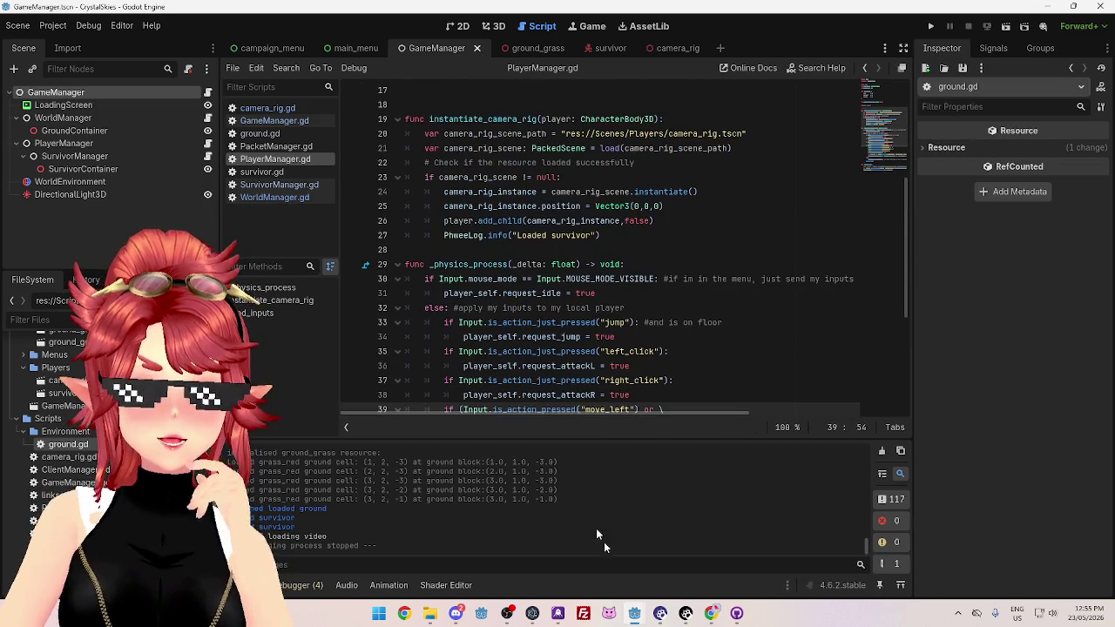
{"action": "mouse_move", "coordinate": [635, 613]}
{"action": "left_click", "coordinate": [693, 575]}
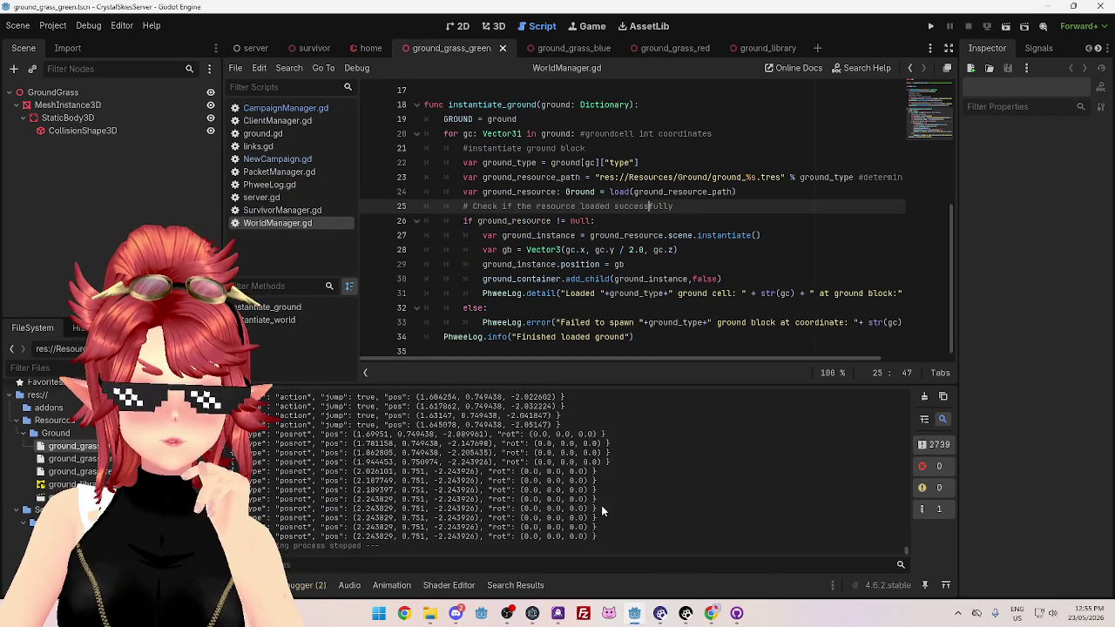
Find and open the server's PhweeLog.gd script
{"action": "scroll", "coordinate": [613, 499], "scroll_direction": "up", "scroll_amount": 5}
{"action": "scroll", "coordinate": [908, 547], "scroll_direction": "up", "scroll_amount": 2}
{"action": "left_click_drag", "start_coordinate": [906, 546], "coordinate": [878, 385]}
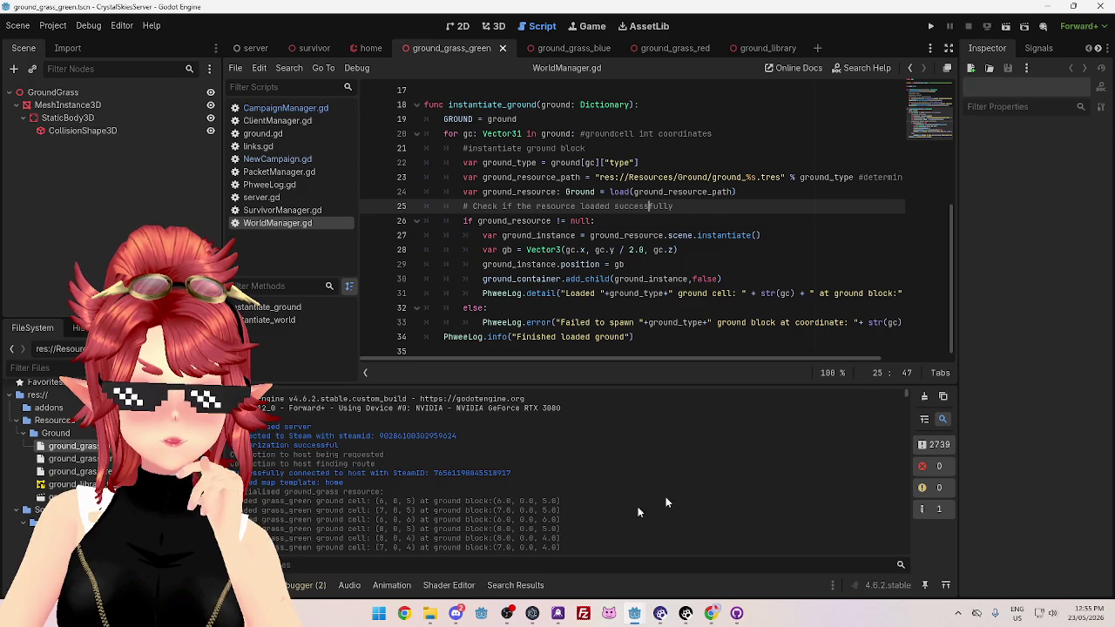
{"action": "scroll", "coordinate": [550, 488], "scroll_direction": "down", "scroll_amount": 10}
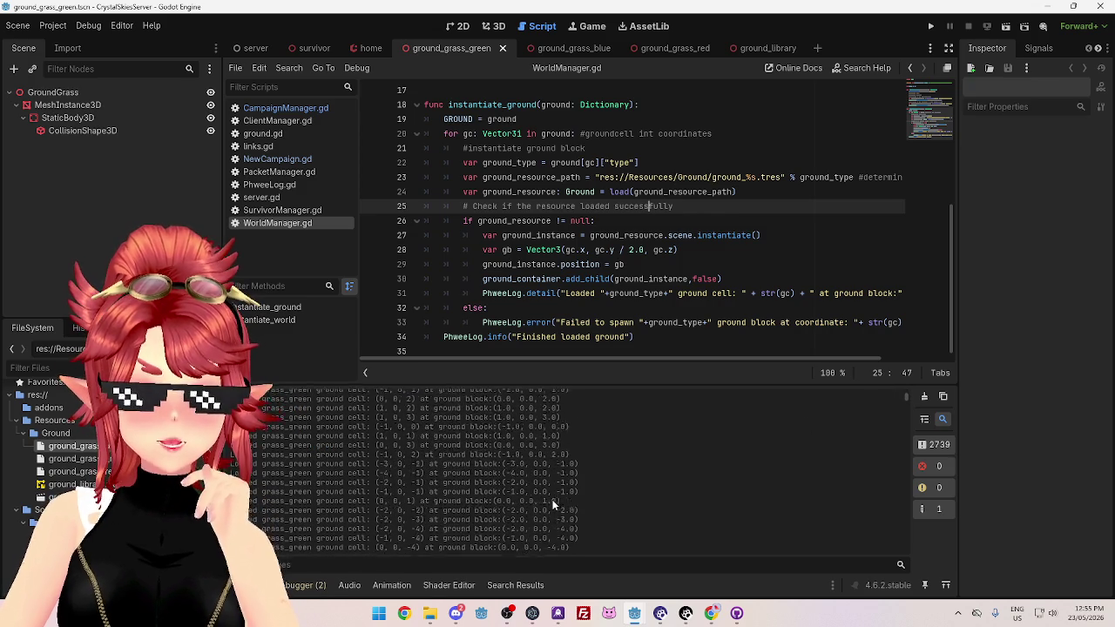
{"action": "scroll", "coordinate": [553, 504], "scroll_direction": "down", "scroll_amount": 10}
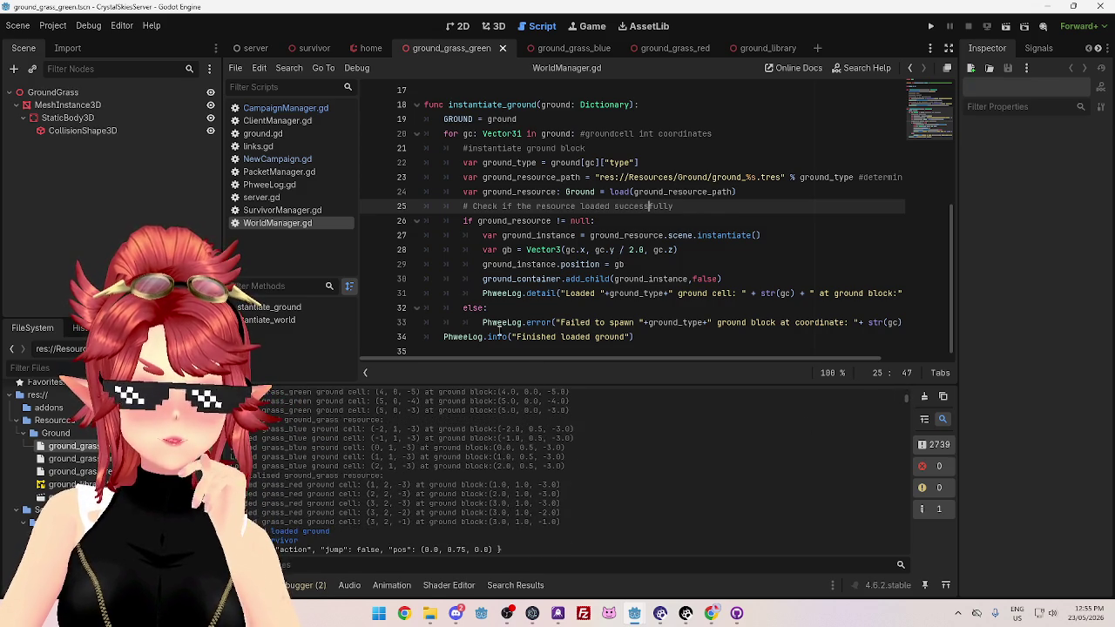
{"action": "scroll", "coordinate": [582, 493], "scroll_direction": "up", "scroll_amount": 5}
{"action": "scroll", "coordinate": [426, 471], "scroll_direction": "up", "scroll_amount": 5}
{"action": "scroll", "coordinate": [428, 473], "scroll_direction": "up", "scroll_amount": 15}
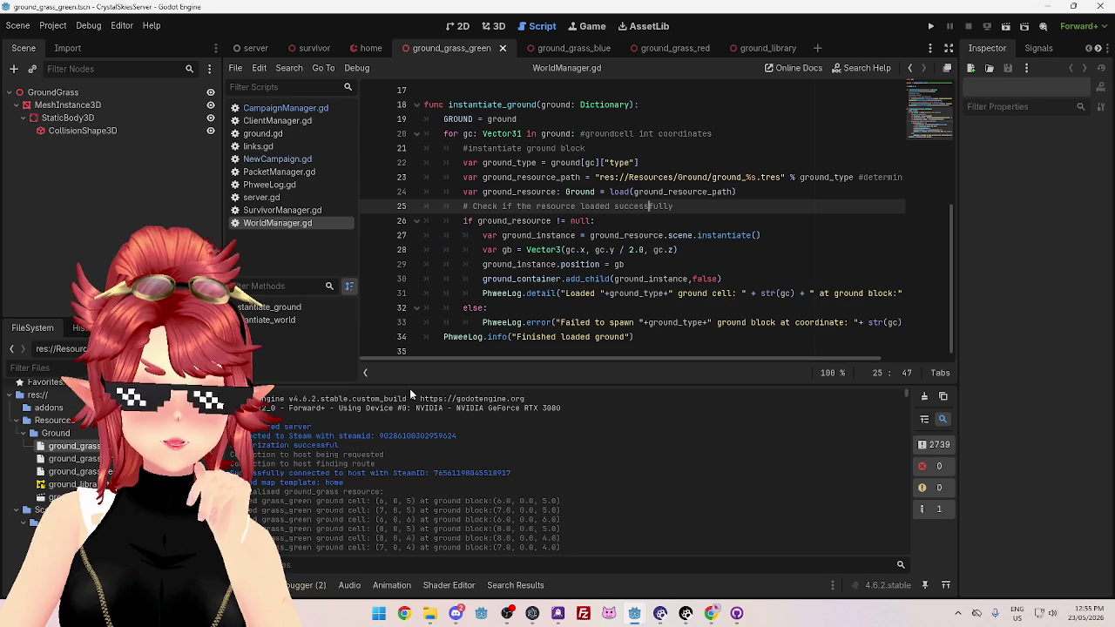
{"action": "left_click", "coordinate": [271, 186]}
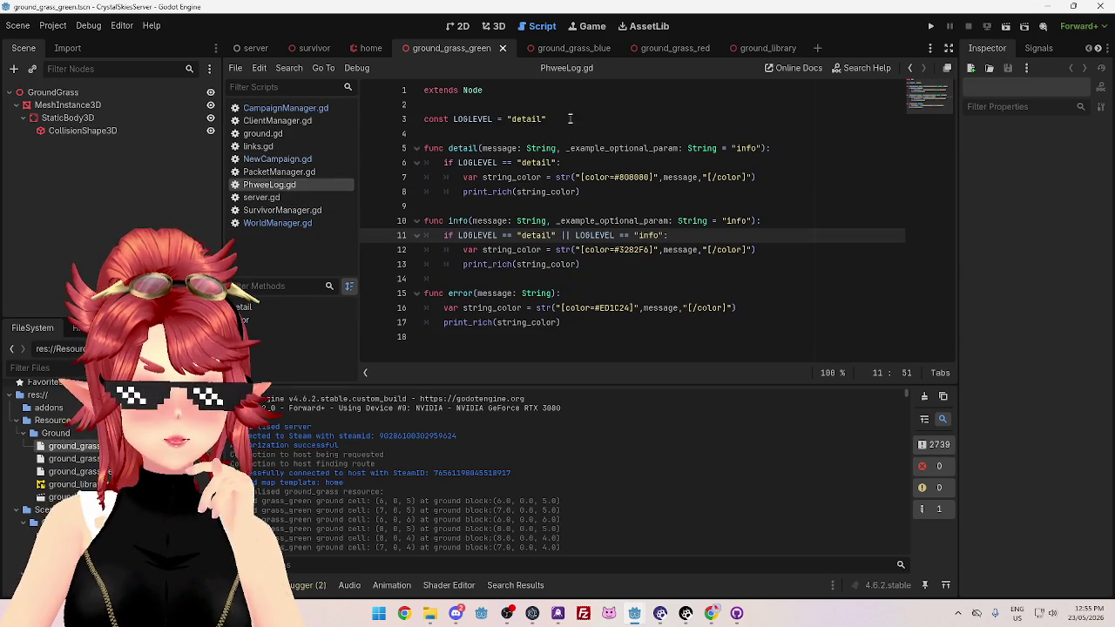
Change LOGLEVEL from "detail" to "info", save, and return to the client window
{"action": "left_click_drag", "start_coordinate": [511, 118], "coordinate": [543, 118]}
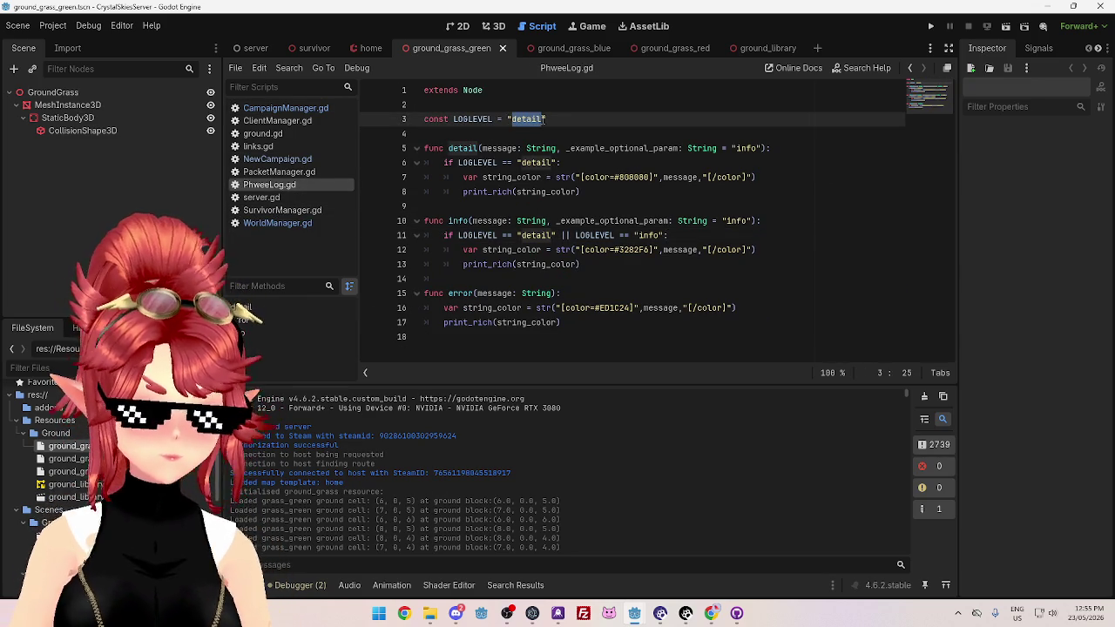
{"action": "type", "text": "info"}
{"action": "left_click", "coordinate": [560, 148]}
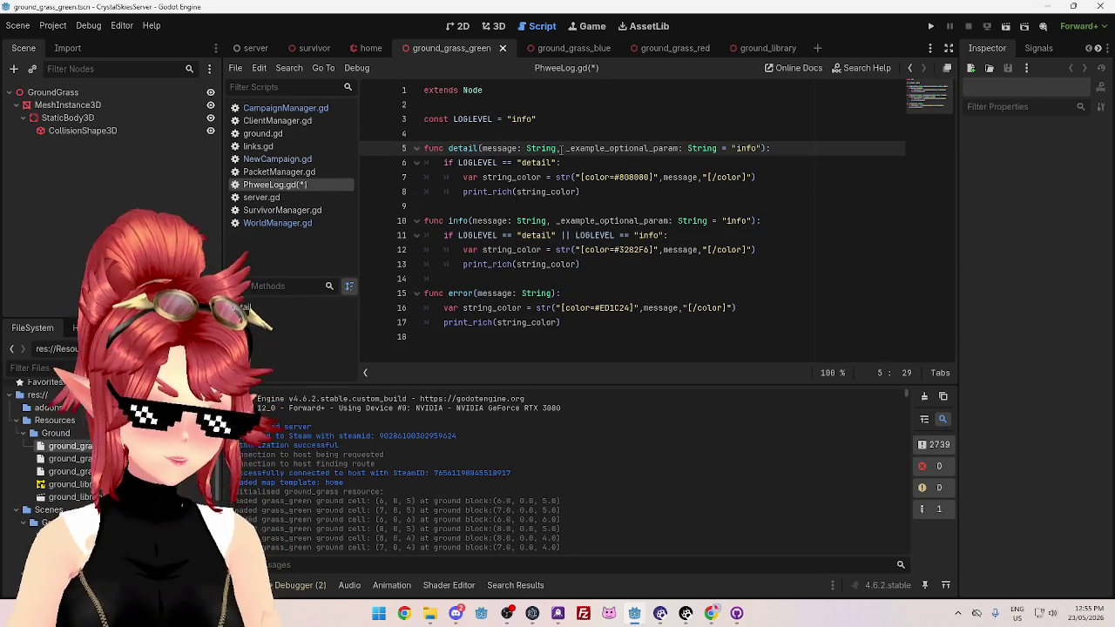
{"action": "left_click", "coordinate": [636, 122]}
{"action": "key", "text": "ctrl+s"}
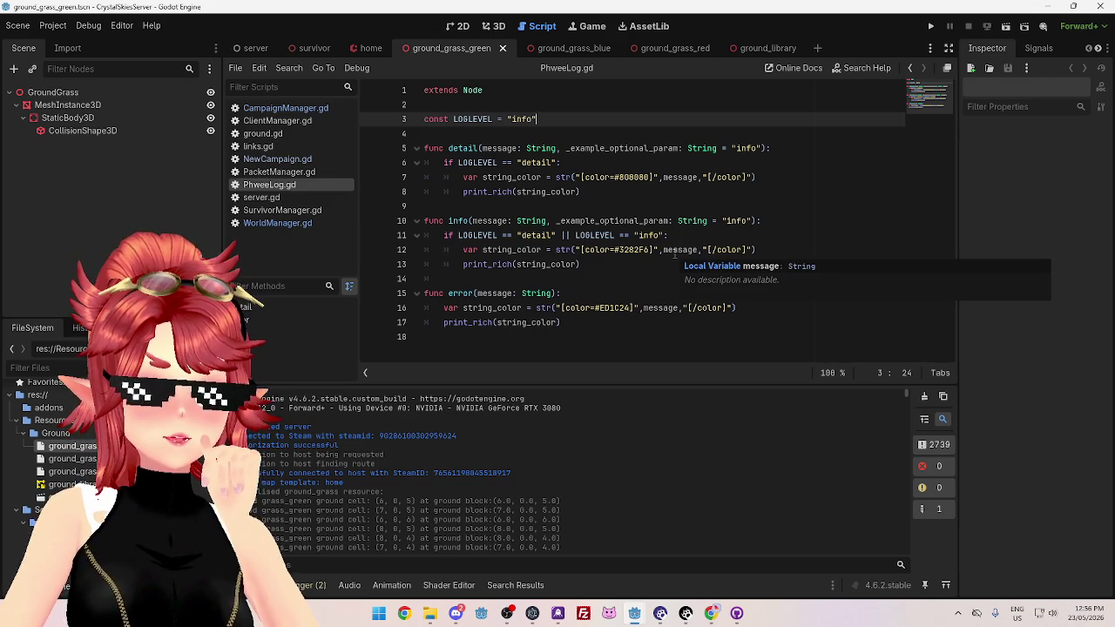
{"action": "mouse_move", "coordinate": [642, 614]}
{"action": "left_click", "coordinate": [566, 557]}
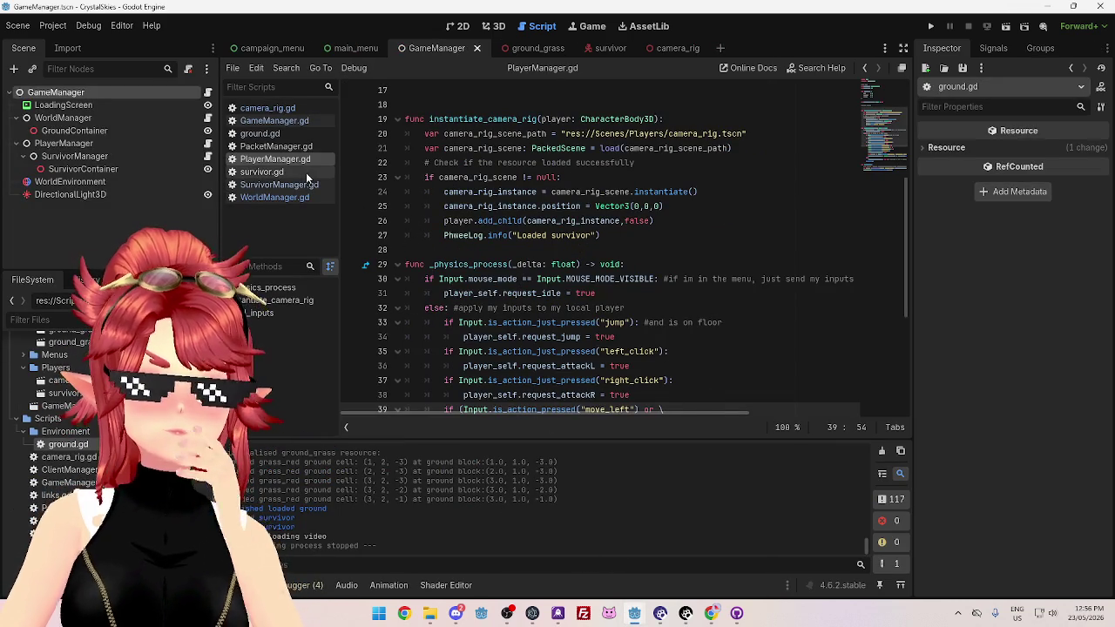
Review PlayerManager.gd's send_inputs and request_move code, then open SurvivorManager.gd
{"action": "scroll", "coordinate": [423, 235], "scroll_direction": "down", "scroll_amount": 5}
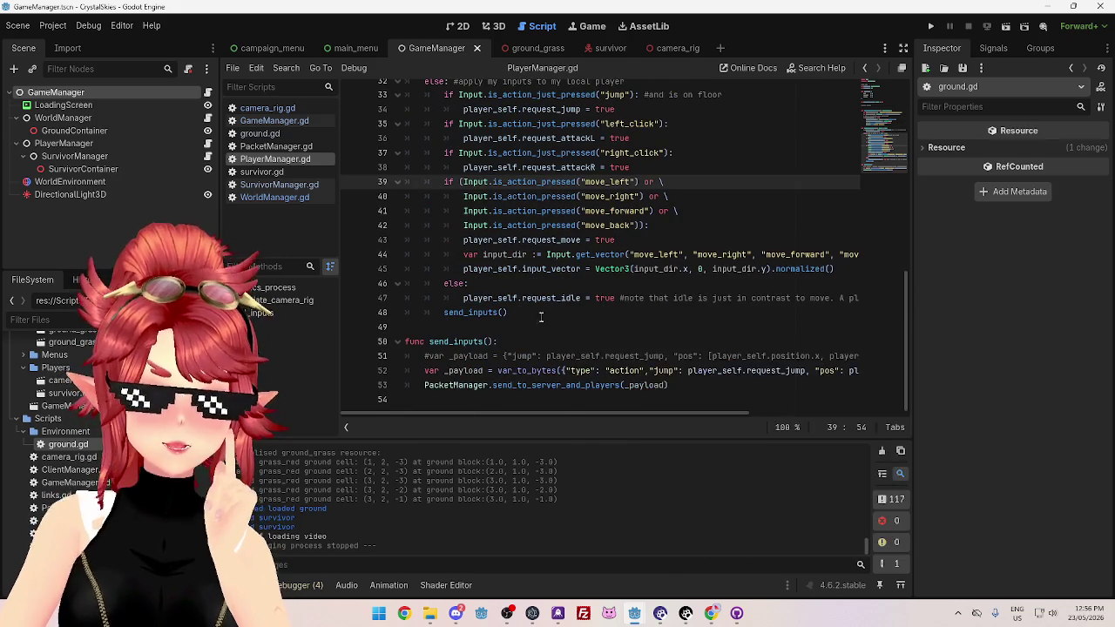
{"action": "left_click", "coordinate": [541, 312]}
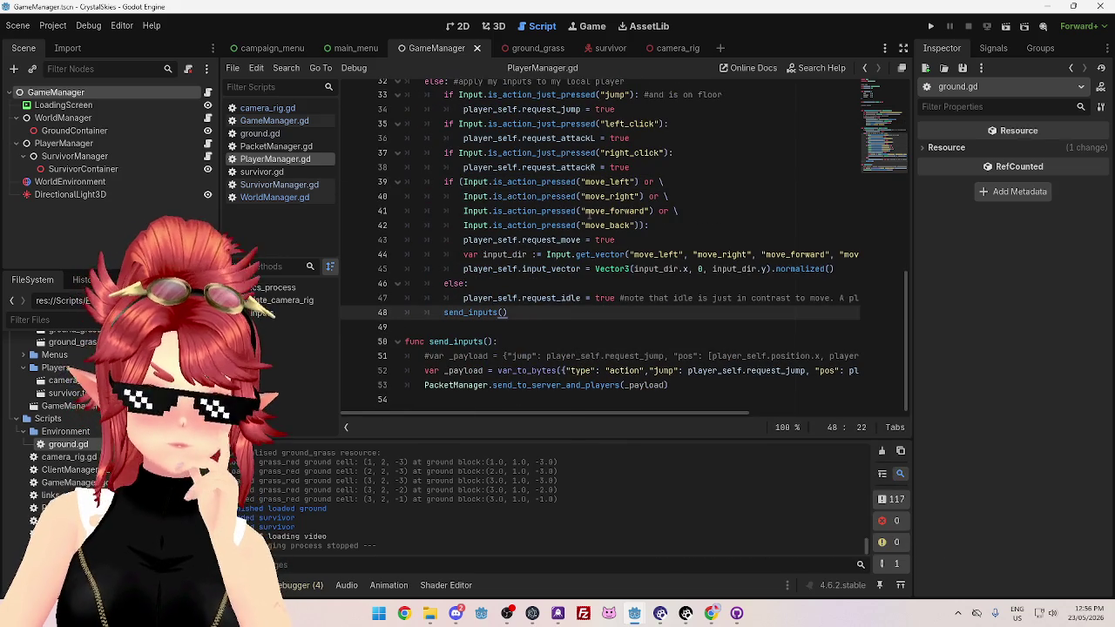
{"action": "scroll", "coordinate": [581, 255], "scroll_direction": "up", "scroll_amount": 3}
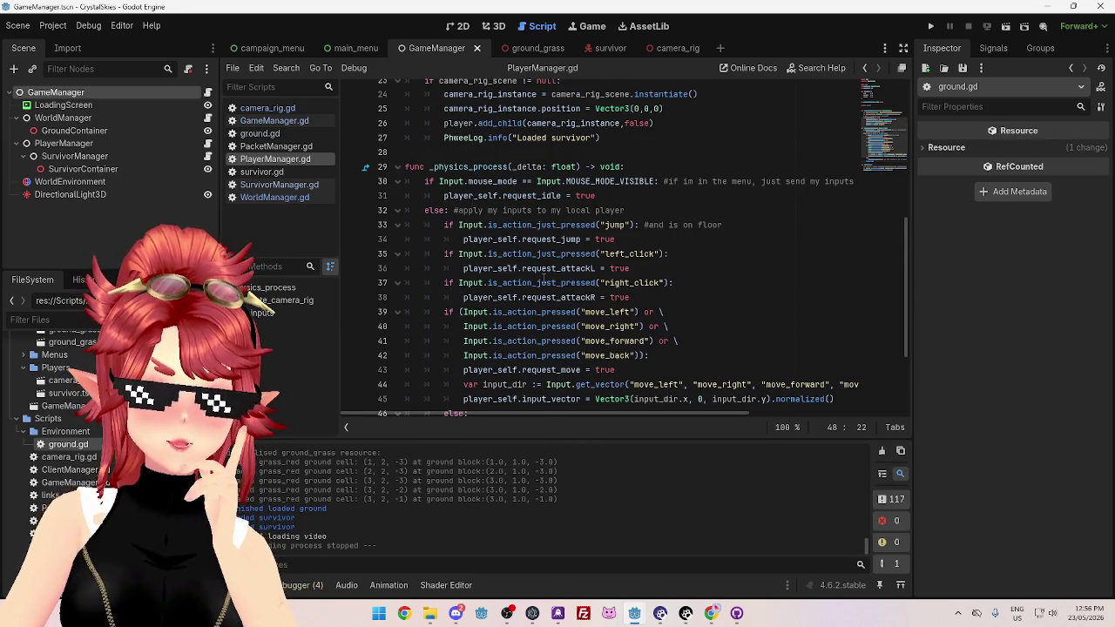
{"action": "scroll", "coordinate": [572, 259], "scroll_direction": "down", "scroll_amount": 3}
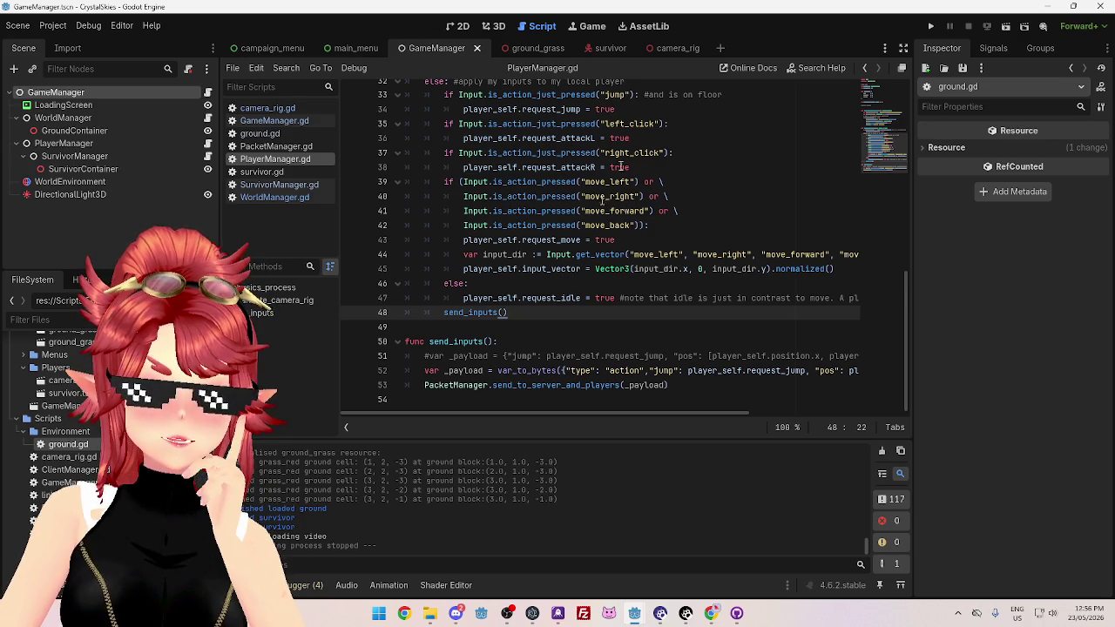
{"action": "scroll", "coordinate": [644, 412], "scroll_direction": "right", "scroll_amount": 5}
{"action": "scroll", "coordinate": [658, 419], "scroll_direction": "left", "scroll_amount": 5}
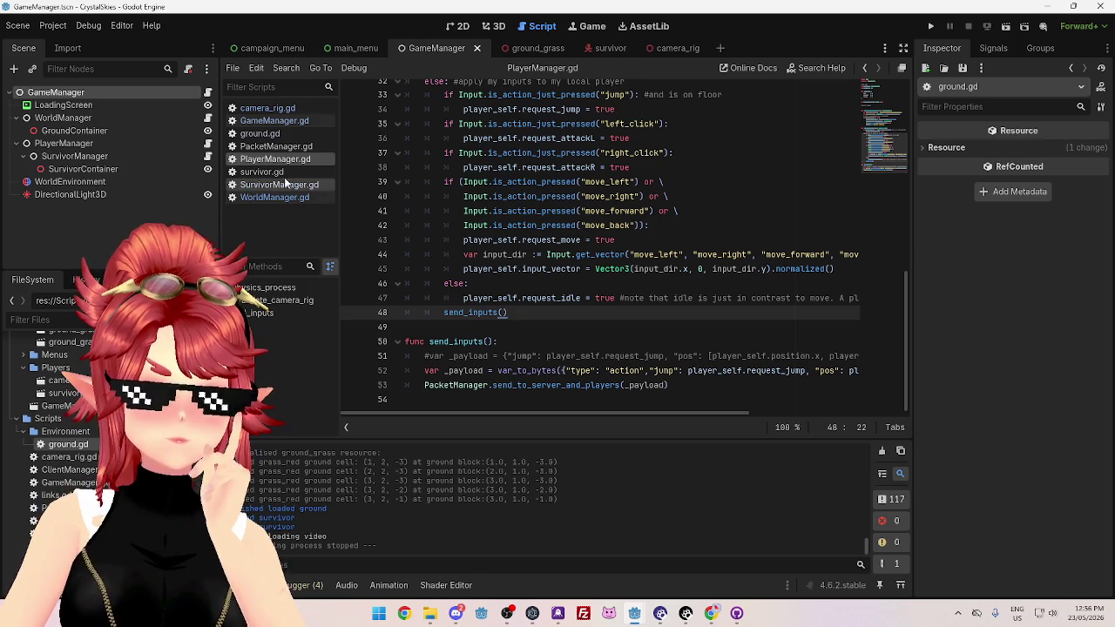
{"action": "scroll", "coordinate": [576, 267], "scroll_direction": "up", "scroll_amount": 5}
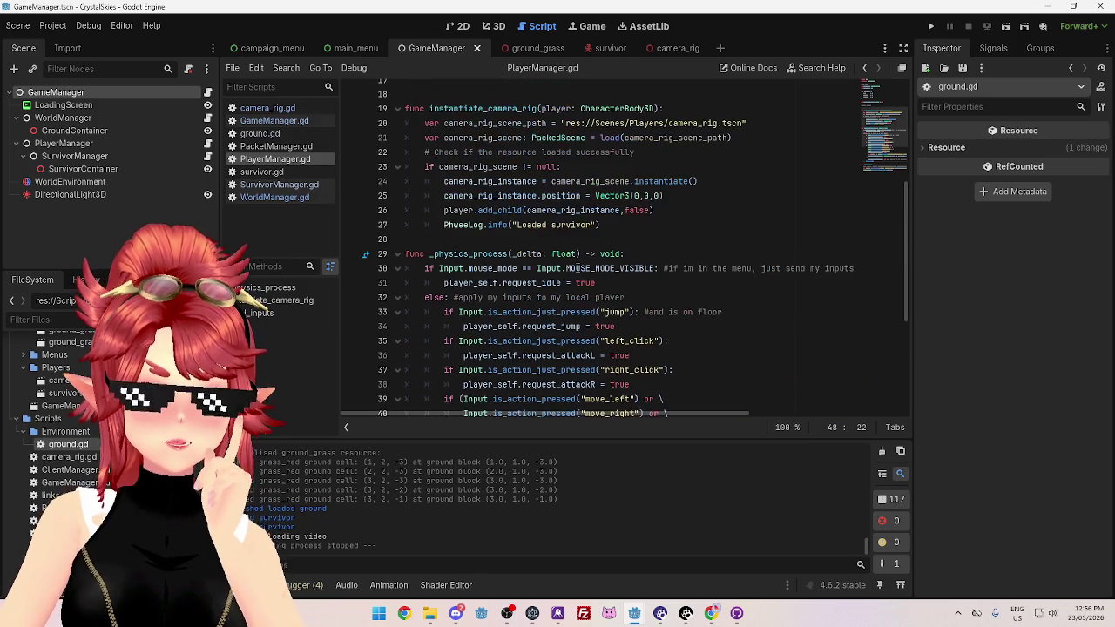
{"action": "scroll", "coordinate": [576, 268], "scroll_direction": "up", "scroll_amount": 3}
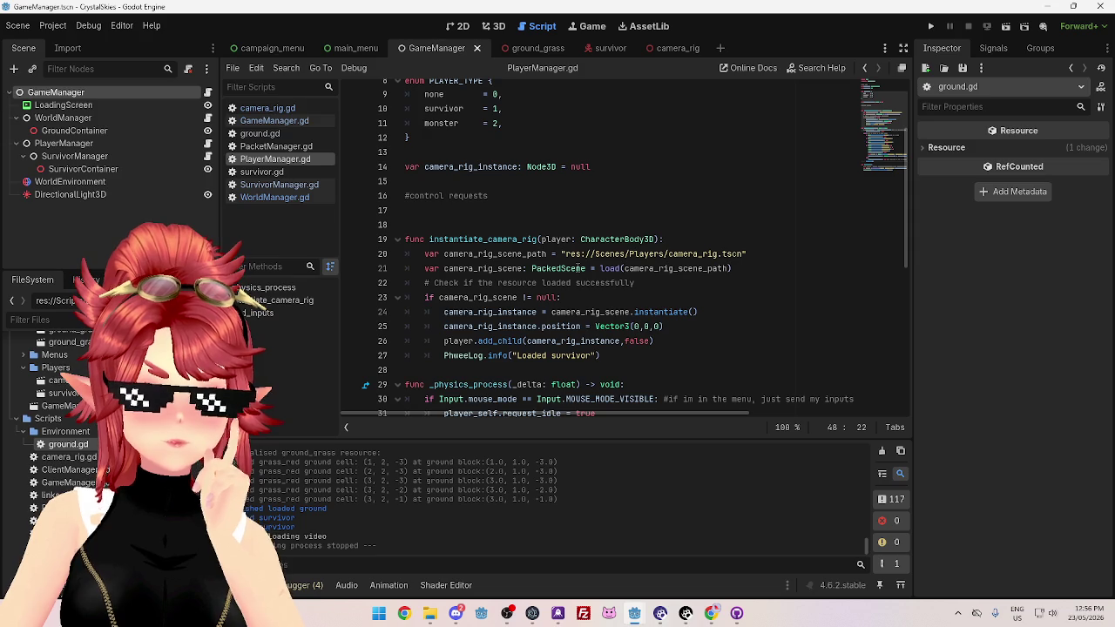
{"action": "scroll", "coordinate": [579, 268], "scroll_direction": "down", "scroll_amount": 8}
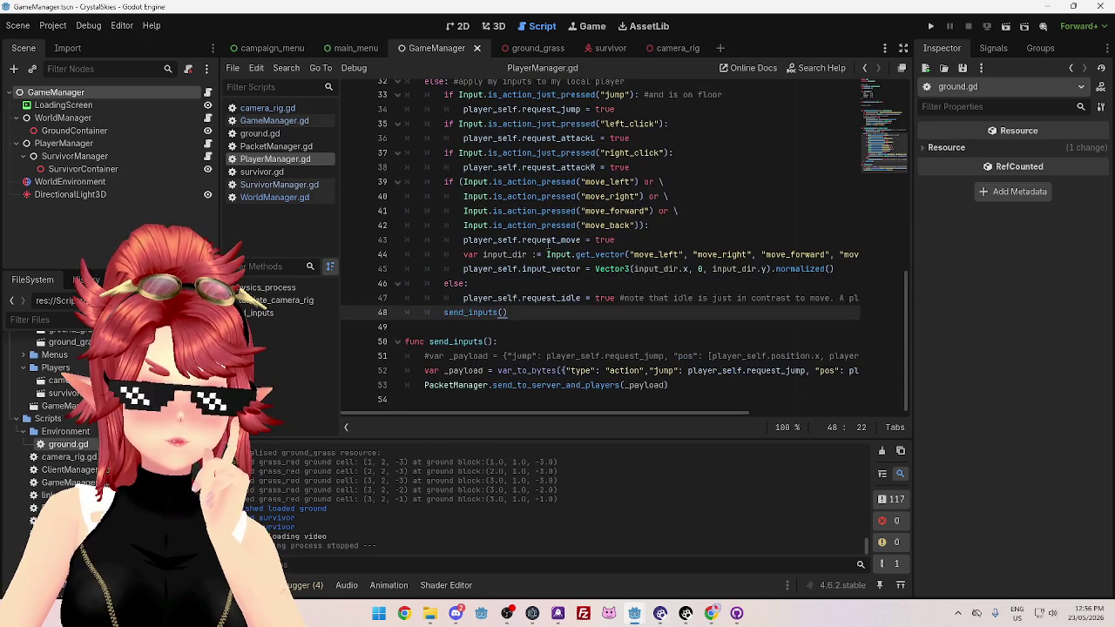
{"action": "left_click", "coordinate": [547, 240]}
{"action": "left_click", "coordinate": [277, 184]}
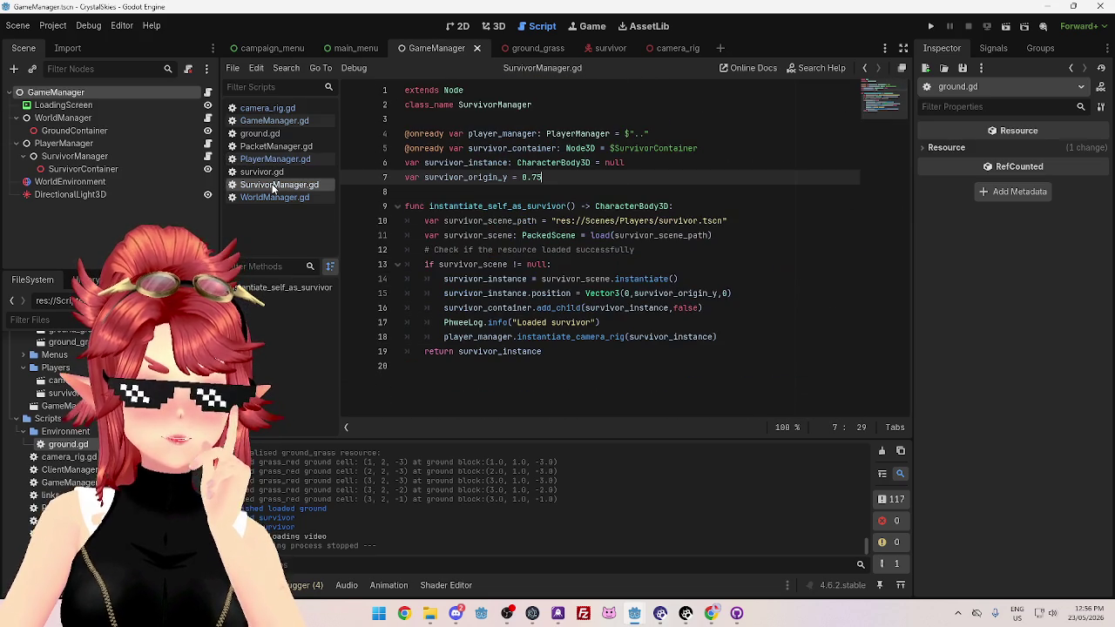
Inspect instantiate_self_as_survivor, selecting the lines that position and add the survivor
{"action": "left_click", "coordinate": [615, 364]}
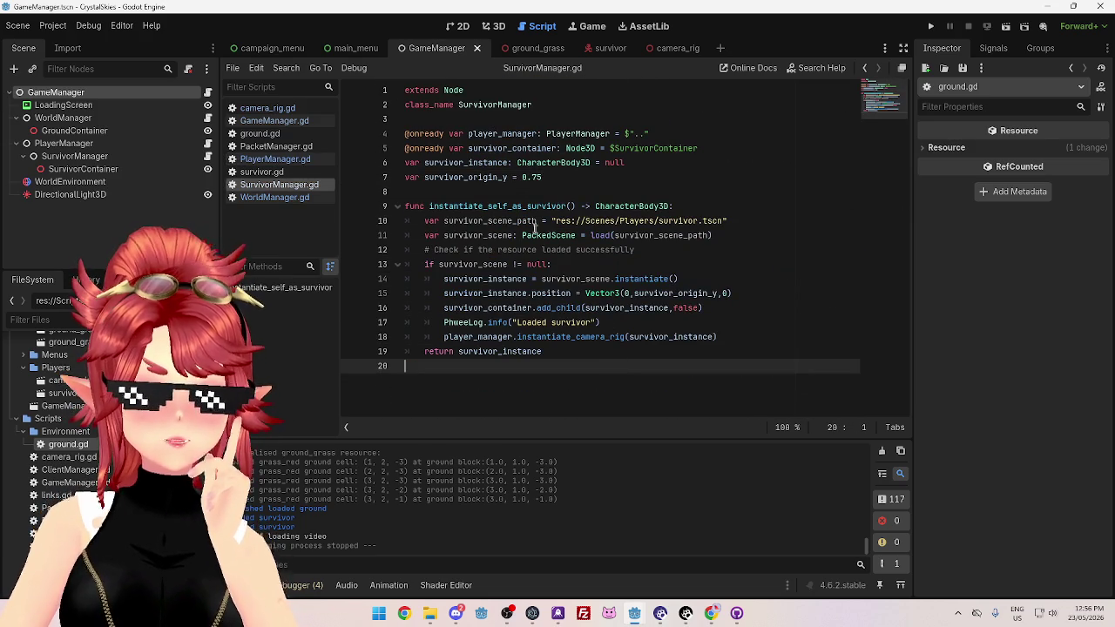
{"action": "left_click_drag", "start_coordinate": [453, 206], "coordinate": [485, 207]}
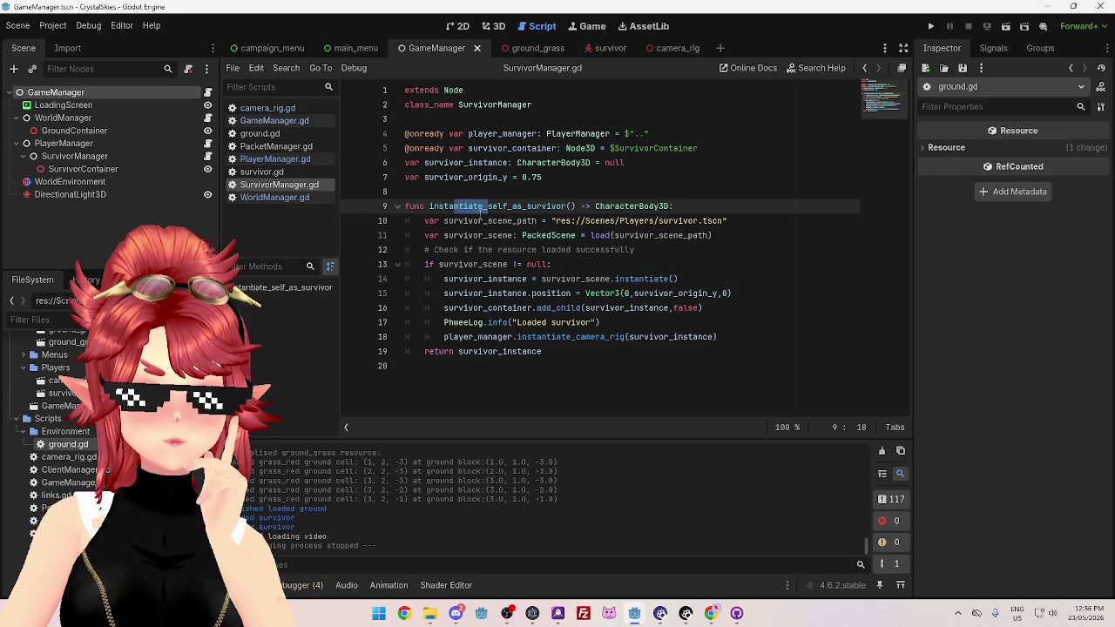
{"action": "left_click", "coordinate": [469, 220]}
{"action": "left_click", "coordinate": [481, 263]}
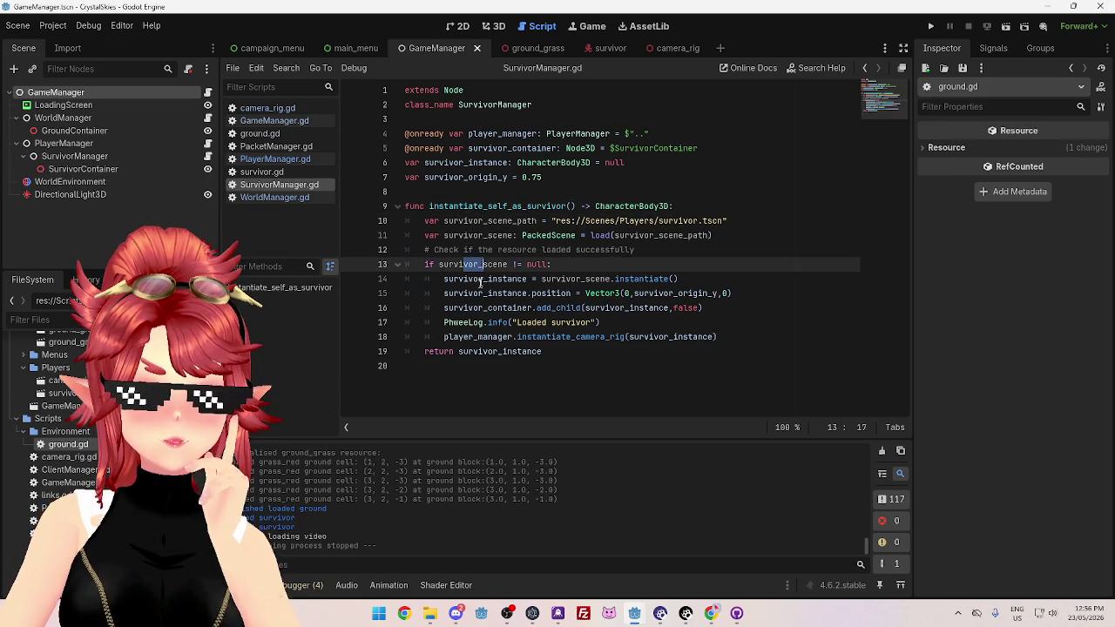
{"action": "left_click_drag", "start_coordinate": [469, 292], "coordinate": [522, 336]}
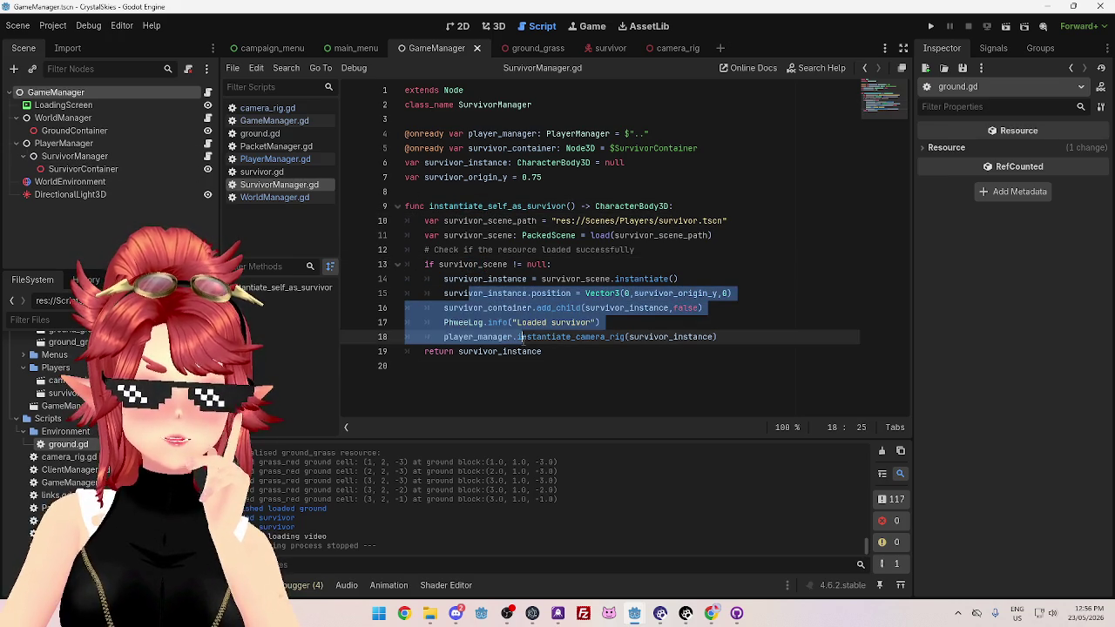
Open PlayerManager.gd and select player_self's input_vector property on line 45
{"action": "left_click", "coordinate": [264, 164]}
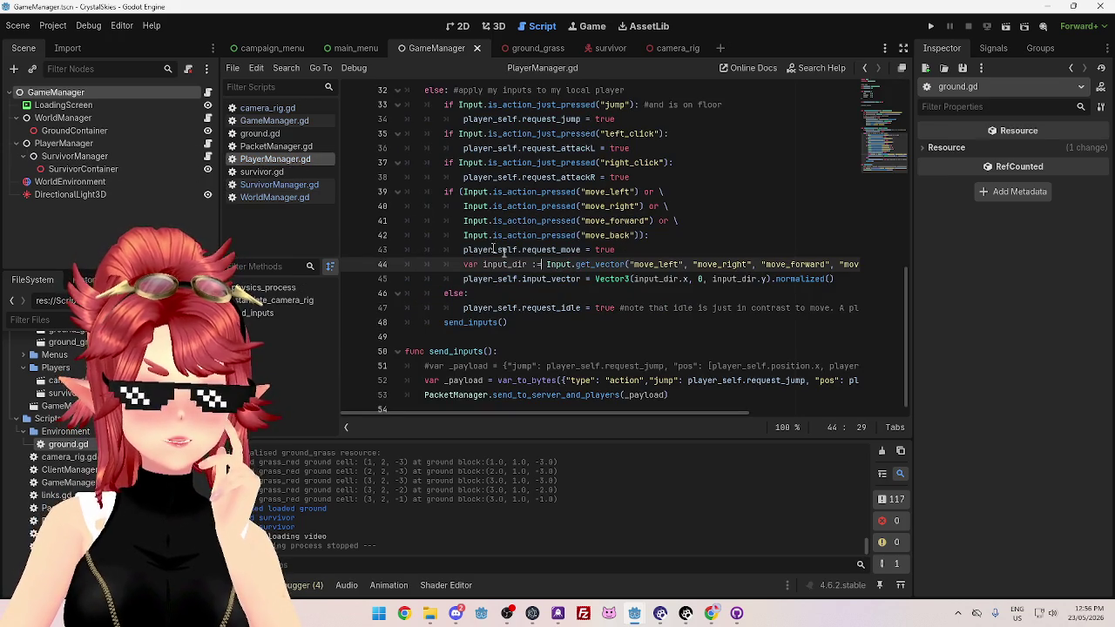
{"action": "scroll", "coordinate": [554, 281], "scroll_direction": "down", "scroll_amount": 1}
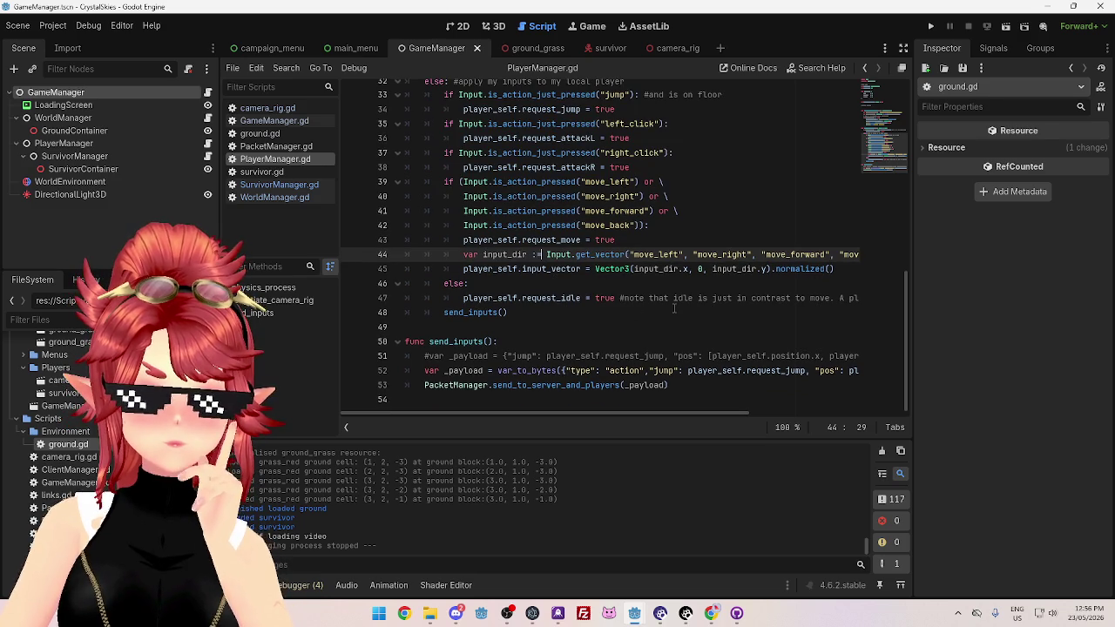
{"action": "double_click", "coordinate": [477, 270]}
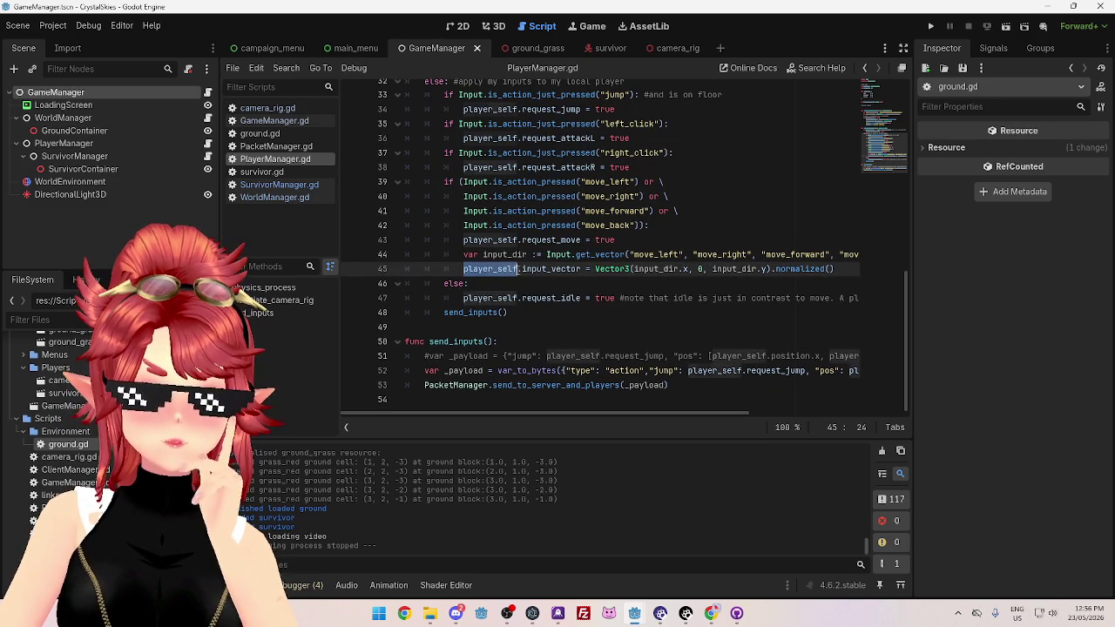
{"action": "left_click_drag", "start_coordinate": [523, 270], "coordinate": [579, 270]}
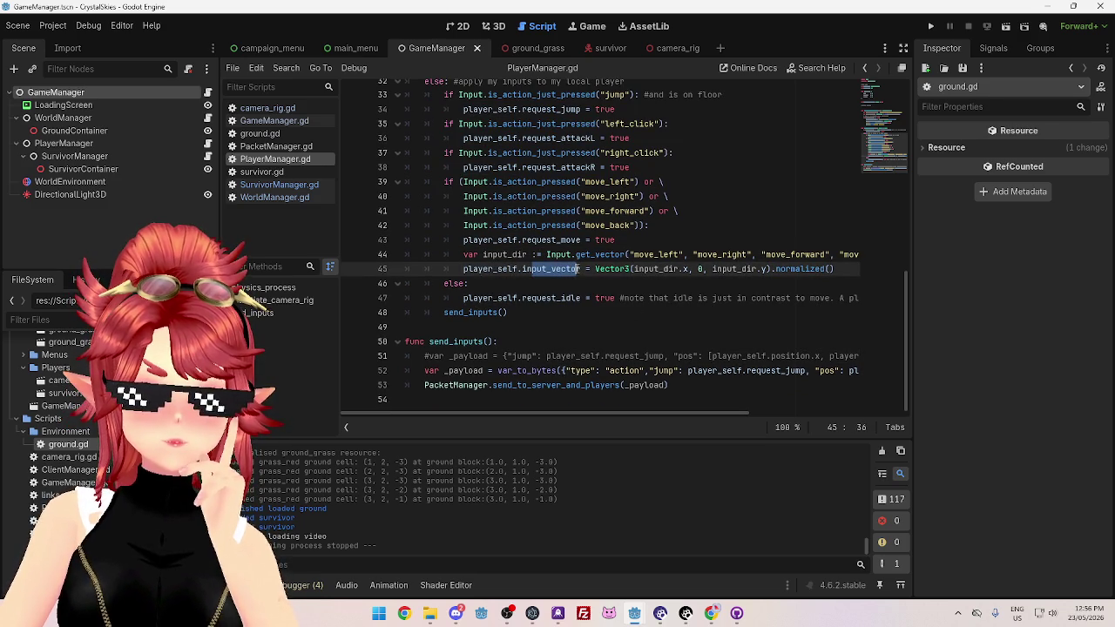
{"action": "left_click", "coordinate": [575, 270]}
{"action": "left_click_drag", "start_coordinate": [523, 270], "coordinate": [582, 270]}
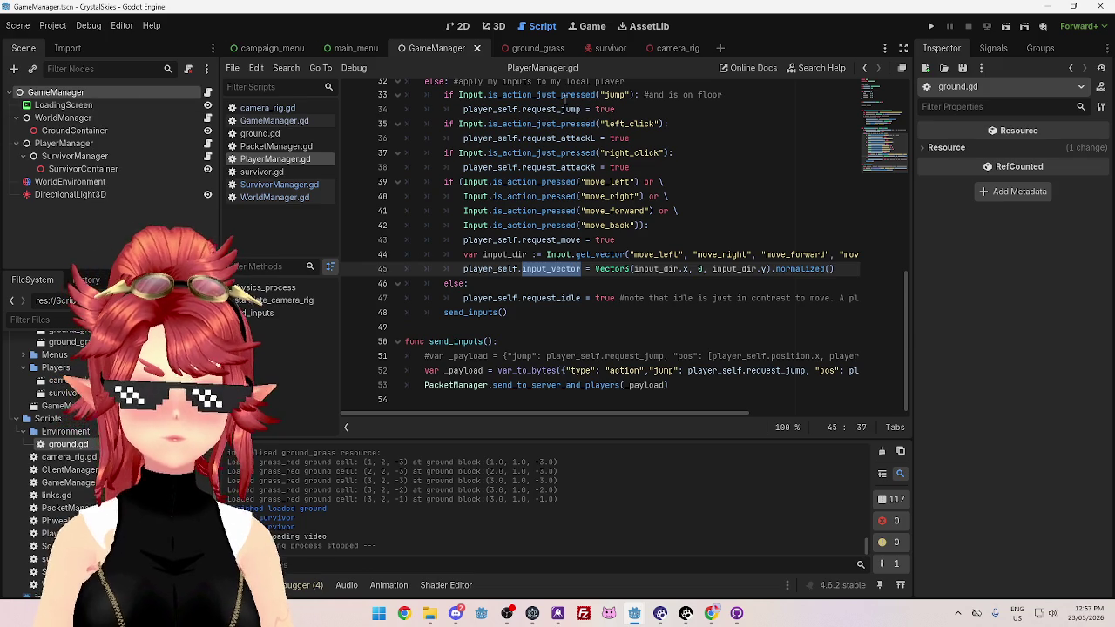
Switch to the survivor scene and open the script on its CharacterBody3D root
{"action": "left_click", "coordinate": [598, 49]}
{"action": "left_click", "coordinate": [127, 105]}
{"action": "left_click", "coordinate": [127, 91]}
{"action": "left_click", "coordinate": [193, 92]}
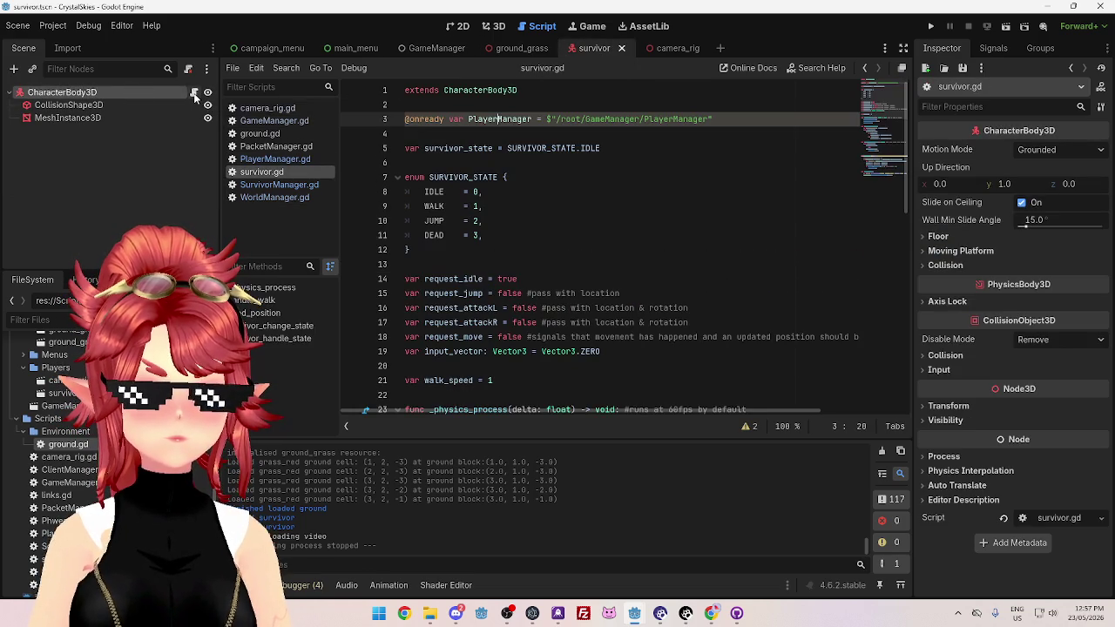
Review survivor.gd's state enum, request_idle and walk_speed declarations
{"action": "left_click", "coordinate": [647, 224]}
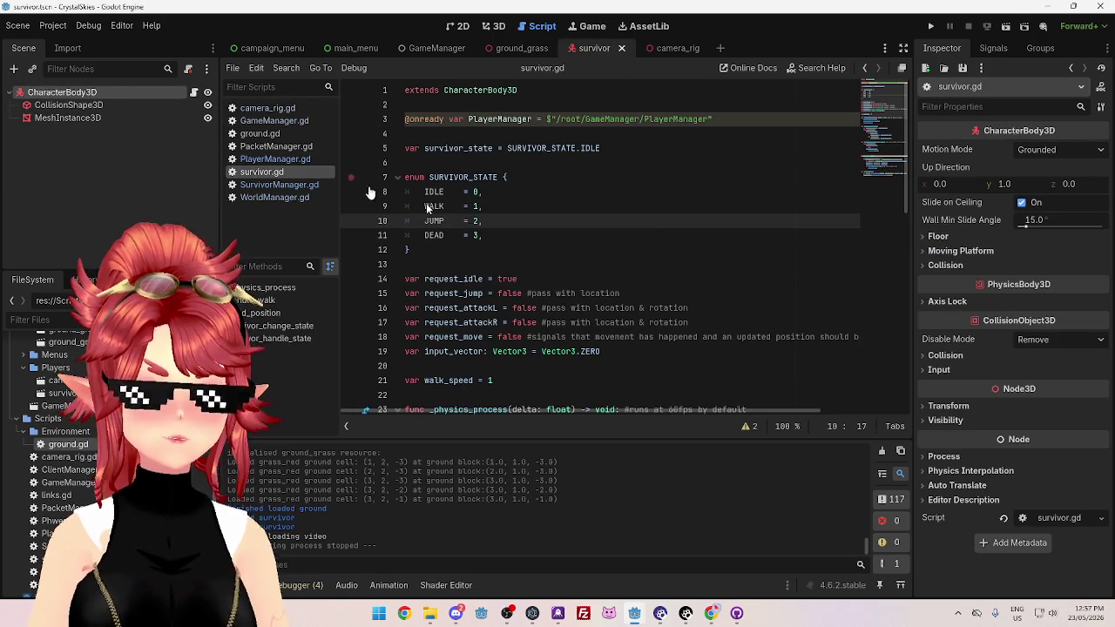
{"action": "left_click", "coordinate": [542, 276]}
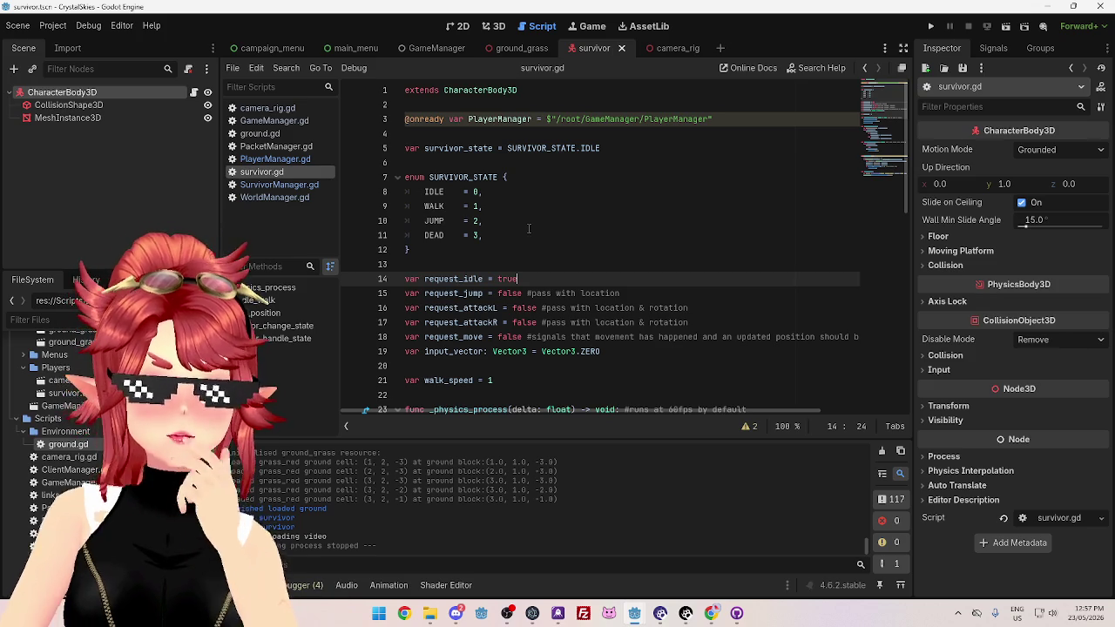
{"action": "scroll", "coordinate": [528, 231], "scroll_direction": "down", "scroll_amount": 3}
{"action": "scroll", "coordinate": [527, 228], "scroll_direction": "down", "scroll_amount": 8}
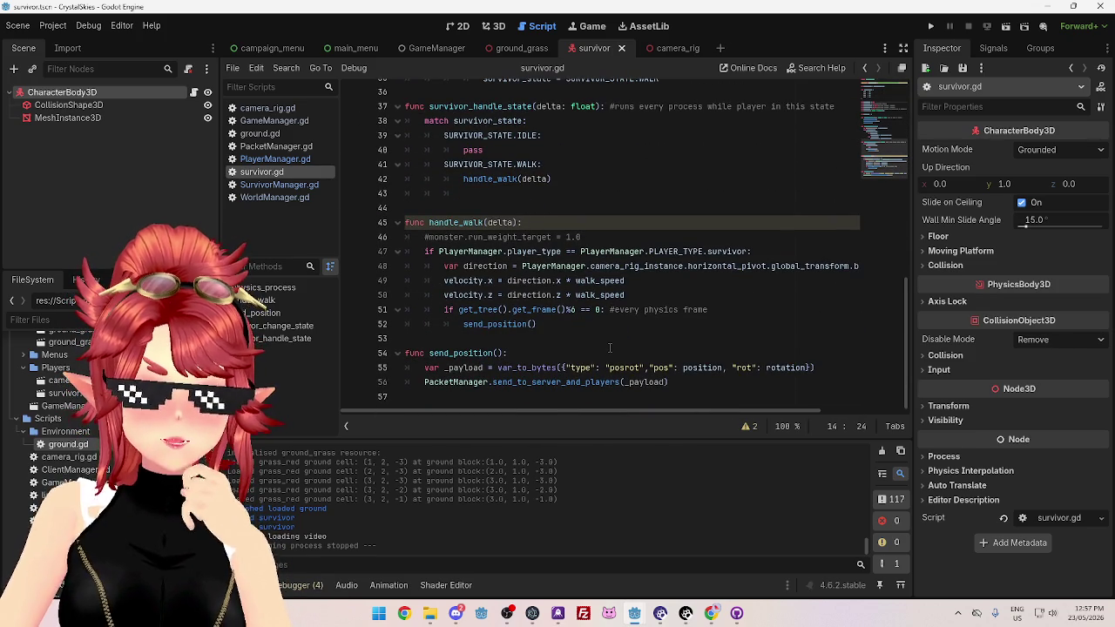
{"action": "scroll", "coordinate": [523, 288], "scroll_direction": "up", "scroll_amount": 12}
{"action": "scroll", "coordinate": [513, 254], "scroll_direction": "down", "scroll_amount": 3}
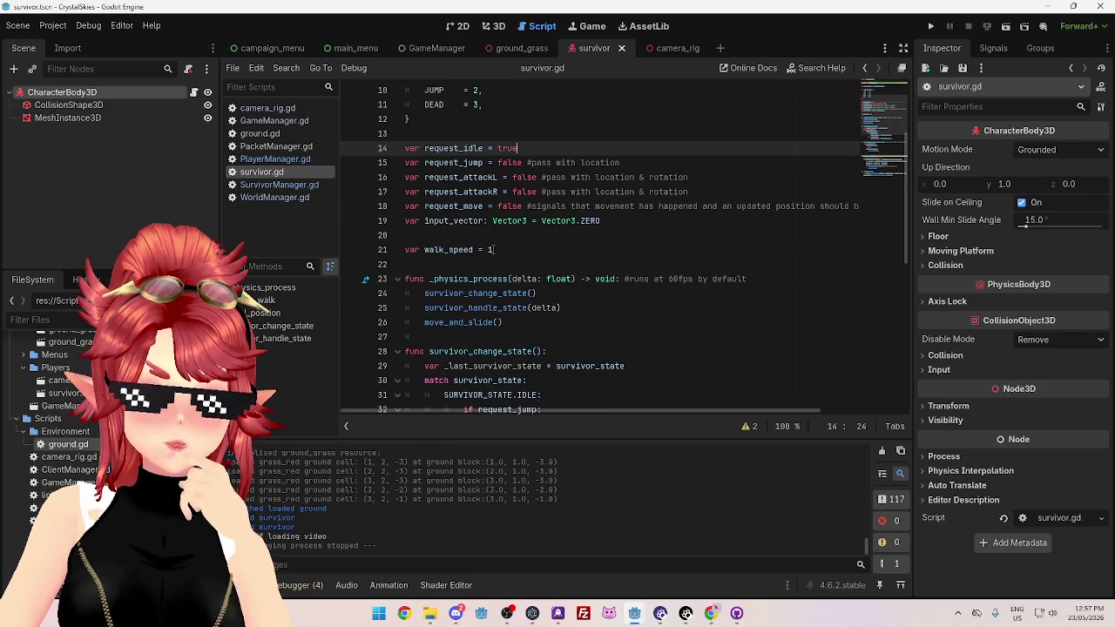
Change survivor.gd's walk_speed from 1 to 2
{"action": "double_click", "coordinate": [504, 252]}
{"action": "type", "text": "5"}
{"action": "key", "text": "Return"}
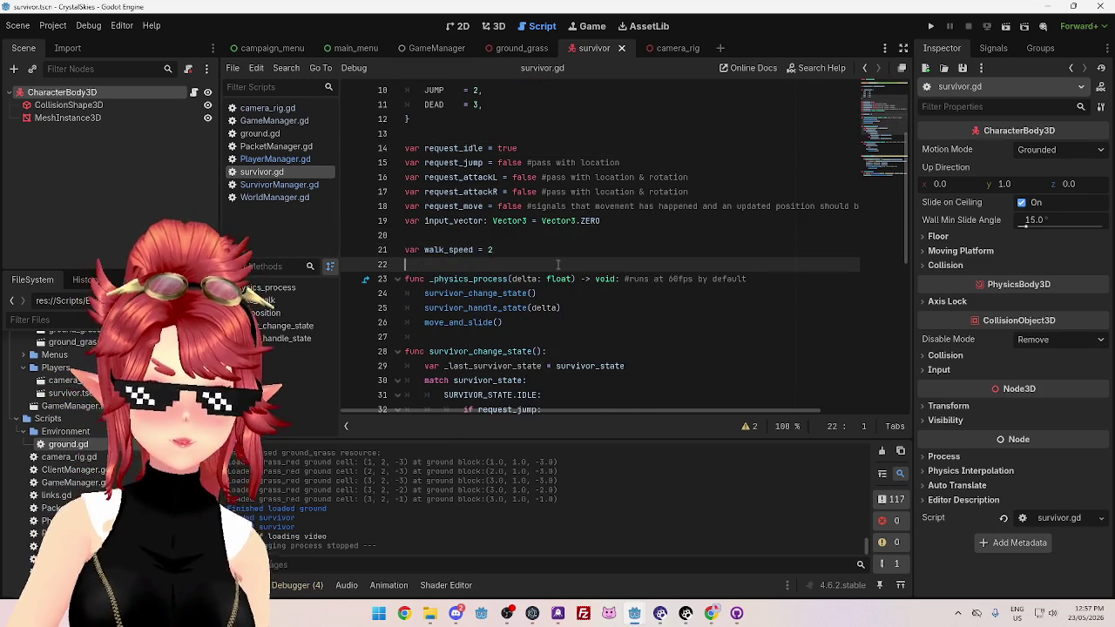
{"action": "scroll", "coordinate": [566, 287], "scroll_direction": "down", "scroll_amount": 8}
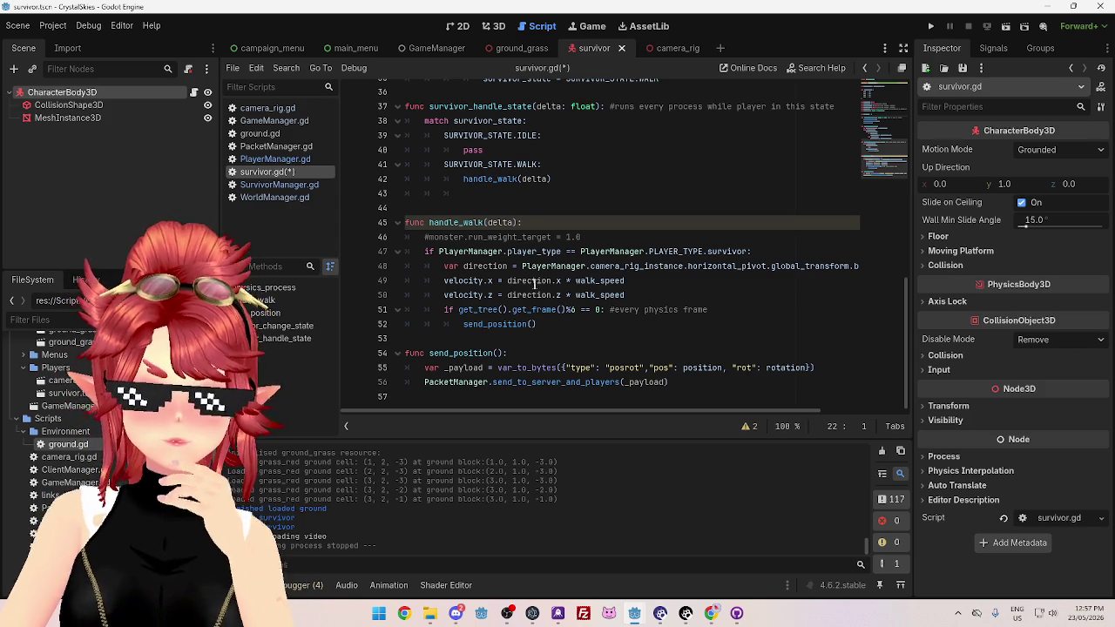
Inspect how the walk handling uses direction.x and walk_speed for movement
{"action": "left_click_drag", "start_coordinate": [444, 280], "coordinate": [562, 281]}
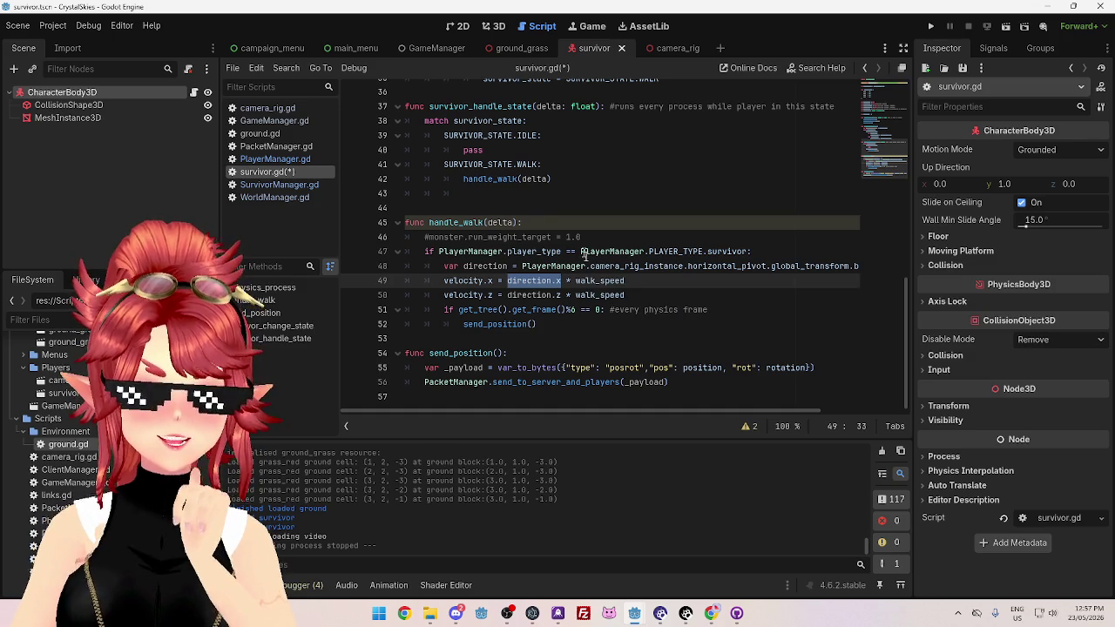
{"action": "scroll", "coordinate": [652, 288], "scroll_direction": "up", "scroll_amount": 5}
{"action": "scroll", "coordinate": [650, 305], "scroll_direction": "down", "scroll_amount": 3}
{"action": "scroll", "coordinate": [650, 306], "scroll_direction": "down", "scroll_amount": 2}
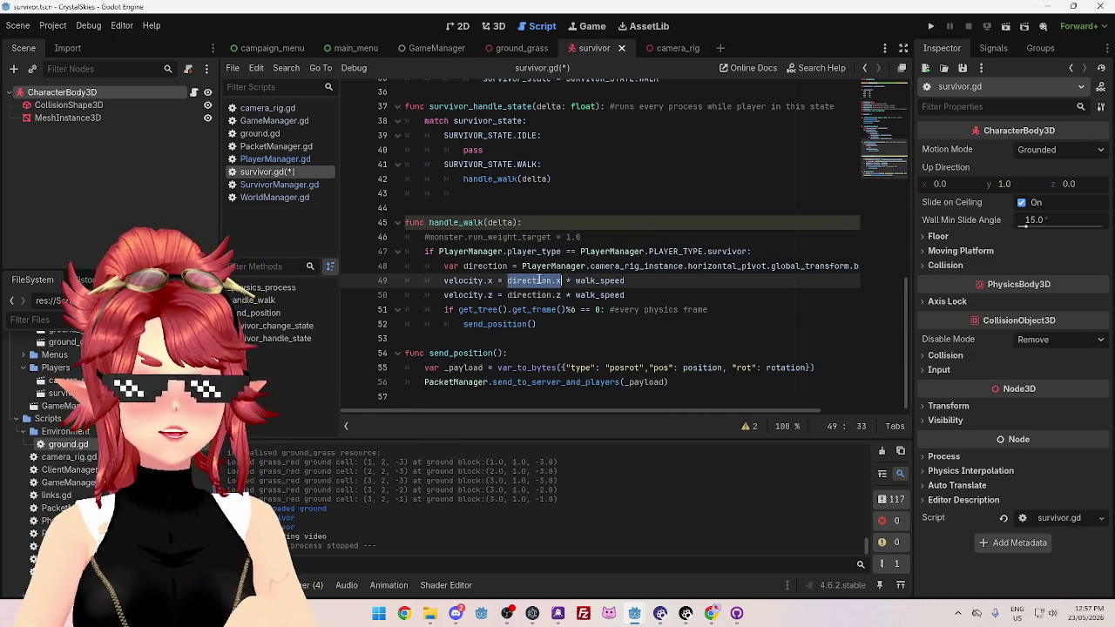
{"action": "mouse_move", "coordinate": [599, 278]}
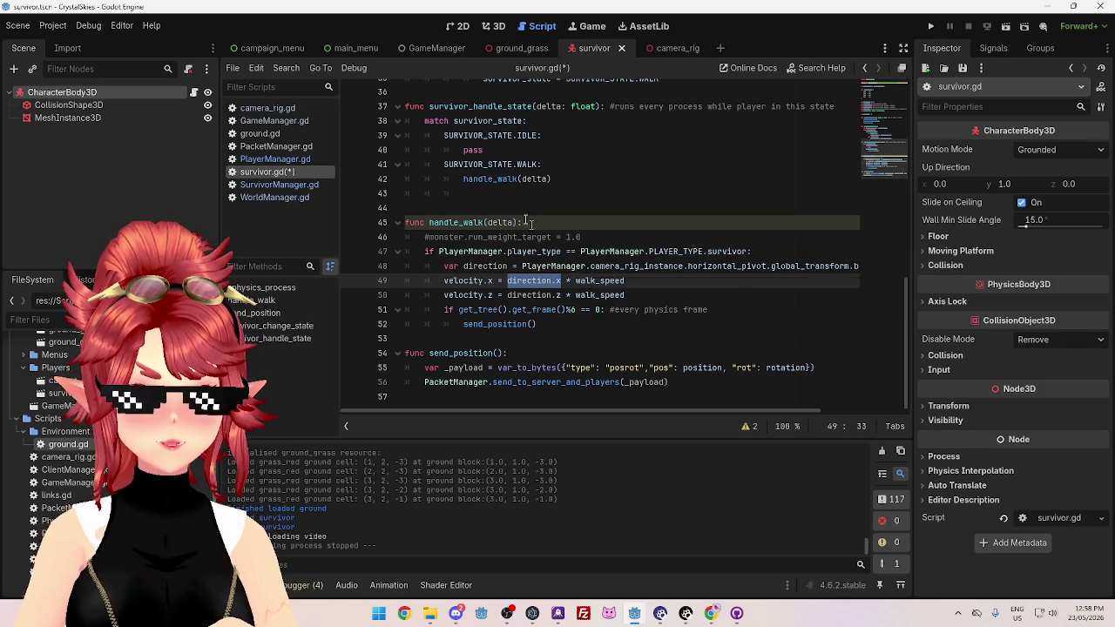
{"action": "scroll", "coordinate": [565, 268], "scroll_direction": "up", "scroll_amount": 1}
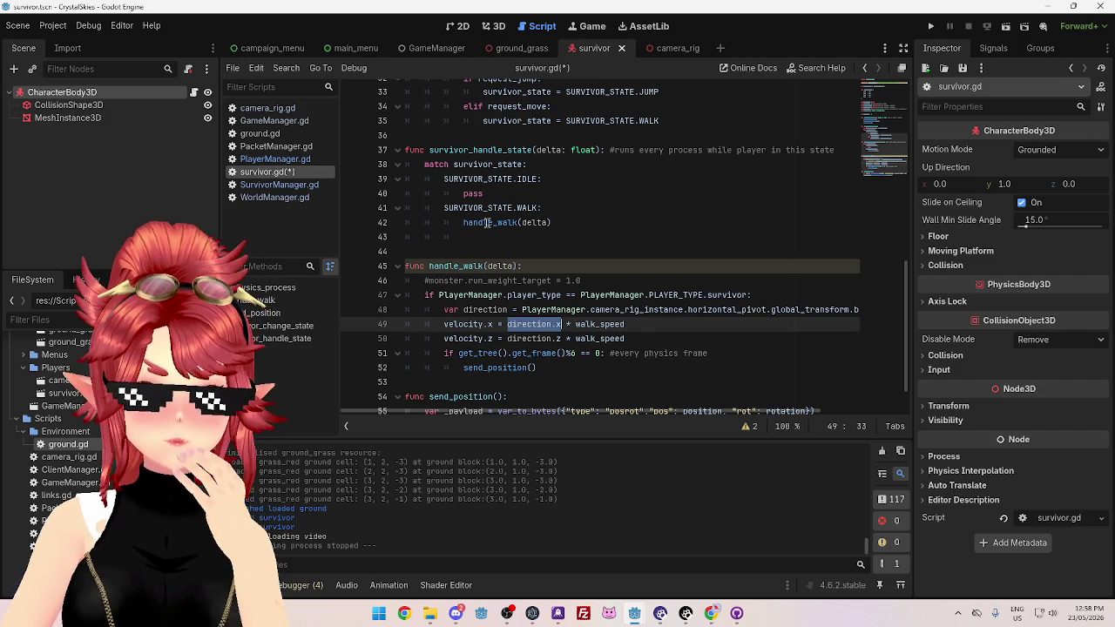
{"action": "scroll", "coordinate": [486, 232], "scroll_direction": "up", "scroll_amount": 5}
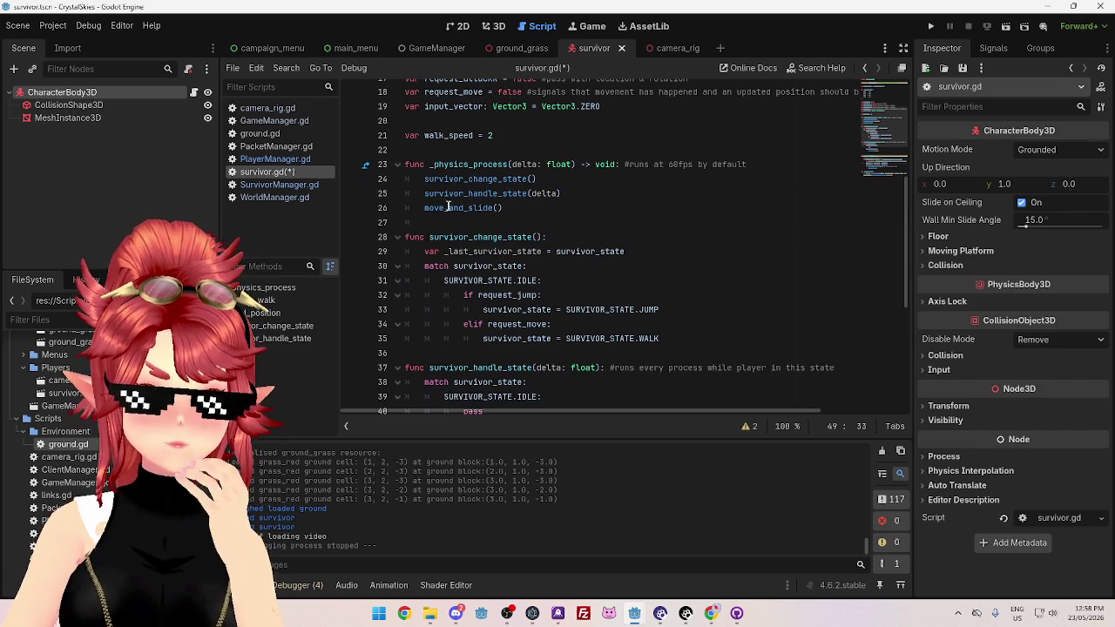
{"action": "scroll", "coordinate": [493, 244], "scroll_direction": "down", "scroll_amount": 4}
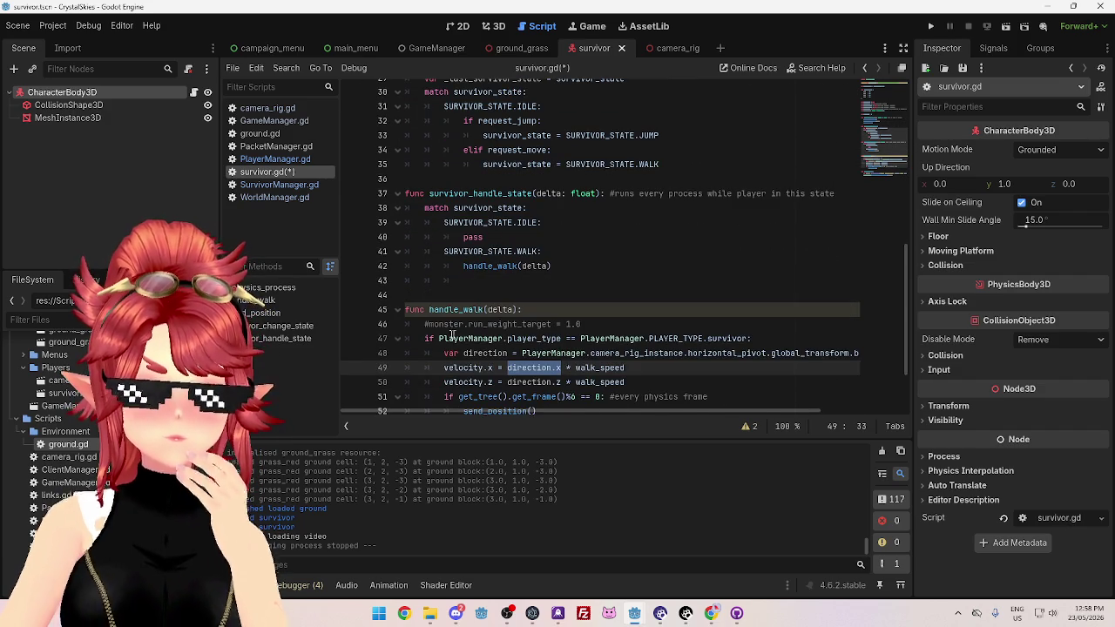
{"action": "scroll", "coordinate": [528, 338], "scroll_direction": "up", "scroll_amount": 5}
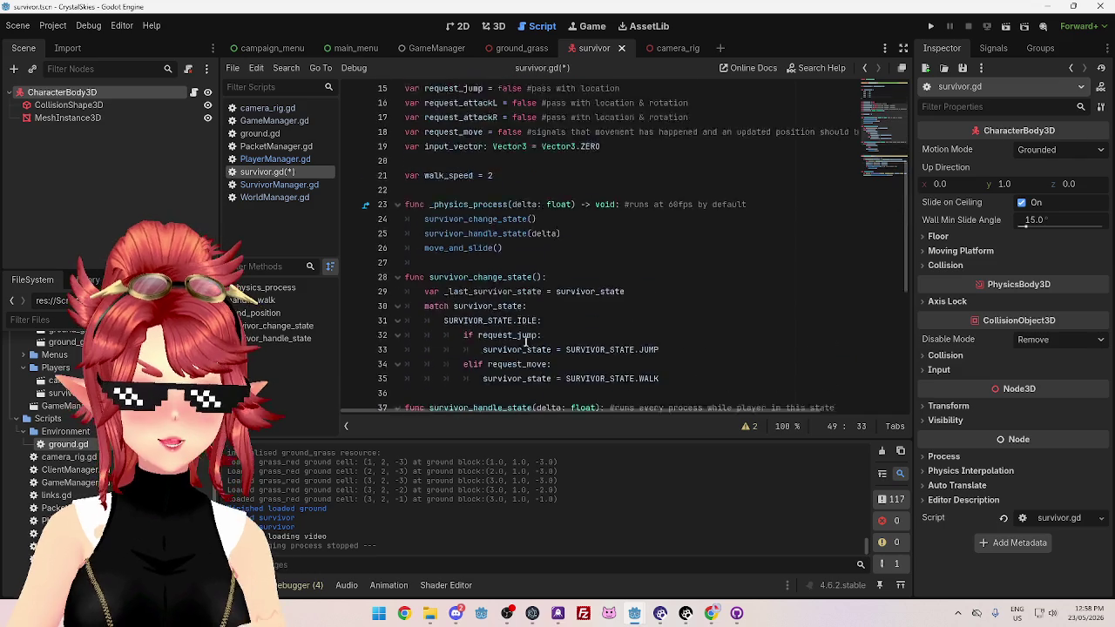
{"action": "scroll", "coordinate": [525, 340], "scroll_direction": "up", "scroll_amount": 1}
{"action": "left_click_drag", "start_coordinate": [425, 296], "coordinate": [507, 297]}
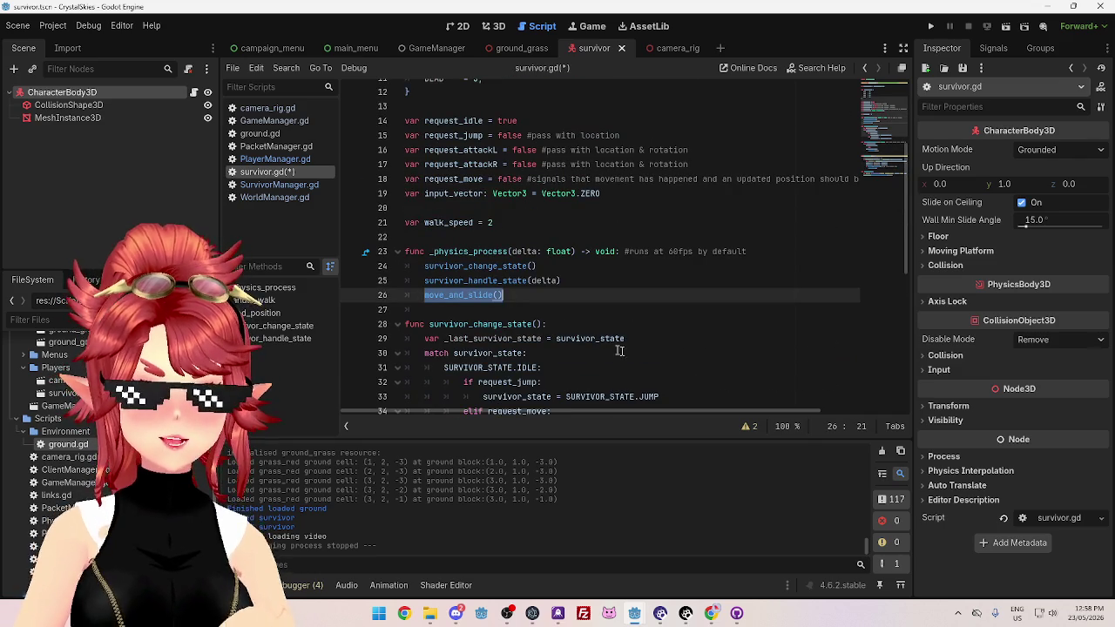
Review the run weight and _physics_process code, then launch another Godot editor copy
{"action": "scroll", "coordinate": [621, 351], "scroll_direction": "down", "scroll_amount": 8}
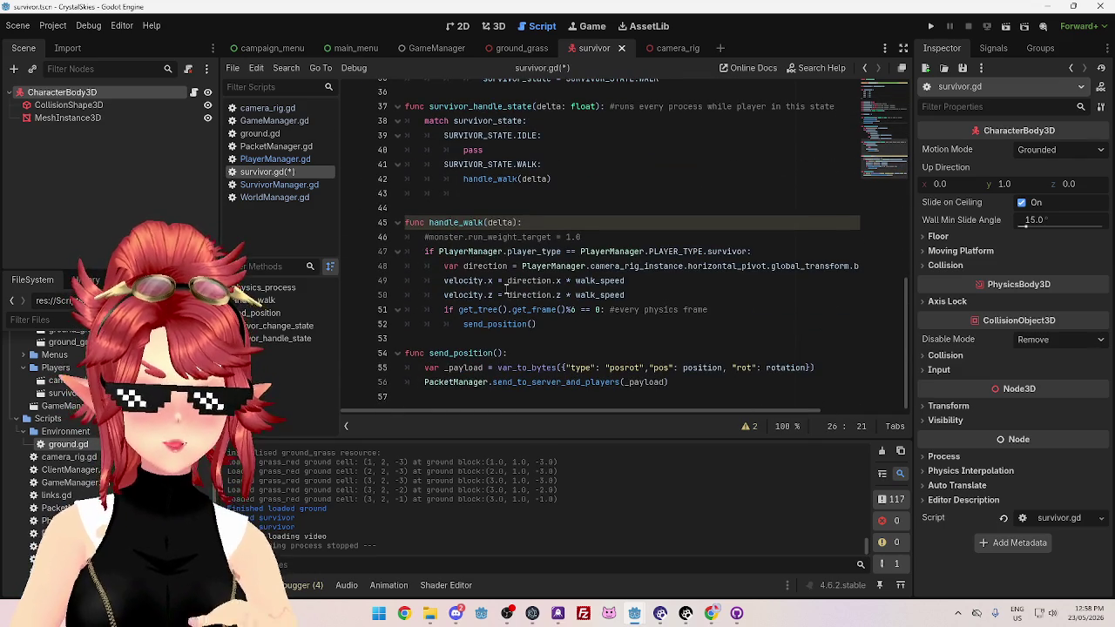
{"action": "scroll", "coordinate": [507, 294], "scroll_direction": "up", "scroll_amount": 6}
{"action": "scroll", "coordinate": [465, 189], "scroll_direction": "down", "scroll_amount": 7}
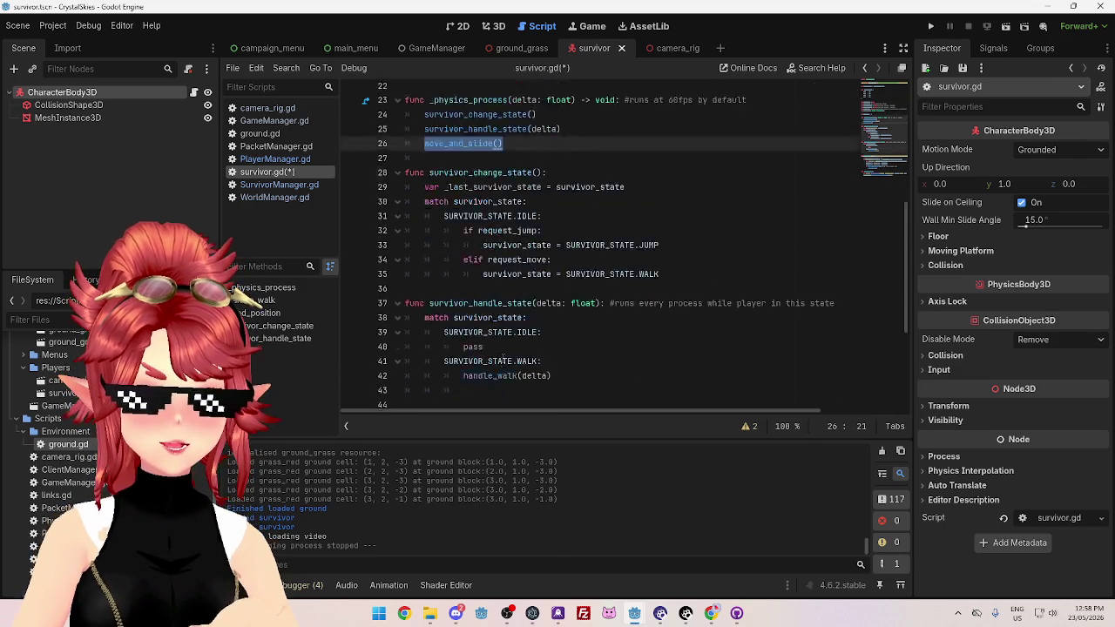
{"action": "scroll", "coordinate": [488, 204], "scroll_direction": "up", "scroll_amount": 7}
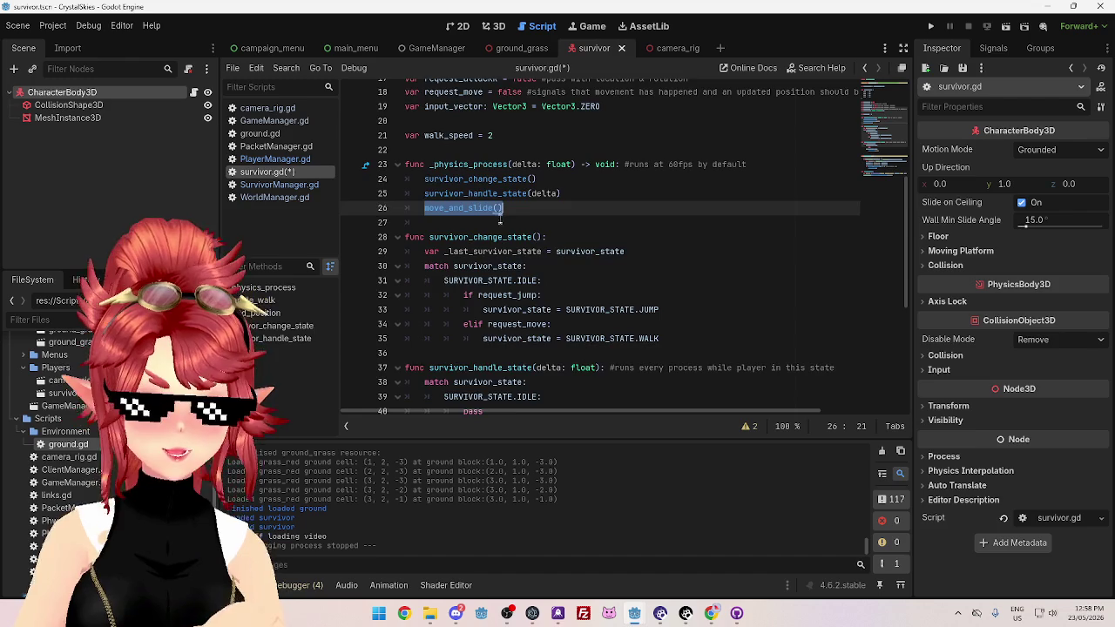
{"action": "scroll", "coordinate": [500, 222], "scroll_direction": "down", "scroll_amount": 6}
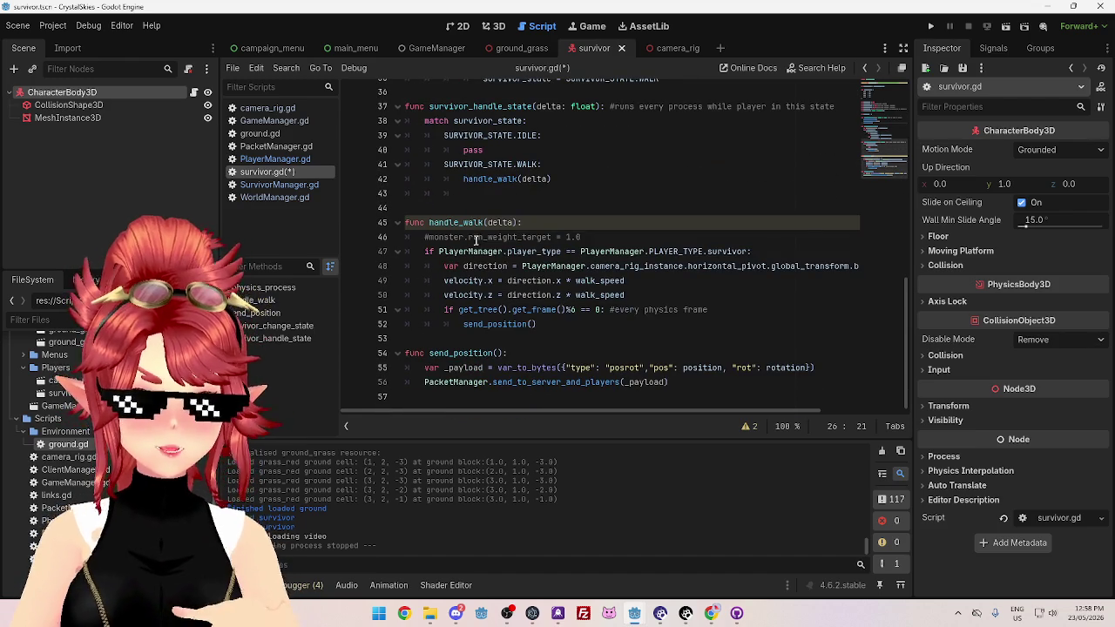
{"action": "left_click", "coordinate": [594, 237]}
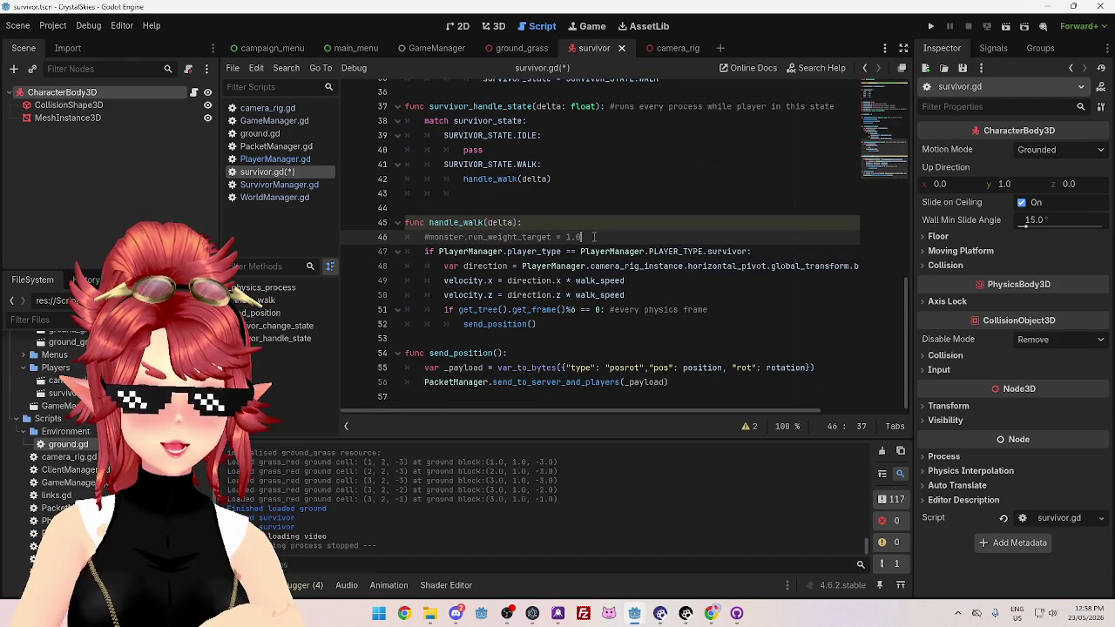
{"action": "scroll", "coordinate": [572, 299], "scroll_direction": "up", "scroll_amount": 4}
{"action": "scroll", "coordinate": [572, 299], "scroll_direction": "down", "scroll_amount": 4}
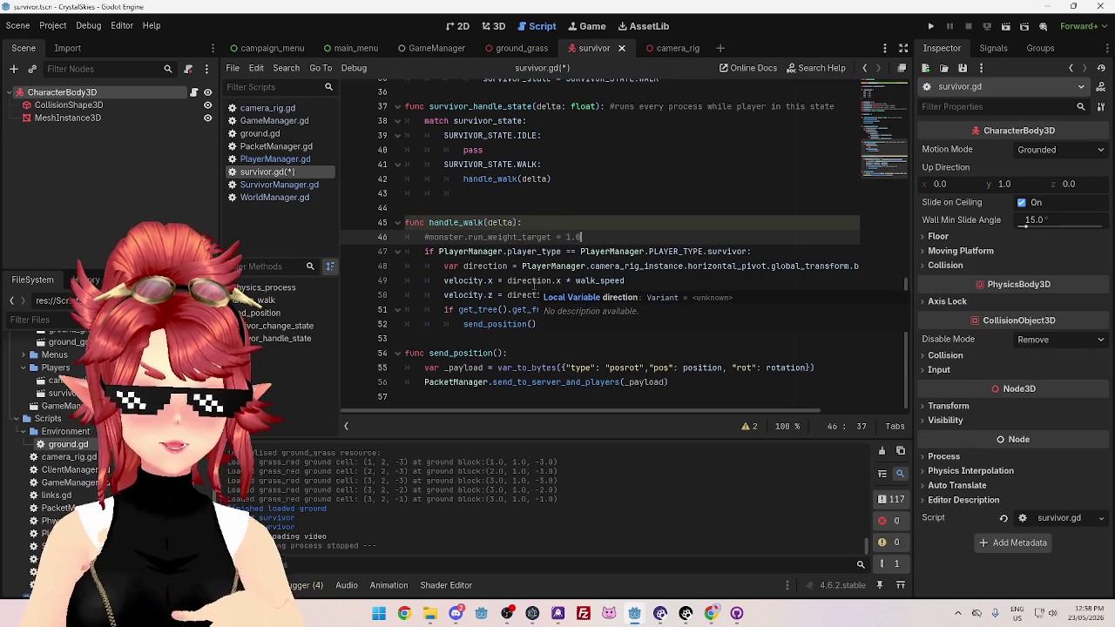
{"action": "scroll", "coordinate": [627, 334], "scroll_direction": "up", "scroll_amount": 5}
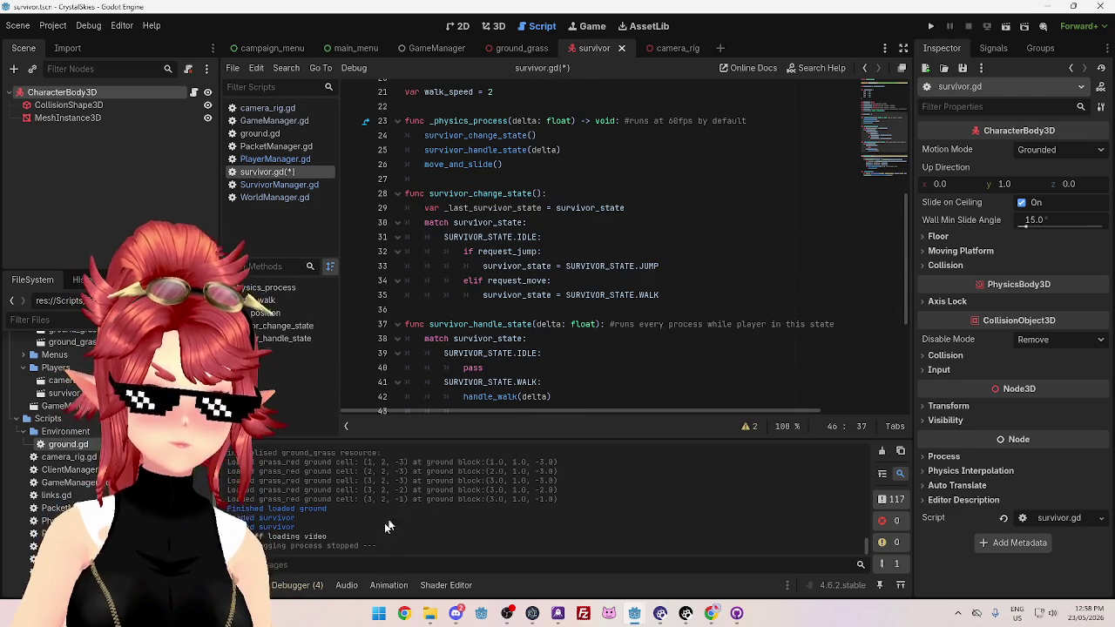
{"action": "left_click", "coordinate": [455, 613]}
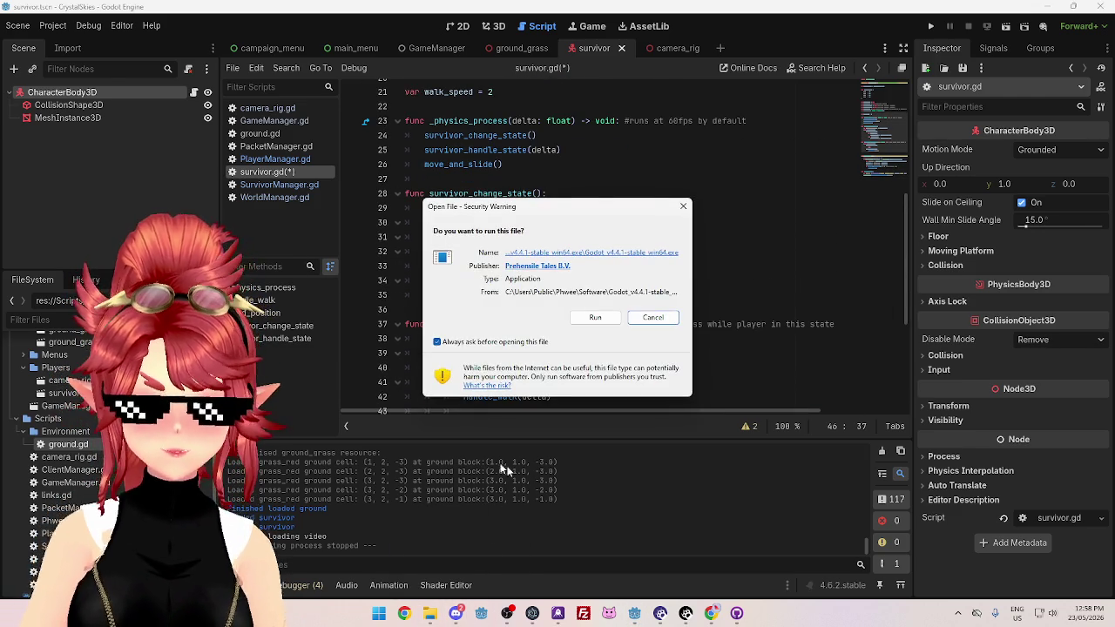
Allow the Godot v4.4.1 executable to run and review the request_jump and match survivor_state code
{"action": "left_click", "coordinate": [595, 317]}
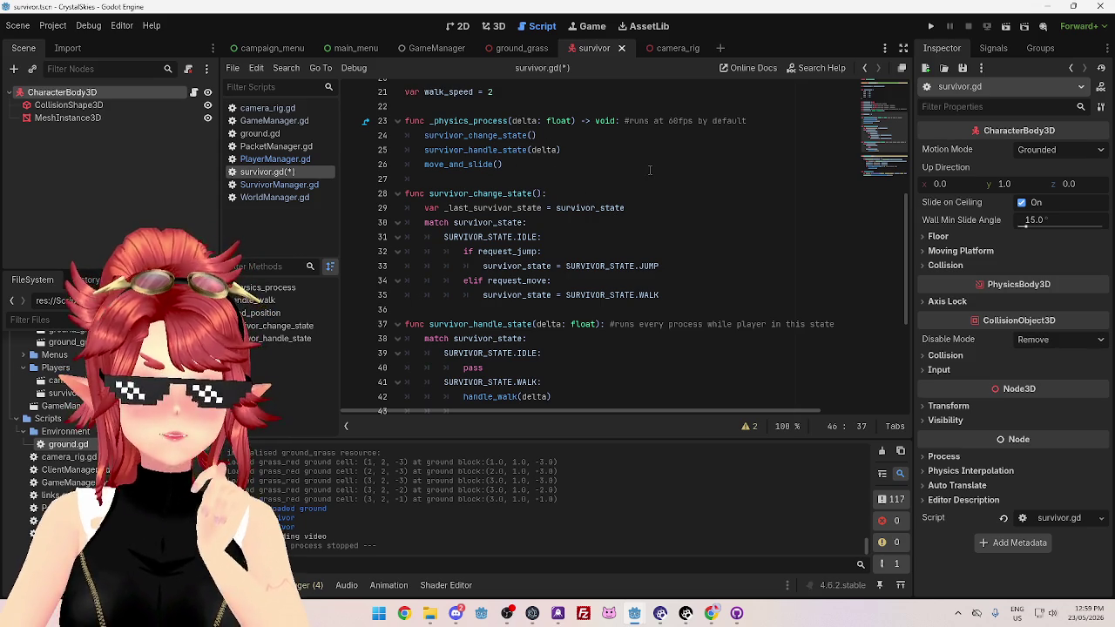
{"action": "left_click", "coordinate": [614, 236]}
{"action": "left_click", "coordinate": [561, 252]}
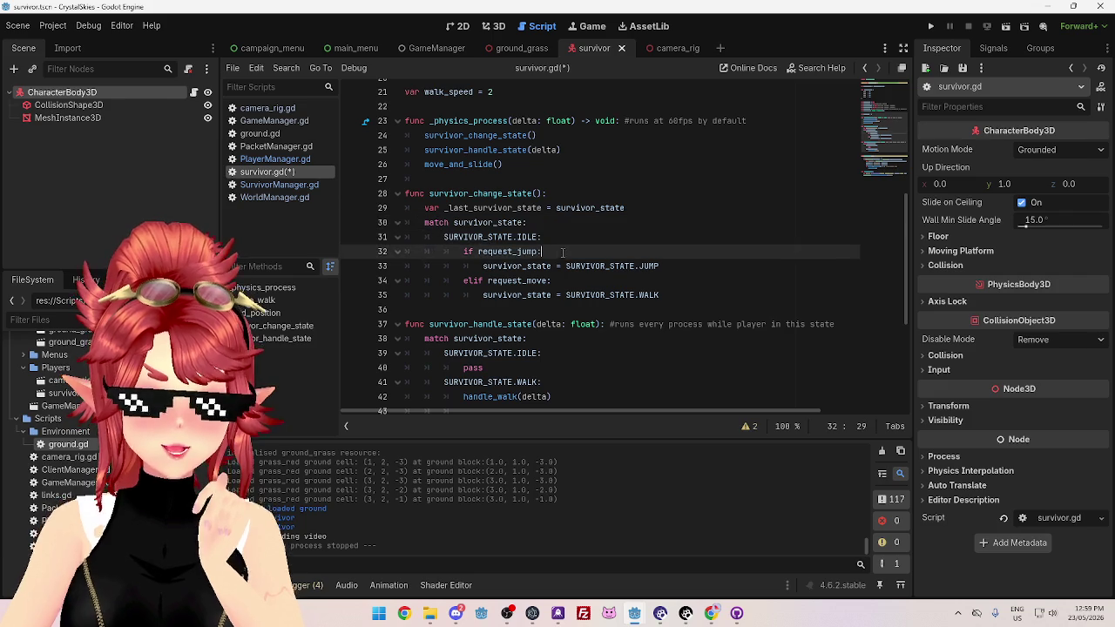
{"action": "left_click", "coordinate": [559, 230]}
{"action": "left_click", "coordinate": [669, 252]}
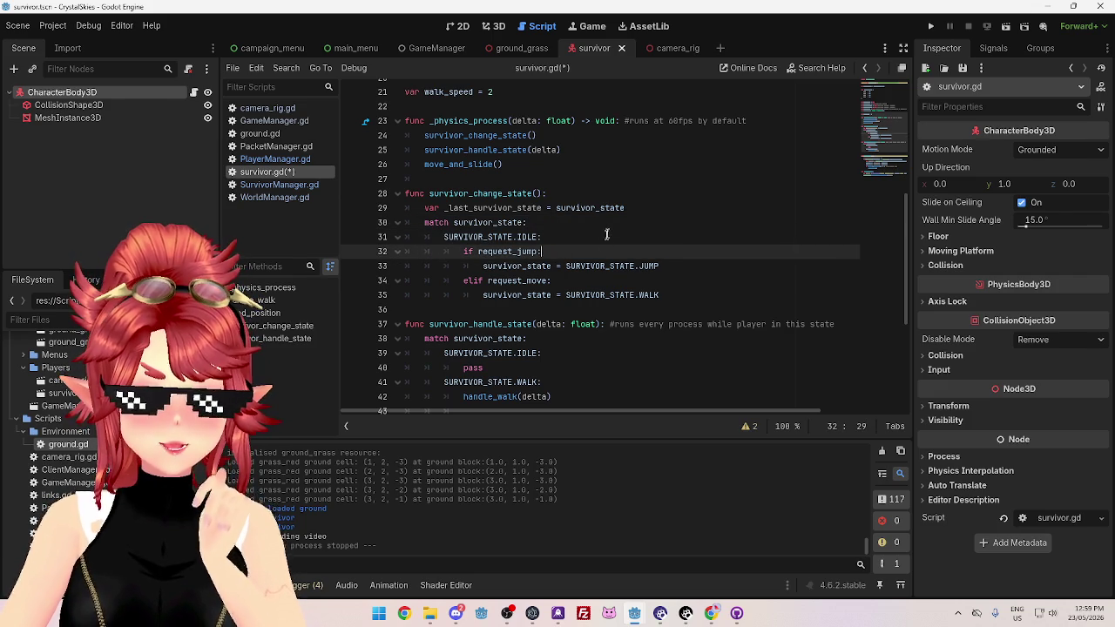
{"action": "left_click", "coordinate": [601, 240]}
{"action": "left_click", "coordinate": [573, 223]}
{"action": "scroll", "coordinate": [573, 223], "scroll_direction": "down", "scroll_amount": 5}
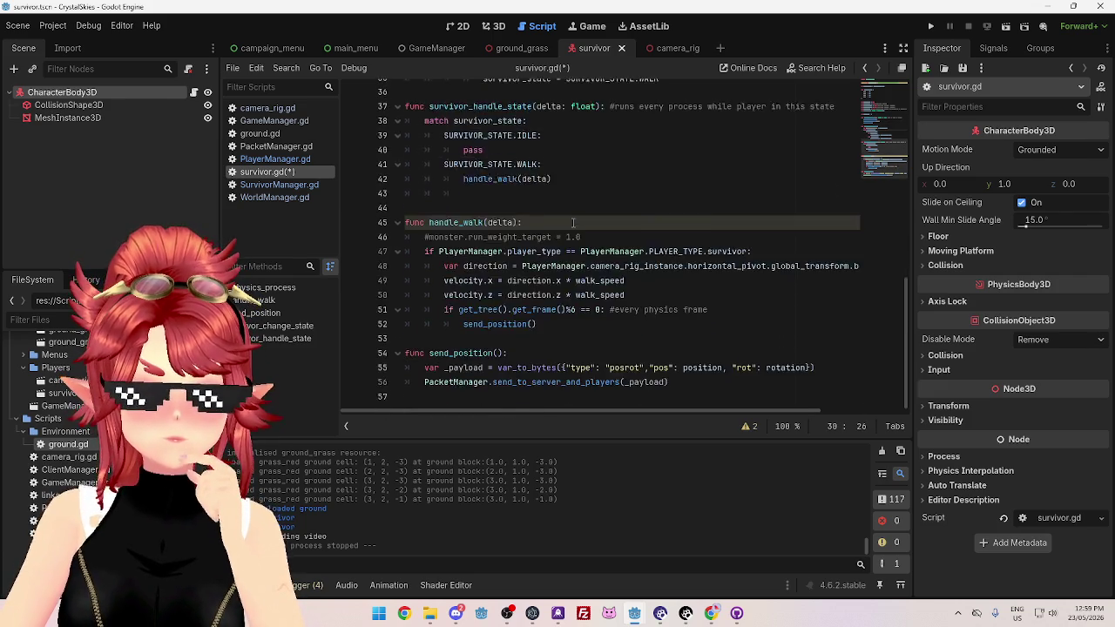
{"action": "scroll", "coordinate": [573, 223], "scroll_direction": "up", "scroll_amount": 2}
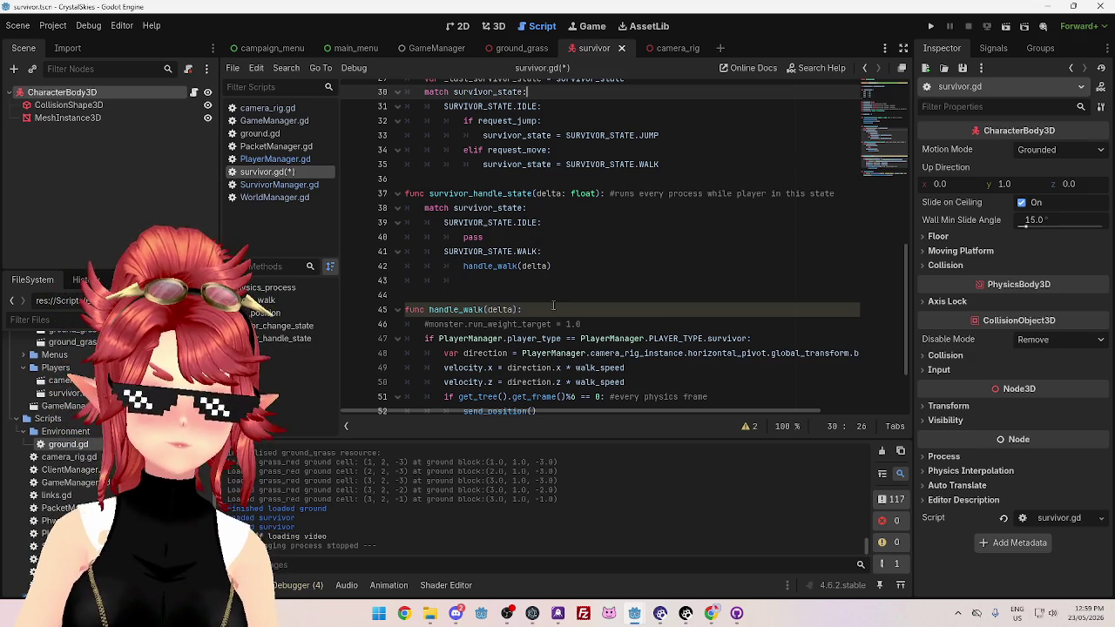
Save survivor.gd and start running the game with F5
{"action": "left_click", "coordinate": [523, 223]}
{"action": "key", "text": "ctrl+s"}
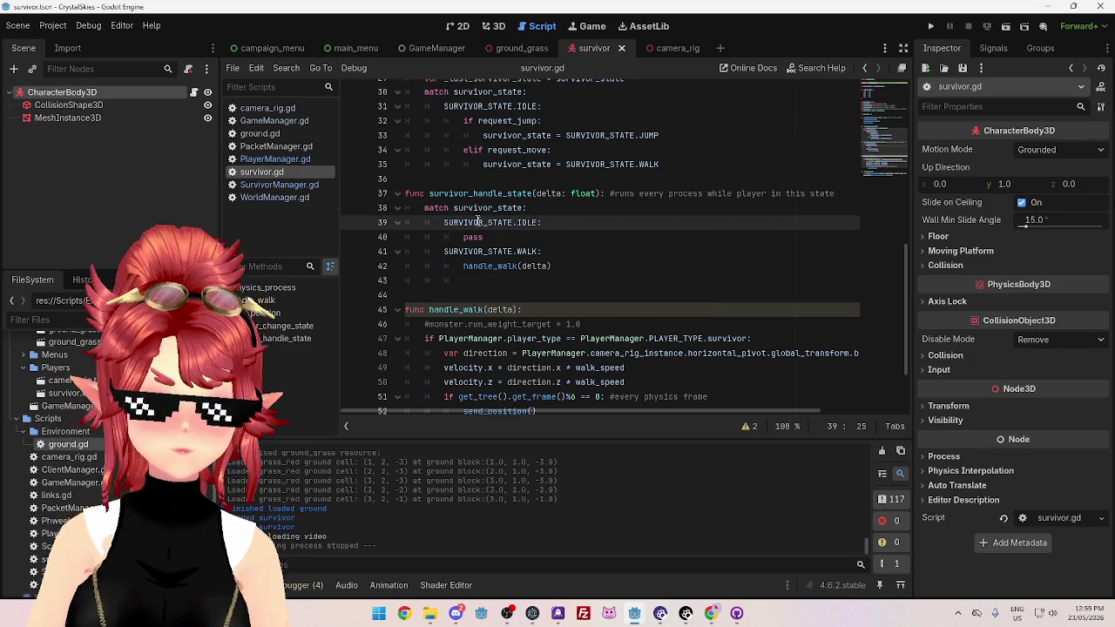
{"action": "scroll", "coordinate": [607, 256], "scroll_direction": "up", "scroll_amount": 3}
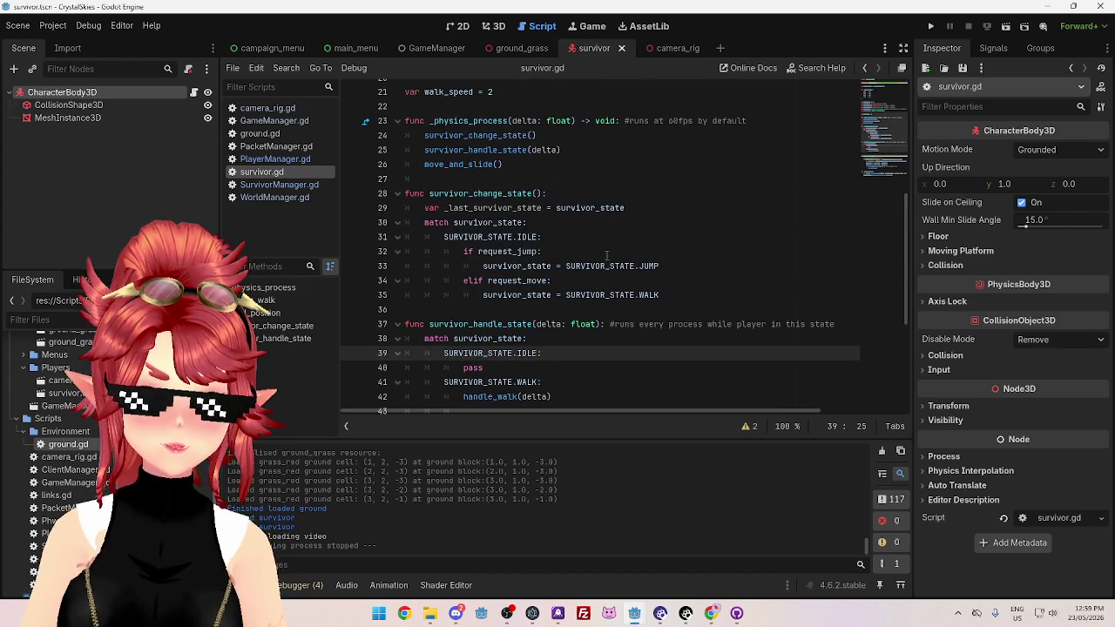
{"action": "scroll", "coordinate": [607, 255], "scroll_direction": "down", "scroll_amount": 2}
{"action": "scroll", "coordinate": [607, 255], "scroll_direction": "up", "scroll_amount": 5}
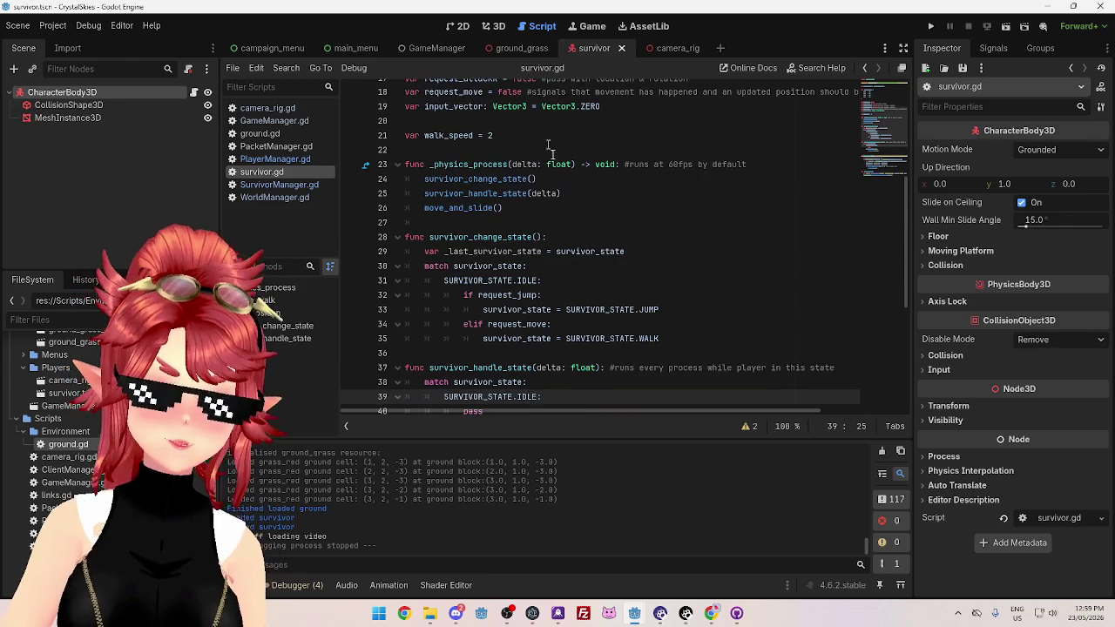
{"action": "key", "text": "F5"}
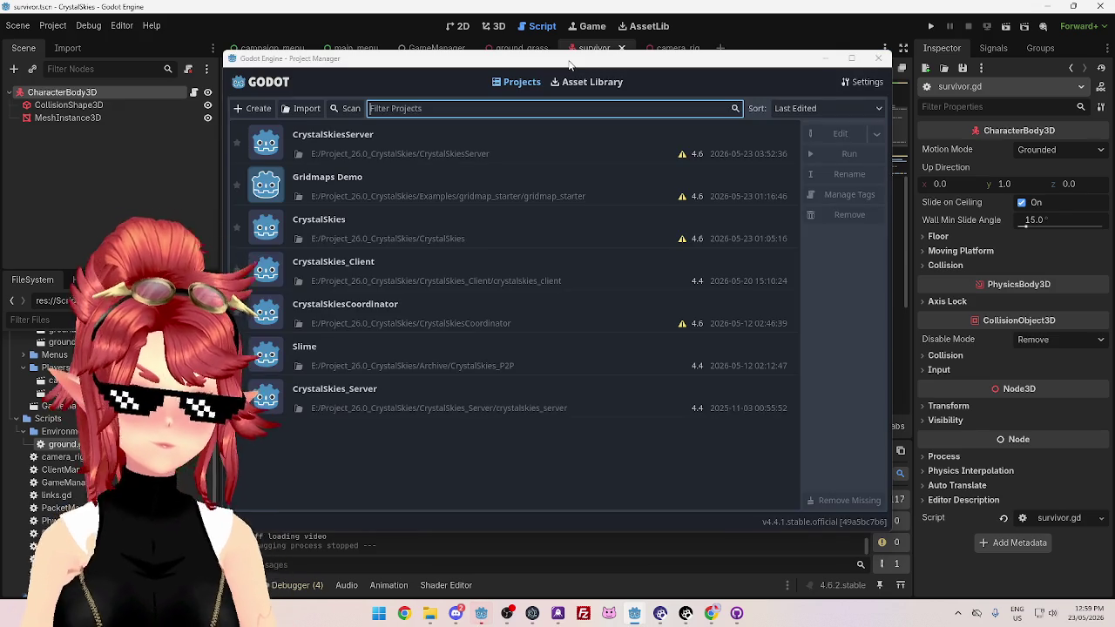
Bring the Project Manager into view and open the CrystalSkies_Client project
{"action": "mouse_move", "coordinate": [568, 64]}
{"action": "left_mouse_down"}
{"action": "mouse_move", "coordinate": [584, 57]}
{"action": "mouse_move", "coordinate": [621, 80]}
{"action": "left_mouse_up"}
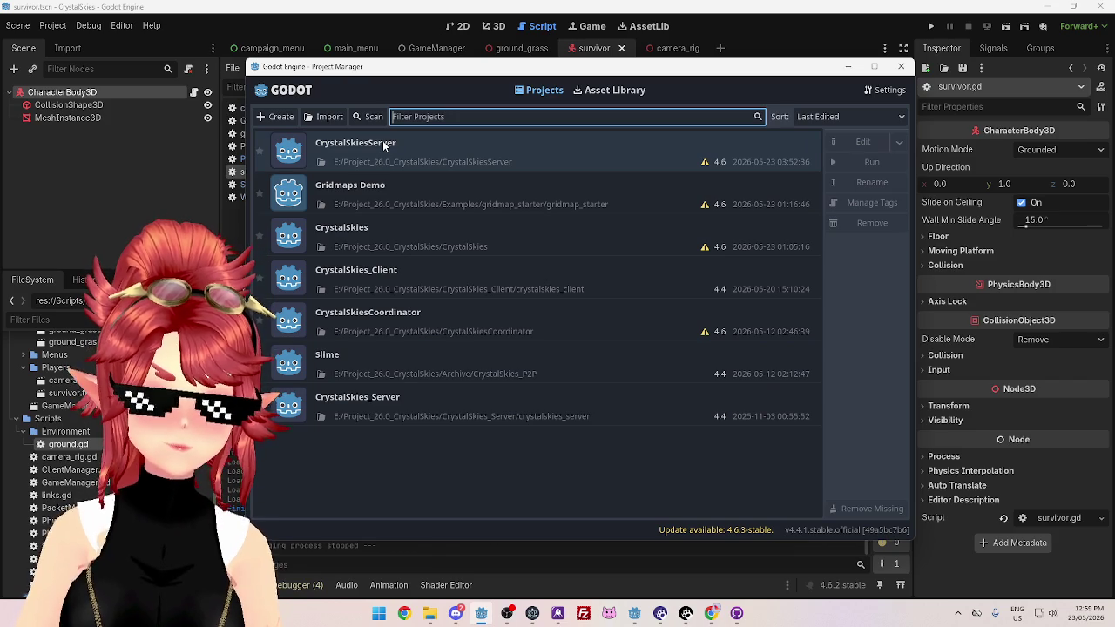
{"action": "left_click", "coordinate": [444, 288]}
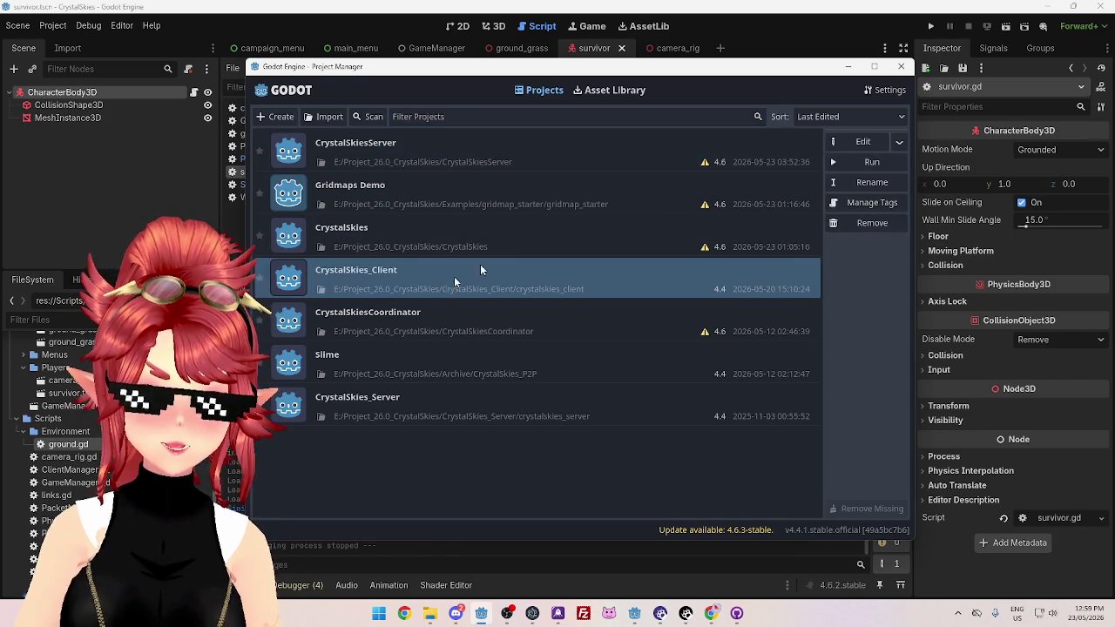
{"action": "left_click", "coordinate": [871, 162]}
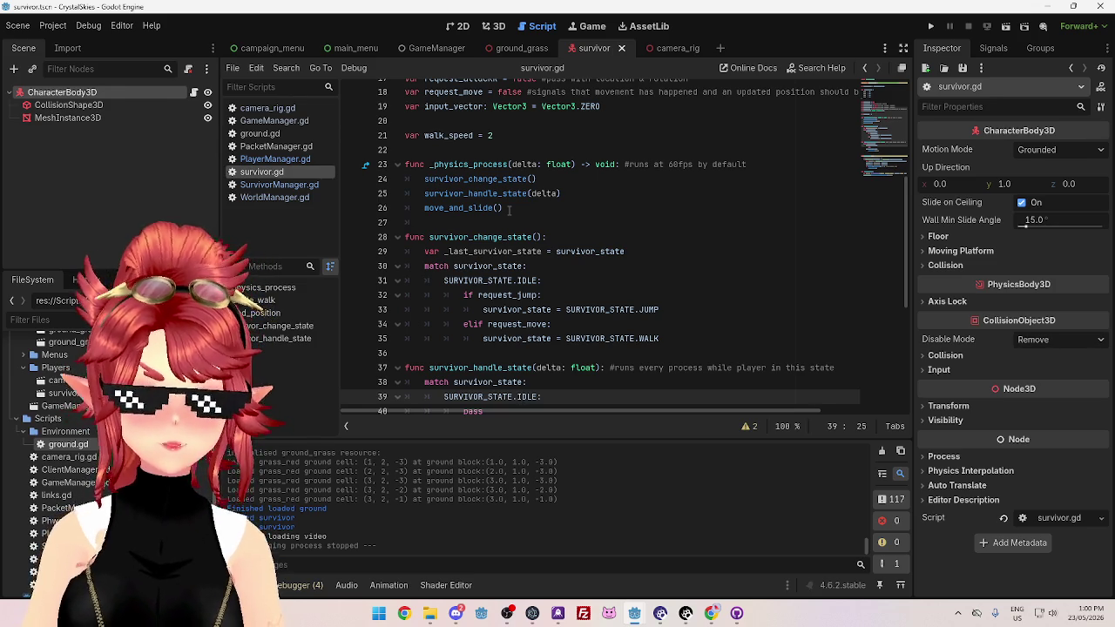
Run the client game and scroll through player.gd's movement code
{"action": "key", "text": "F5"}
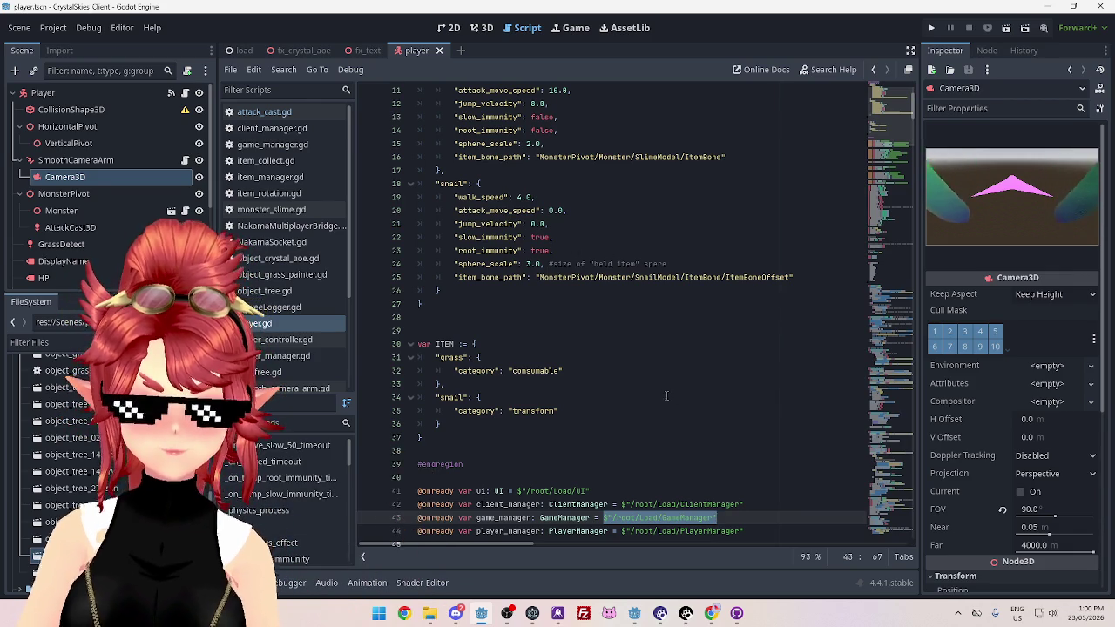
{"action": "scroll", "coordinate": [666, 397], "scroll_direction": "down", "scroll_amount": 4}
{"action": "scroll", "coordinate": [550, 396], "scroll_direction": "down", "scroll_amount": 20}
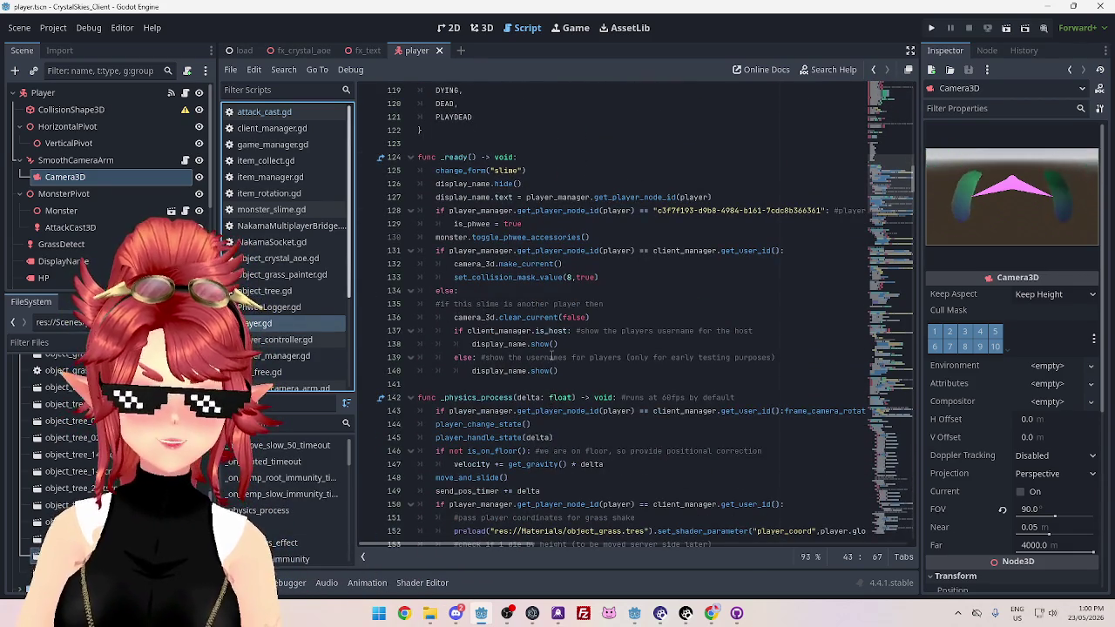
{"action": "scroll", "coordinate": [490, 304], "scroll_direction": "down", "scroll_amount": 7}
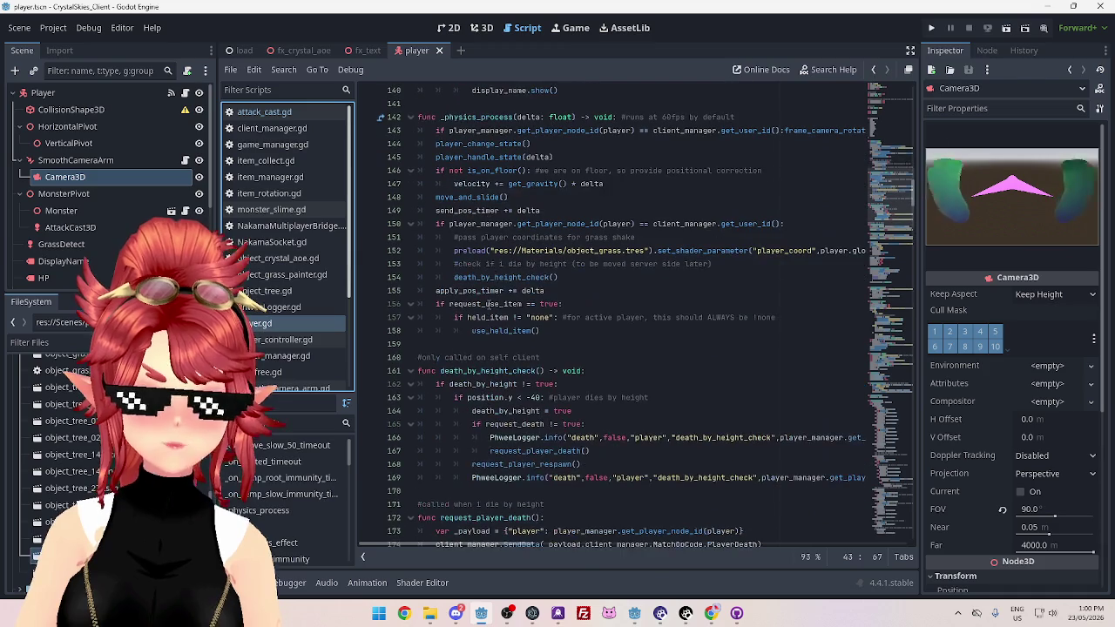
{"action": "scroll", "coordinate": [516, 277], "scroll_direction": "up", "scroll_amount": 1}
{"action": "left_click_drag", "start_coordinate": [435, 237], "coordinate": [521, 233]}
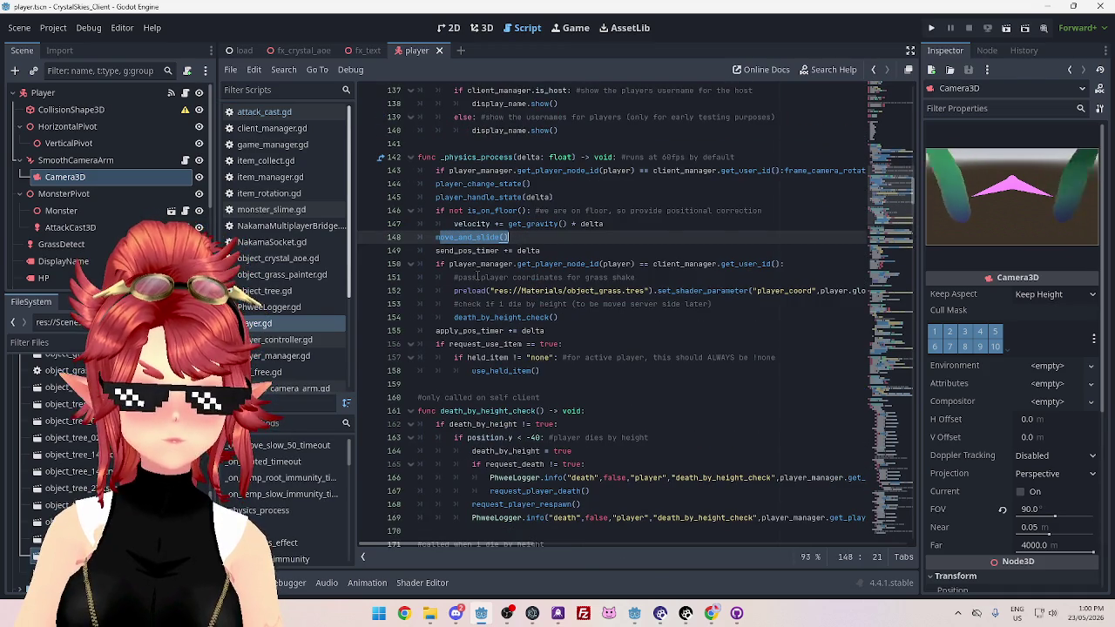
{"action": "scroll", "coordinate": [453, 260], "scroll_direction": "down", "scroll_amount": 20}
{"action": "scroll", "coordinate": [453, 260], "scroll_direction": "down", "scroll_amount": 20}
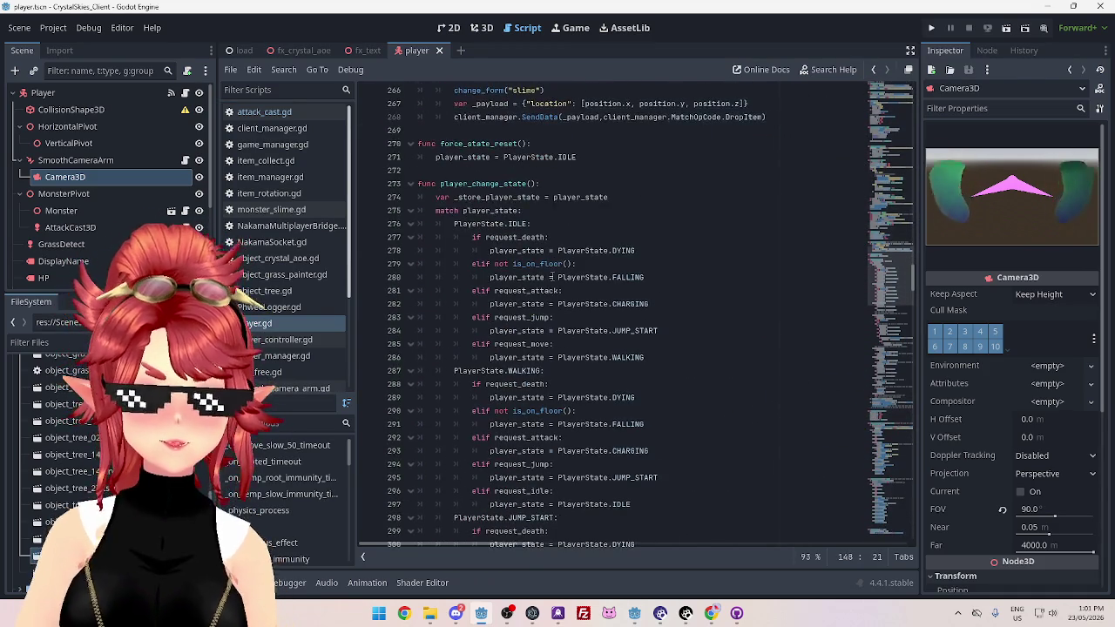
{"action": "scroll", "coordinate": [552, 277], "scroll_direction": "down", "scroll_amount": 7}
{"action": "scroll", "coordinate": [549, 277], "scroll_direction": "down", "scroll_amount": 17}
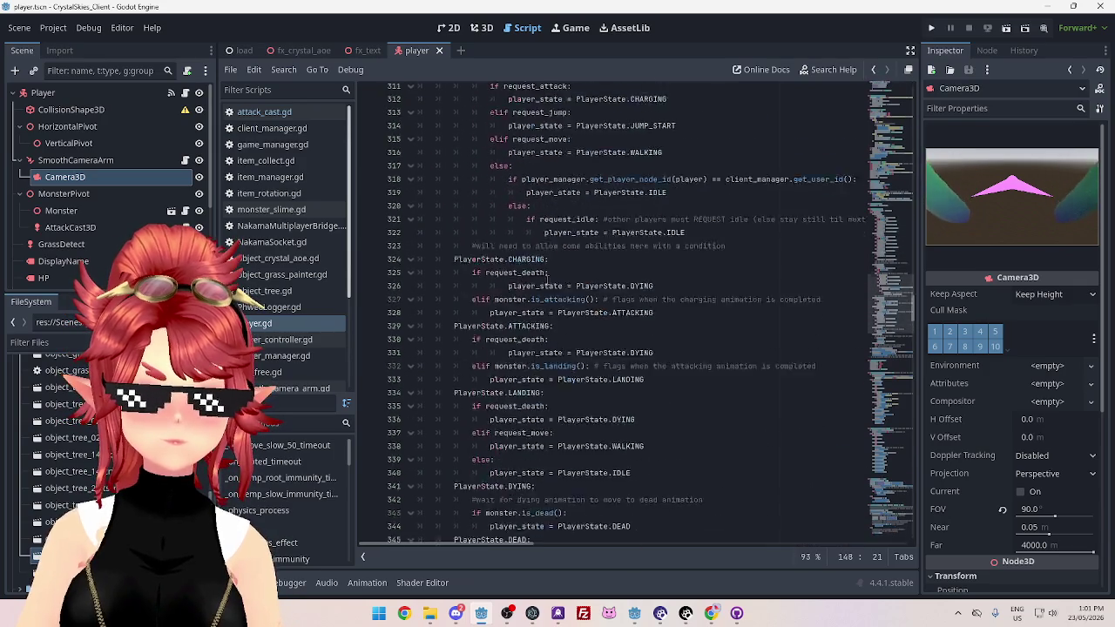
{"action": "scroll", "coordinate": [547, 277], "scroll_direction": "down", "scroll_amount": 6}
{"action": "scroll", "coordinate": [547, 277], "scroll_direction": "down", "scroll_amount": 6}
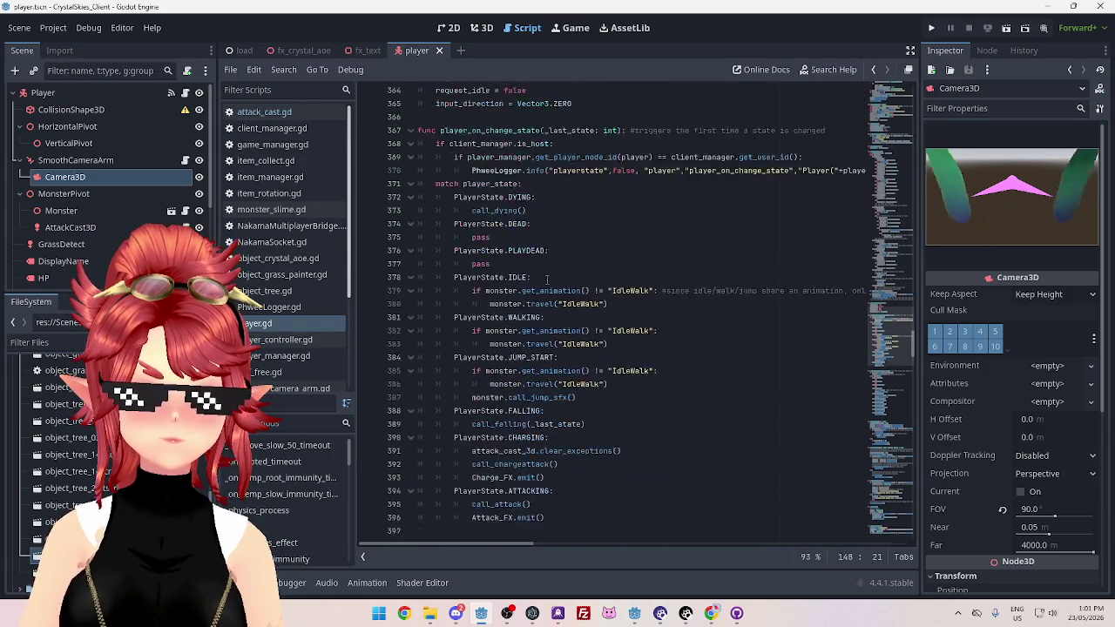
{"action": "scroll", "coordinate": [547, 277], "scroll_direction": "down", "scroll_amount": 5}
{"action": "scroll", "coordinate": [547, 277], "scroll_direction": "down", "scroll_amount": 3}
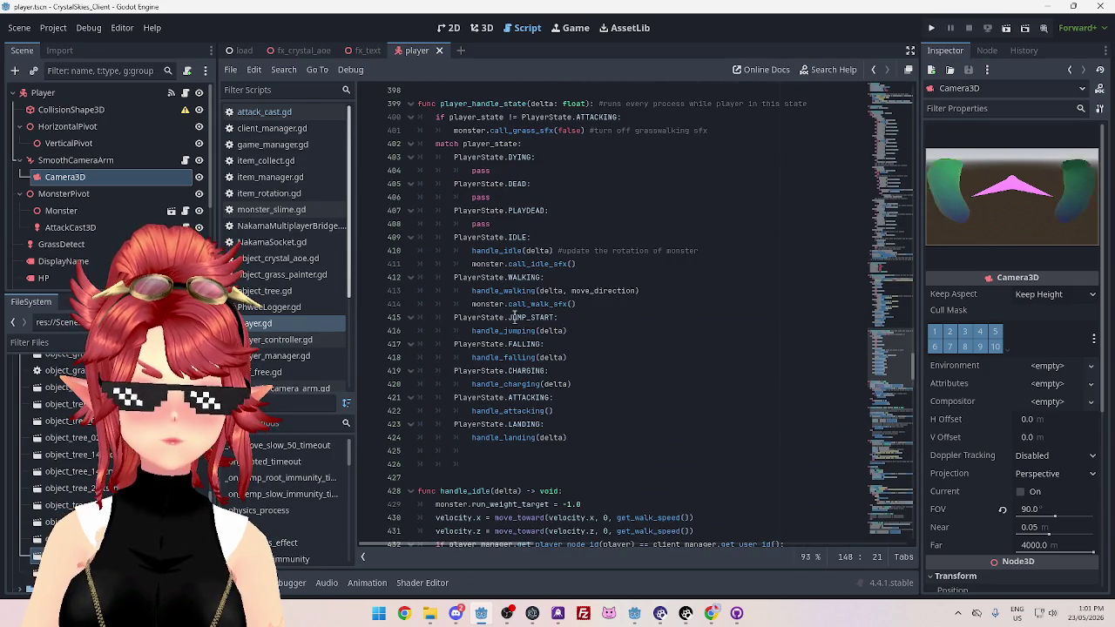
Jump to handle_walking, check its run_weight_target line, then switch to the CrystalSkiesServer editor
{"action": "left_click", "coordinate": [509, 290], "text": "ctrl"}
{"action": "scroll", "coordinate": [502, 293], "scroll_direction": "down", "scroll_amount": 2}
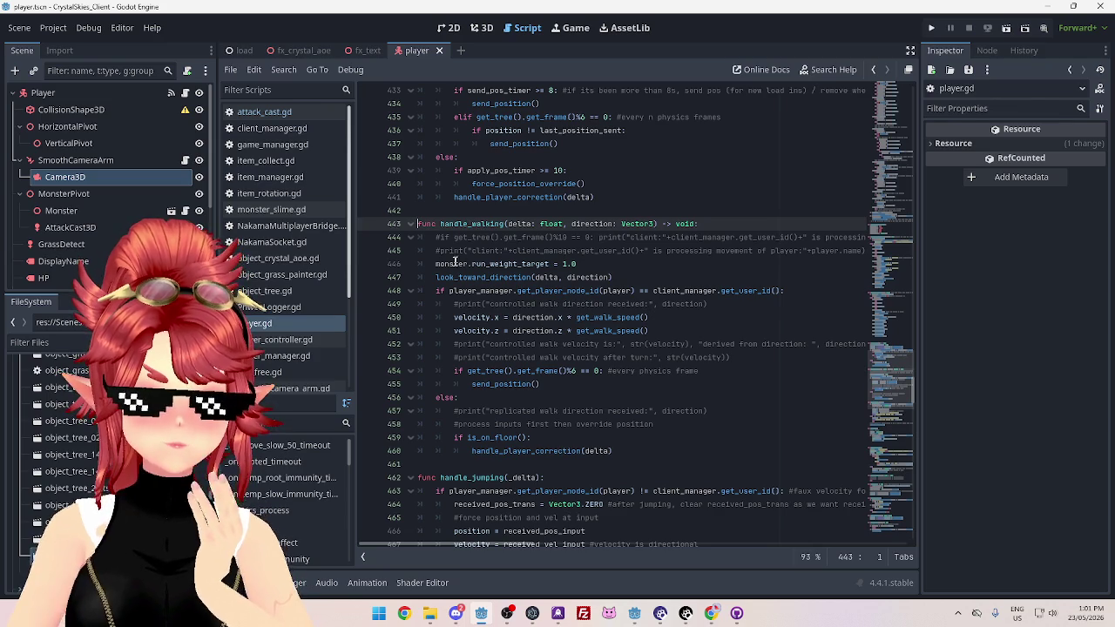
{"action": "left_click", "coordinate": [444, 263]}
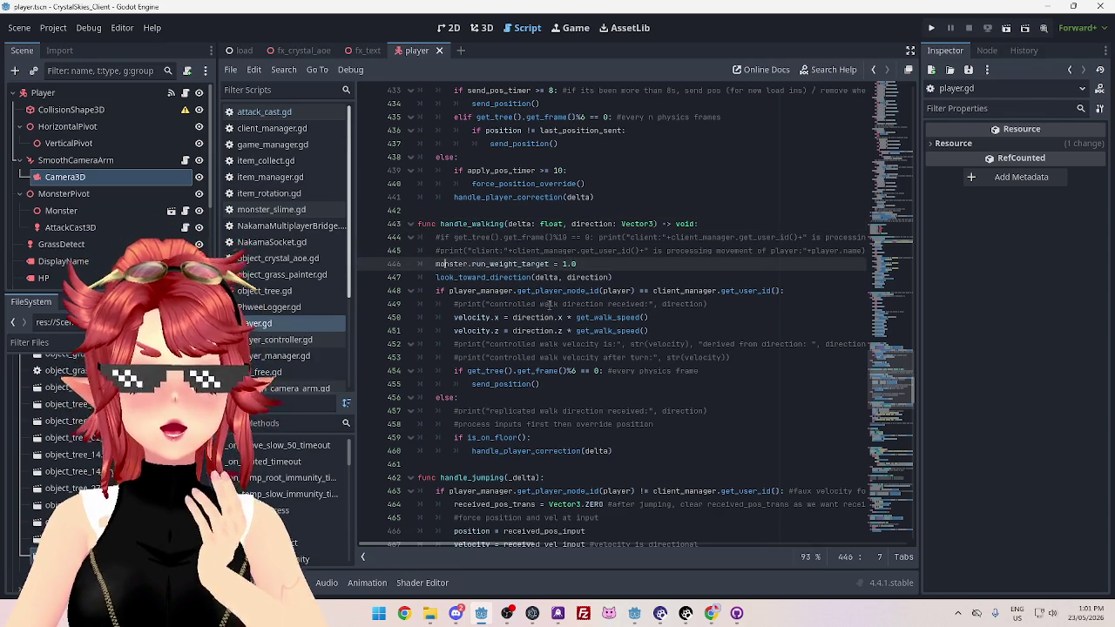
{"action": "scroll", "coordinate": [550, 304], "scroll_direction": "up", "scroll_amount": 6}
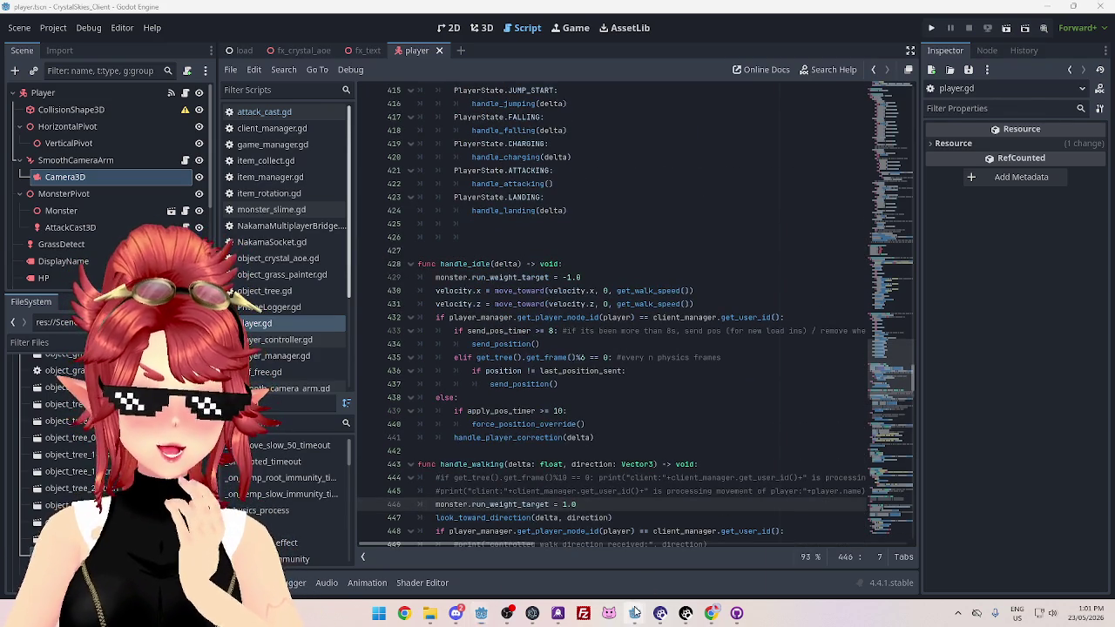
{"action": "mouse_move", "coordinate": [634, 614]}
{"action": "left_click", "coordinate": [694, 545]}
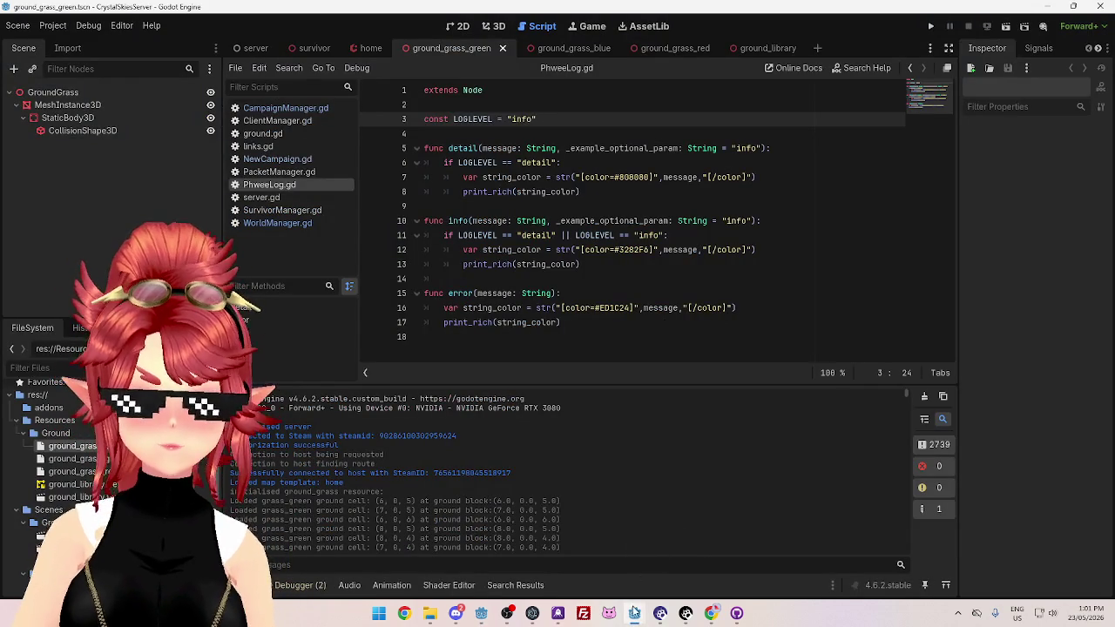
{"action": "left_click", "coordinate": [570, 549]}
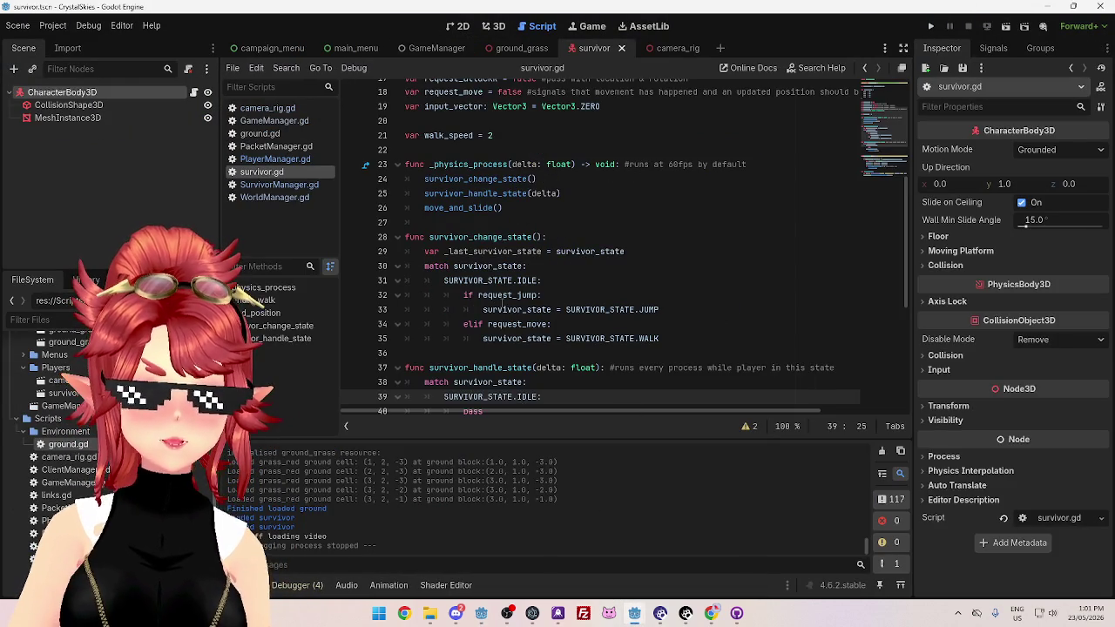
{"action": "scroll", "coordinate": [542, 348], "scroll_direction": "down", "scroll_amount": 4}
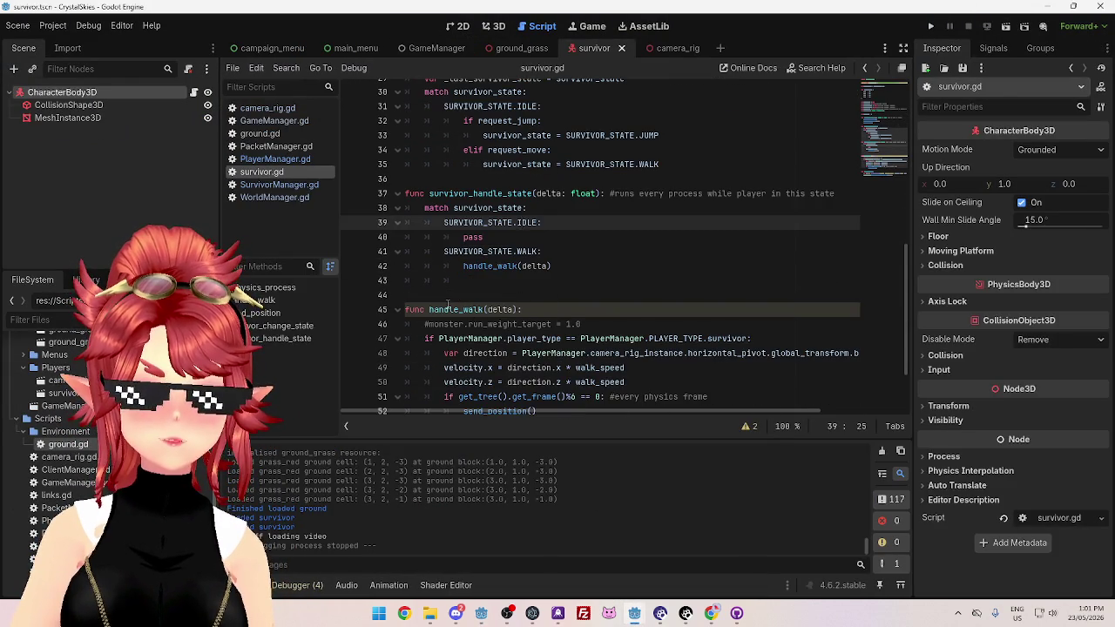
{"action": "scroll", "coordinate": [516, 319], "scroll_direction": "down", "scroll_amount": 1}
{"action": "scroll", "coordinate": [517, 314], "scroll_direction": "up", "scroll_amount": 3}
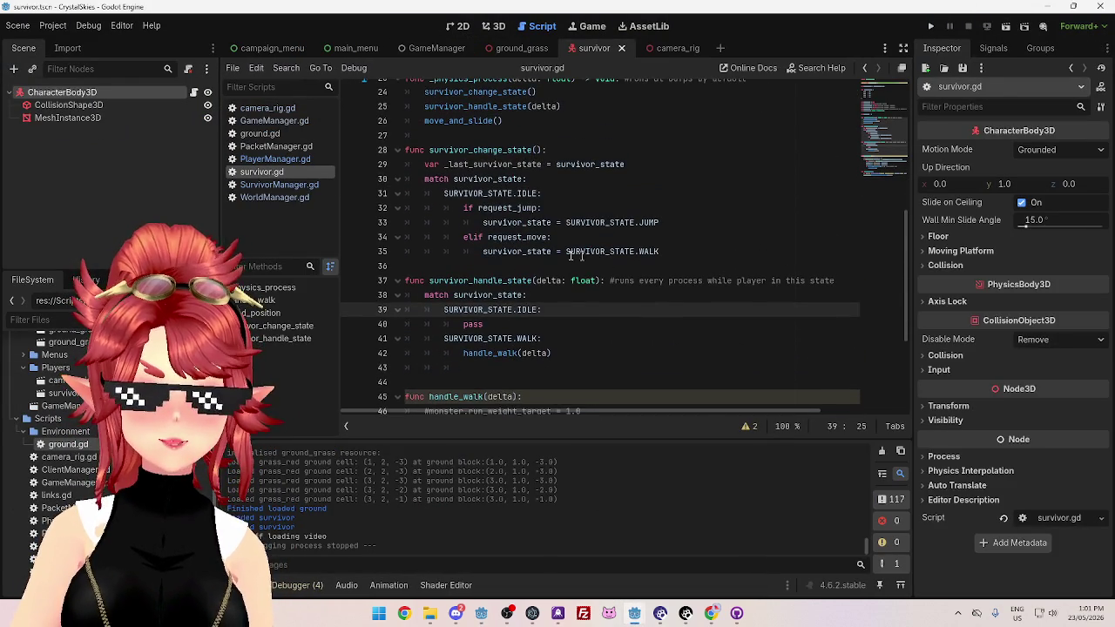
{"action": "scroll", "coordinate": [560, 254], "scroll_direction": "up", "scroll_amount": 8}
{"action": "scroll", "coordinate": [554, 252], "scroll_direction": "down", "scroll_amount": 7}
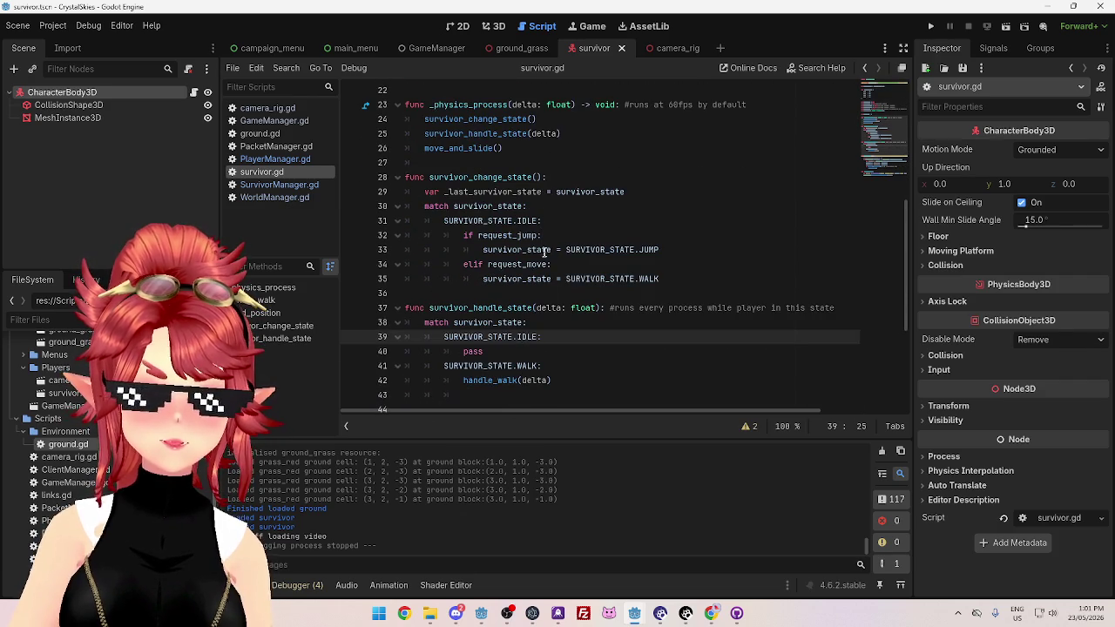
{"action": "scroll", "coordinate": [536, 255], "scroll_direction": "down", "scroll_amount": 2}
{"action": "left_click", "coordinate": [488, 293]}
{"action": "left_click", "coordinate": [509, 250]}
{"action": "left_click_drag", "start_coordinate": [453, 250], "coordinate": [542, 250]}
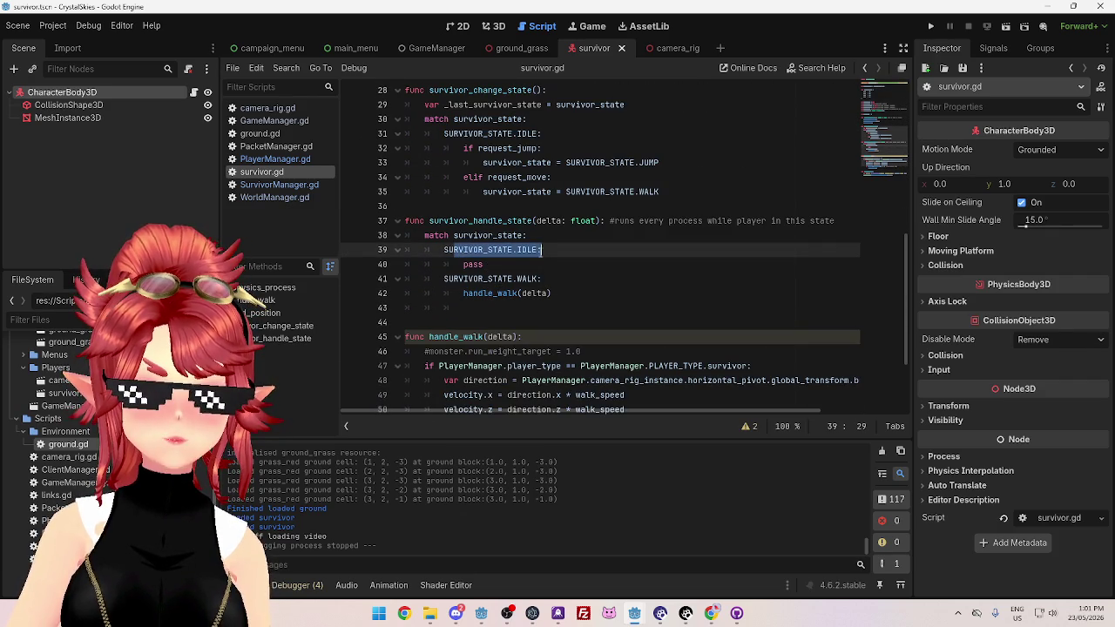
{"action": "left_click", "coordinate": [498, 264]}
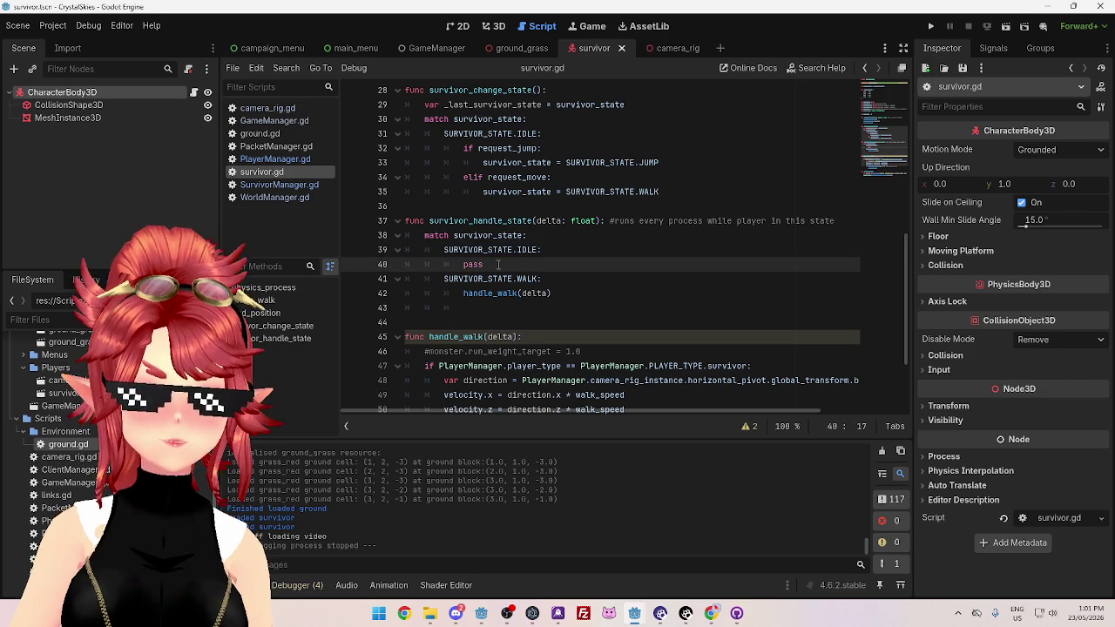
{"action": "scroll", "coordinate": [520, 273], "scroll_direction": "down", "scroll_amount": 1}
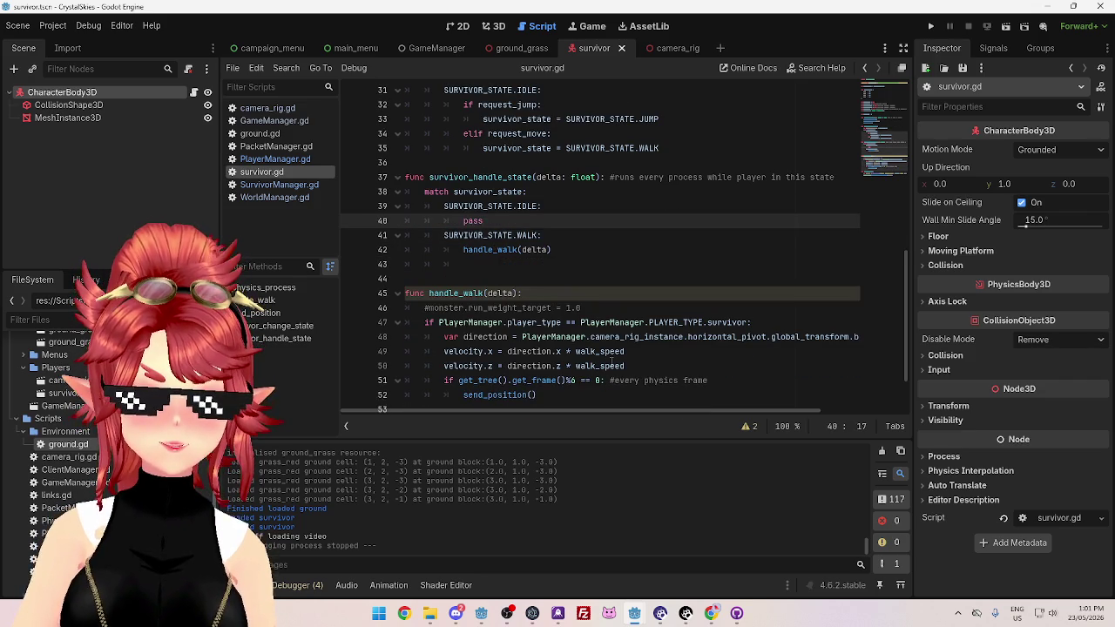
{"action": "mouse_move", "coordinate": [636, 615]}
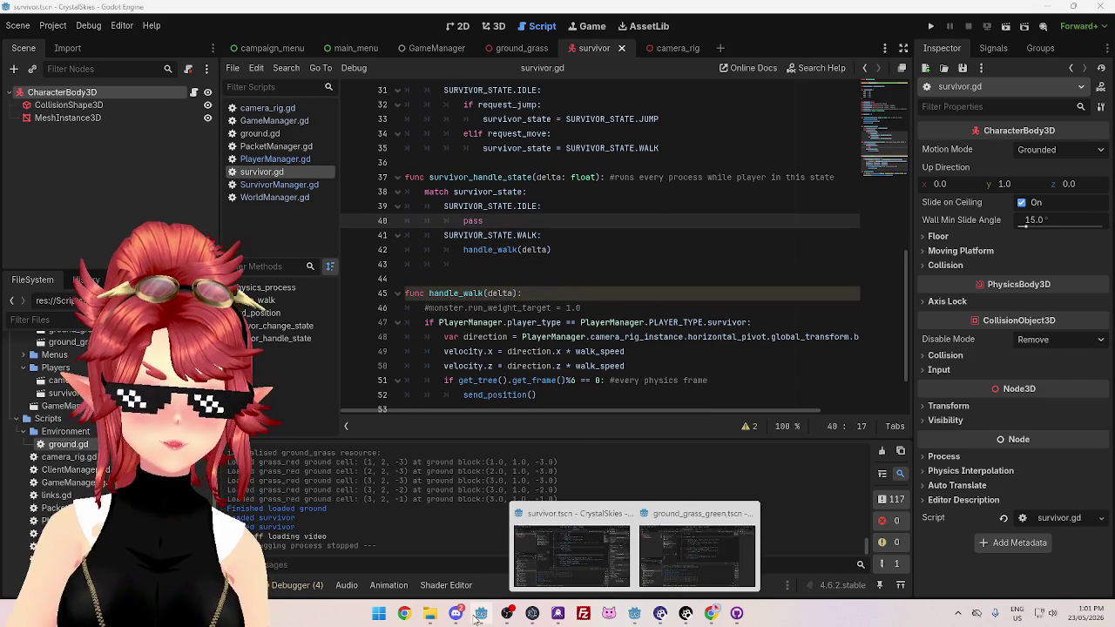
Select the four-line handle_idle function in the client project's player.gd for copying
{"action": "left_click", "coordinate": [481, 613]}
{"action": "scroll", "coordinate": [548, 304], "scroll_direction": "down", "scroll_amount": 1}
{"action": "mouse_move", "coordinate": [440, 223]}
{"action": "left_mouse_down"}
{"action": "mouse_move", "coordinate": [520, 224]}
{"action": "mouse_move", "coordinate": [558, 251]}
{"action": "left_mouse_up"}
{"action": "left_click", "coordinate": [453, 250]}
{"action": "left_click", "coordinate": [649, 252]}
{"action": "left_click", "coordinate": [696, 252]}
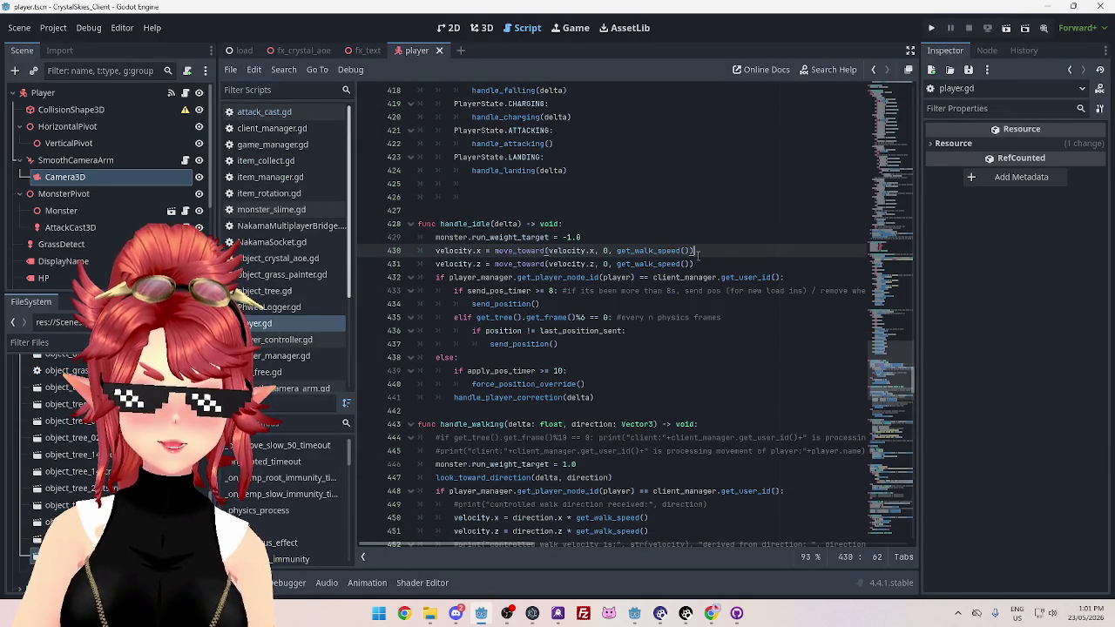
{"action": "left_click_drag", "start_coordinate": [634, 251], "coordinate": [691, 251]}
{"action": "left_click", "coordinate": [457, 251]}
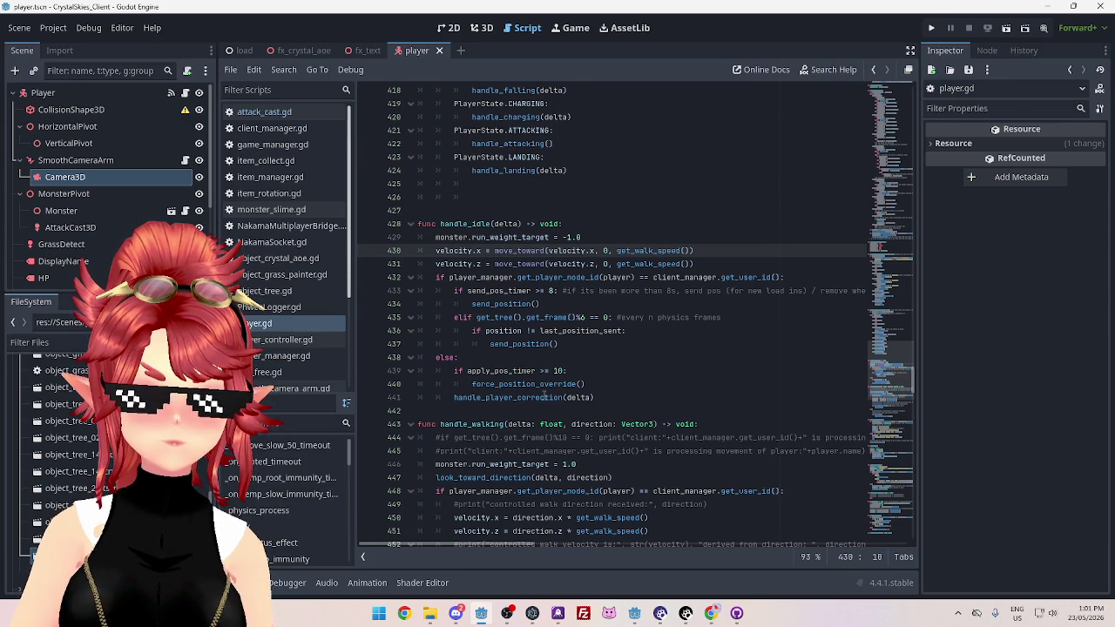
{"action": "mouse_move", "coordinate": [697, 264]}
{"action": "left_mouse_down"}
{"action": "mouse_move", "coordinate": [426, 235]}
{"action": "mouse_move", "coordinate": [419, 224]}
{"action": "left_mouse_up"}
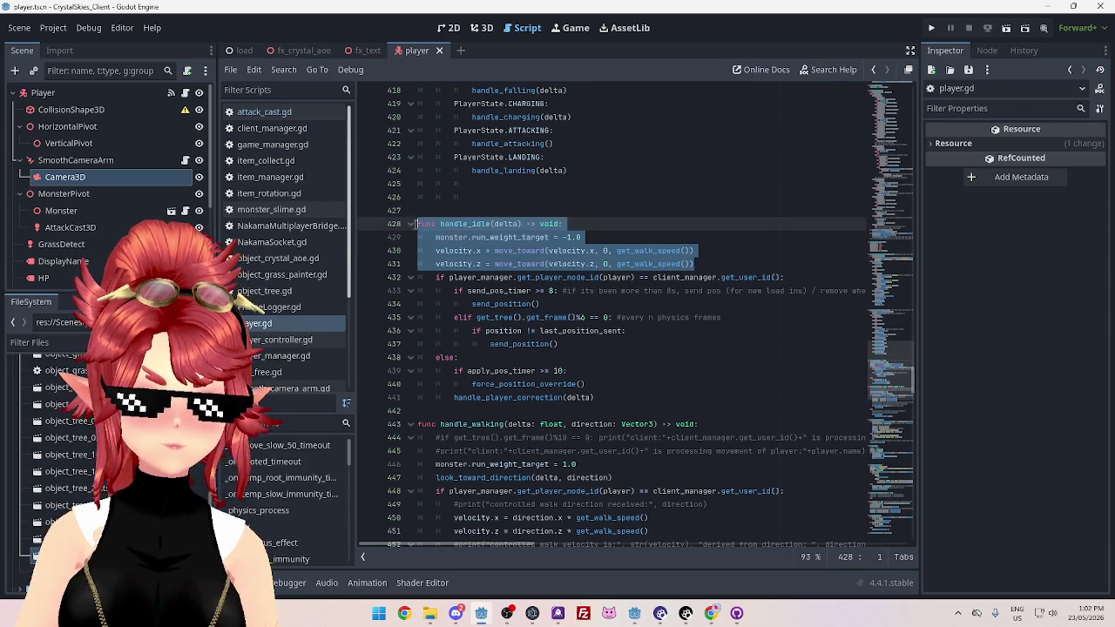
Paste handle_idle at line 44 of survivor.gd and comment out its monster.run_weight_target line
{"action": "mouse_move", "coordinate": [635, 613]}
{"action": "left_click", "coordinate": [583, 544]}
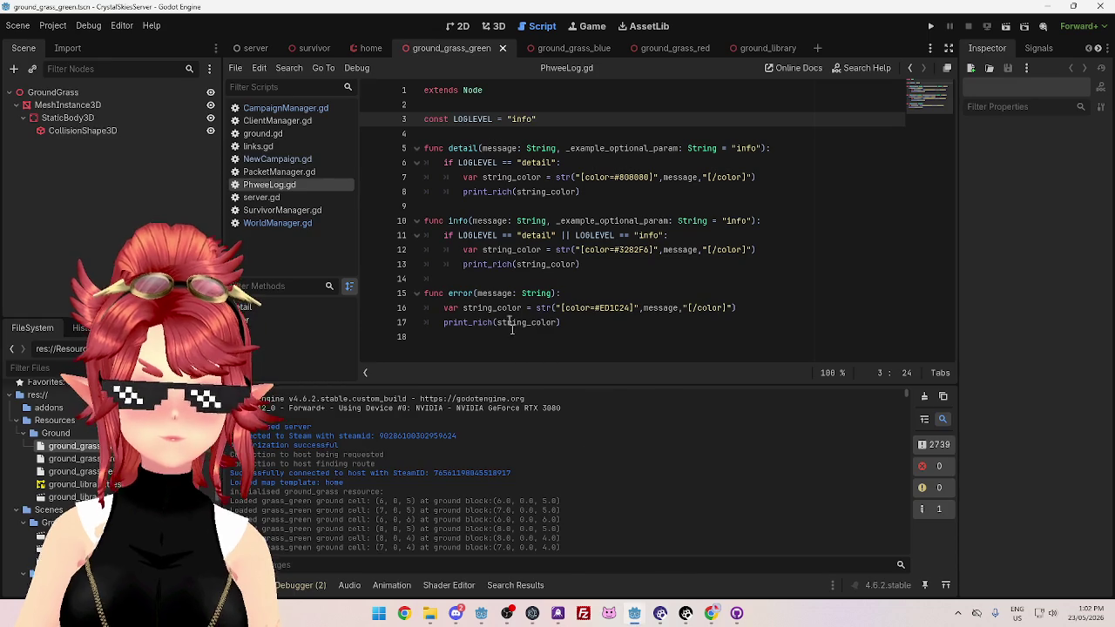
{"action": "left_click", "coordinate": [594, 545]}
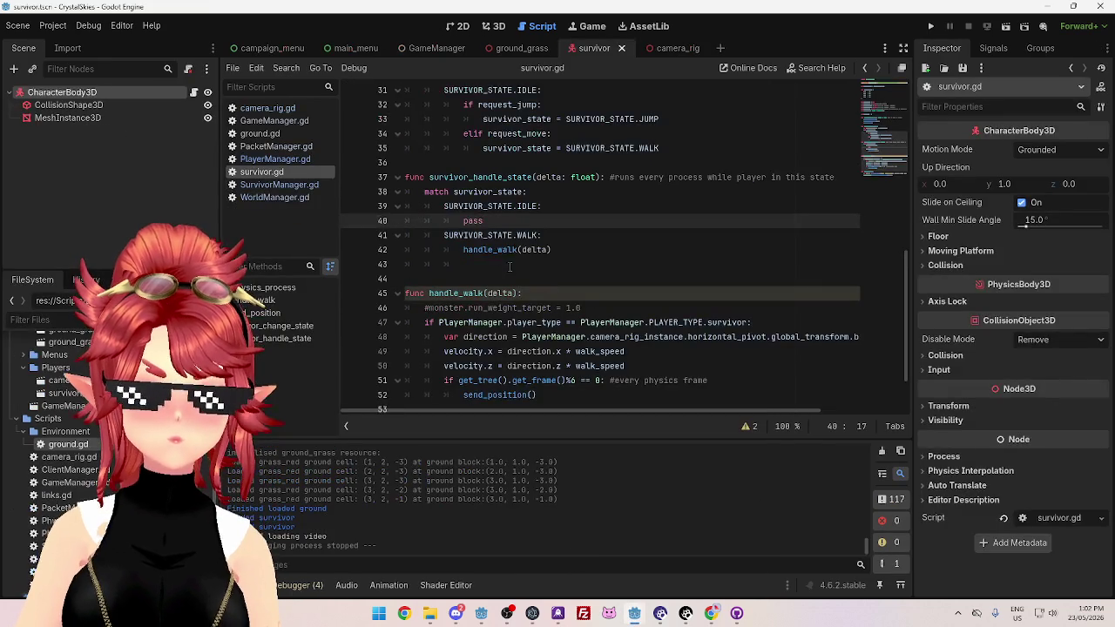
{"action": "left_click", "coordinate": [463, 278]}
{"action": "key", "text": "ctrl+v"}
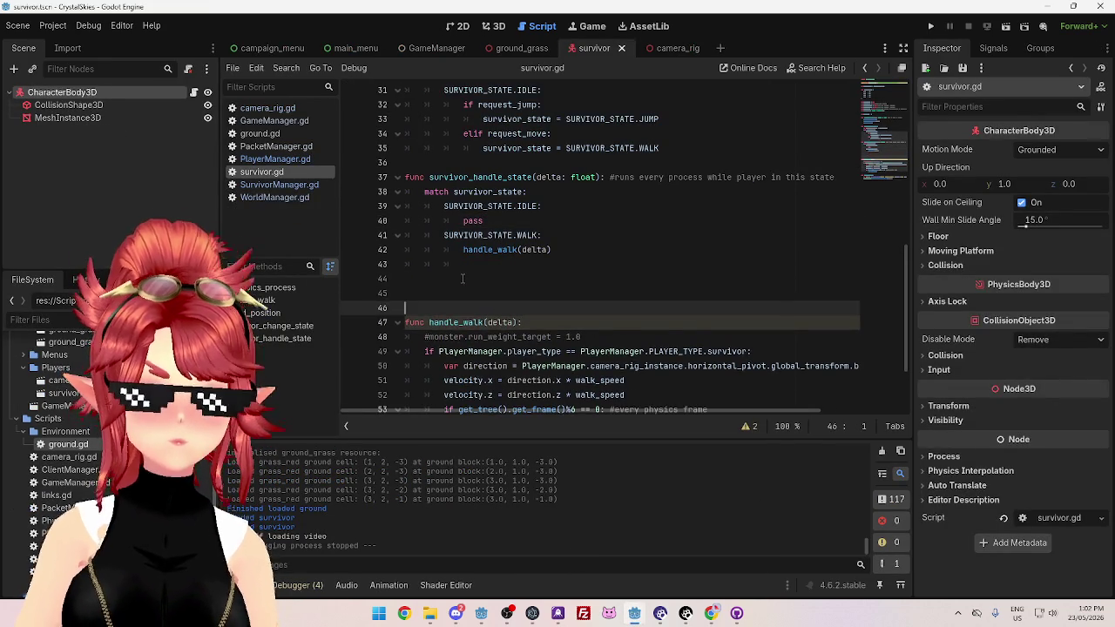
{"action": "left_click_drag", "start_coordinate": [582, 293], "coordinate": [390, 297]}
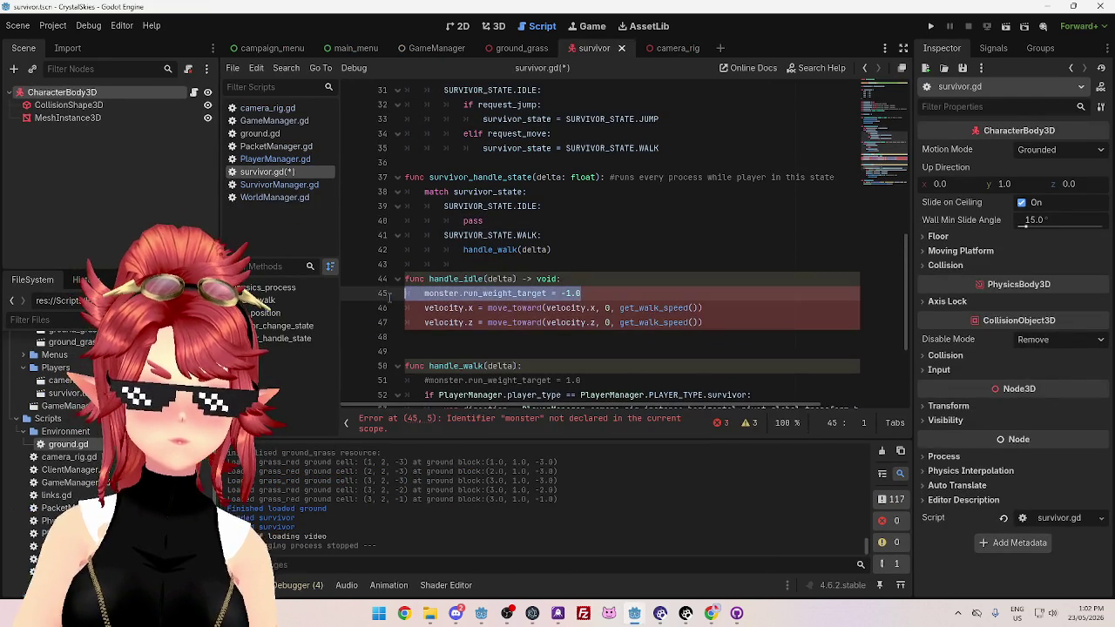
{"action": "key", "text": "Home"}
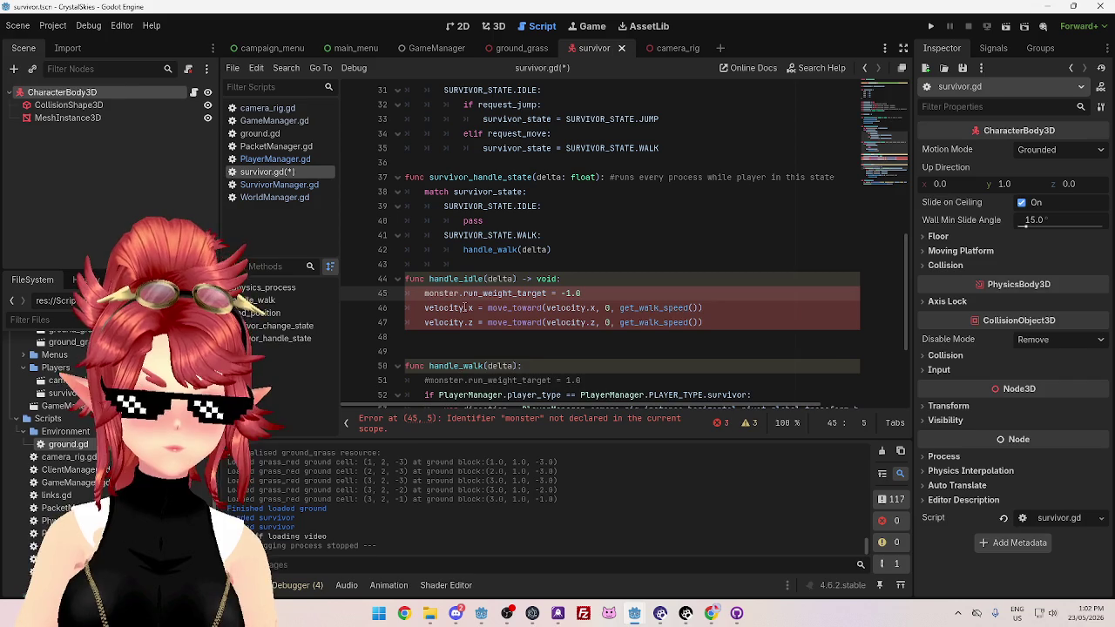
{"action": "type", "text": "#"}
{"action": "left_click", "coordinate": [589, 266]}
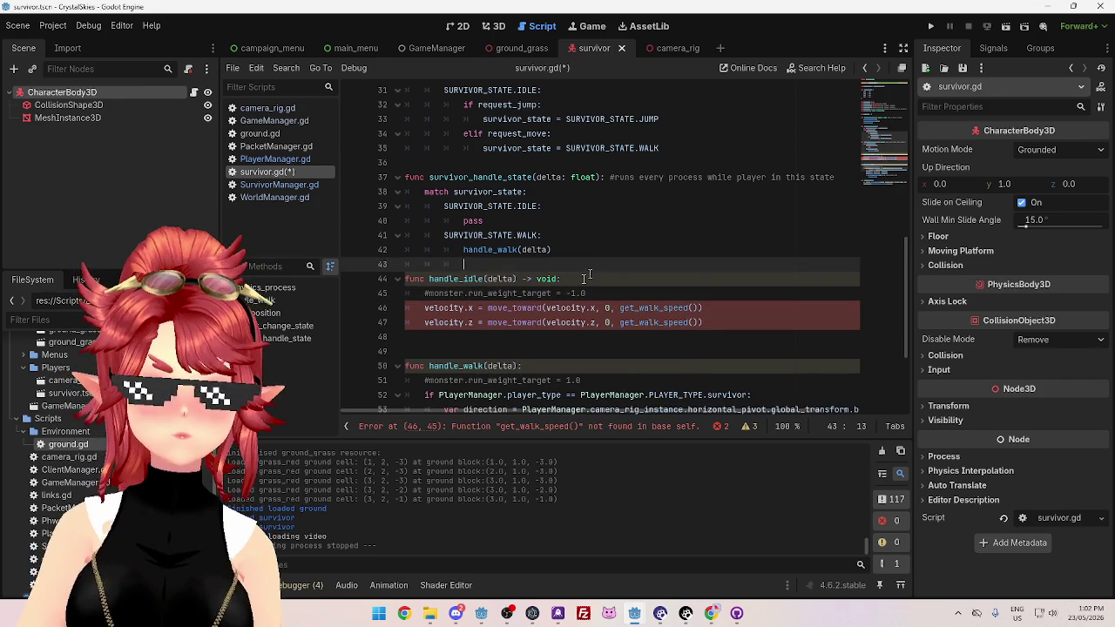
Replace get_walk_speed() with walk_speed on lines 46 and 47, then save survivor.gd
{"action": "scroll", "coordinate": [564, 241], "scroll_direction": "down", "scroll_amount": 2}
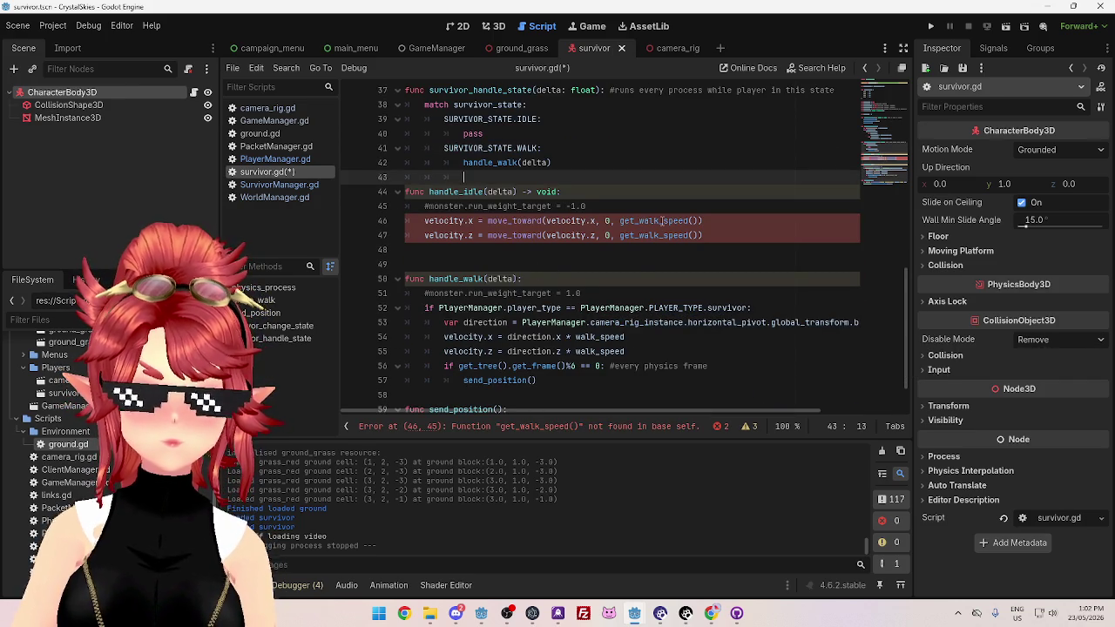
{"action": "double_click", "coordinate": [601, 337]}
{"action": "key", "text": "ctrl+c"}
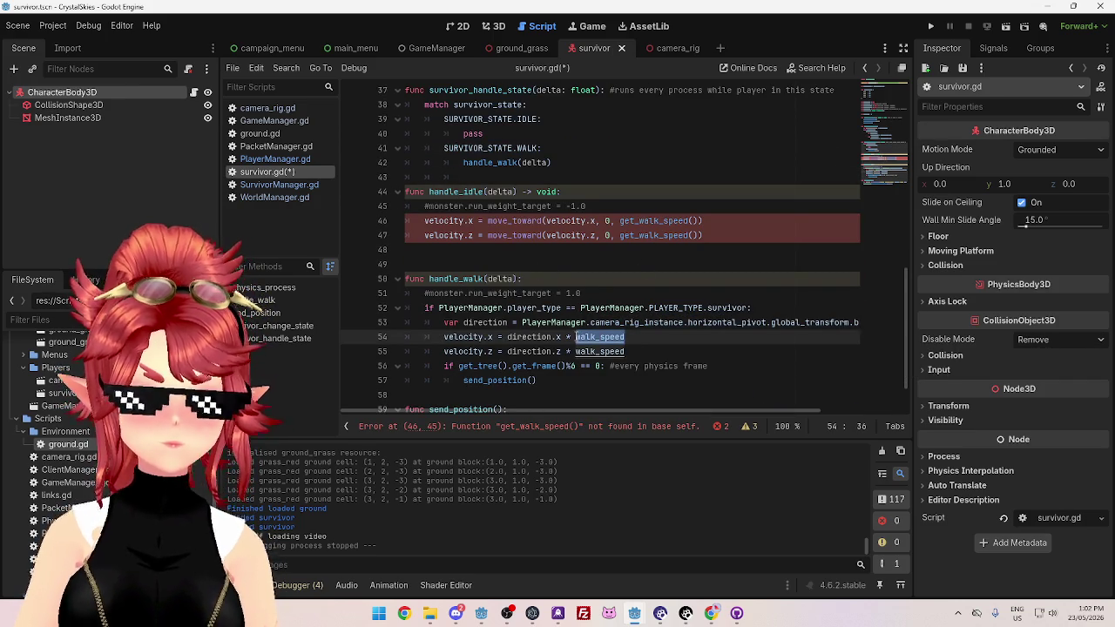
{"action": "left_click_drag", "start_coordinate": [620, 220], "coordinate": [701, 221]}
{"action": "key", "text": "ctrl+v"}
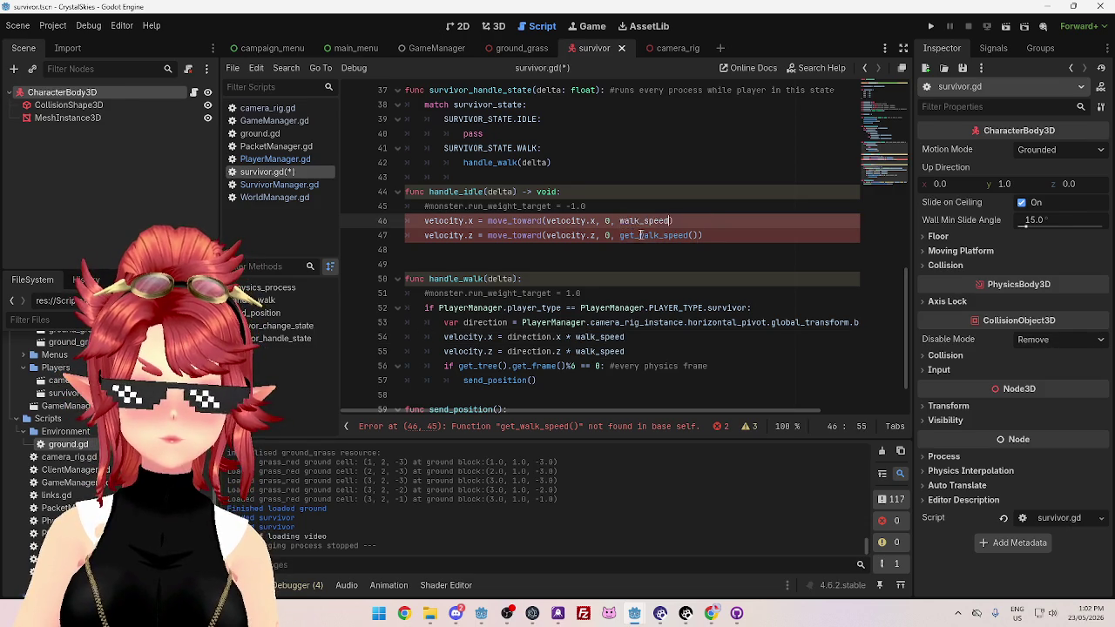
{"action": "left_click_drag", "start_coordinate": [620, 235], "coordinate": [697, 235]}
{"action": "key", "text": "ctrl+v"}
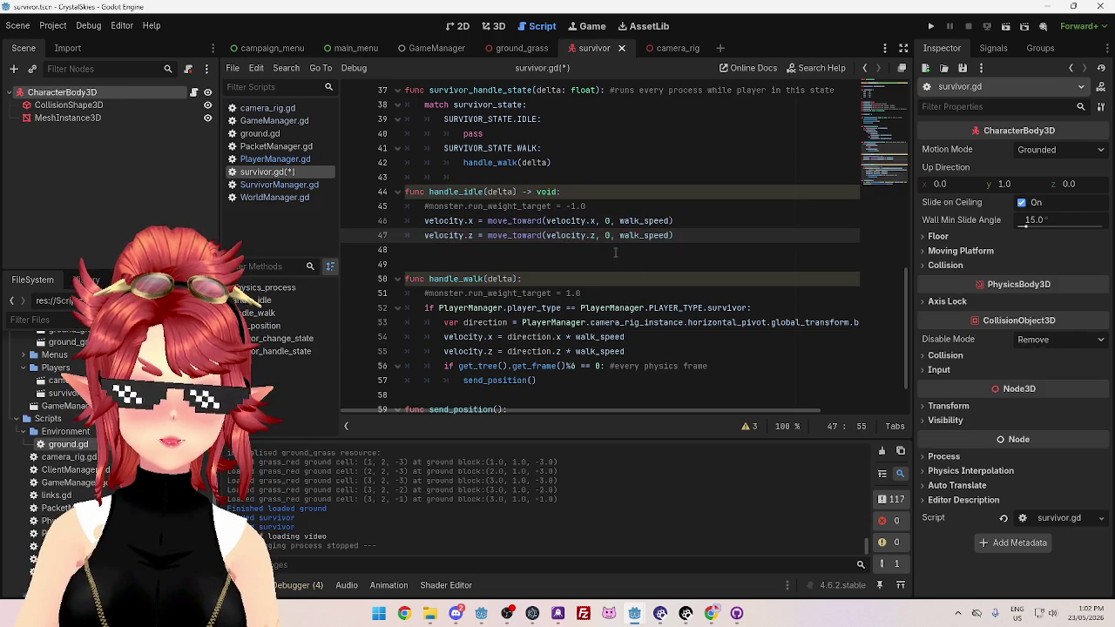
{"action": "key", "text": "Down"}
{"action": "key", "text": "ctrl+s"}
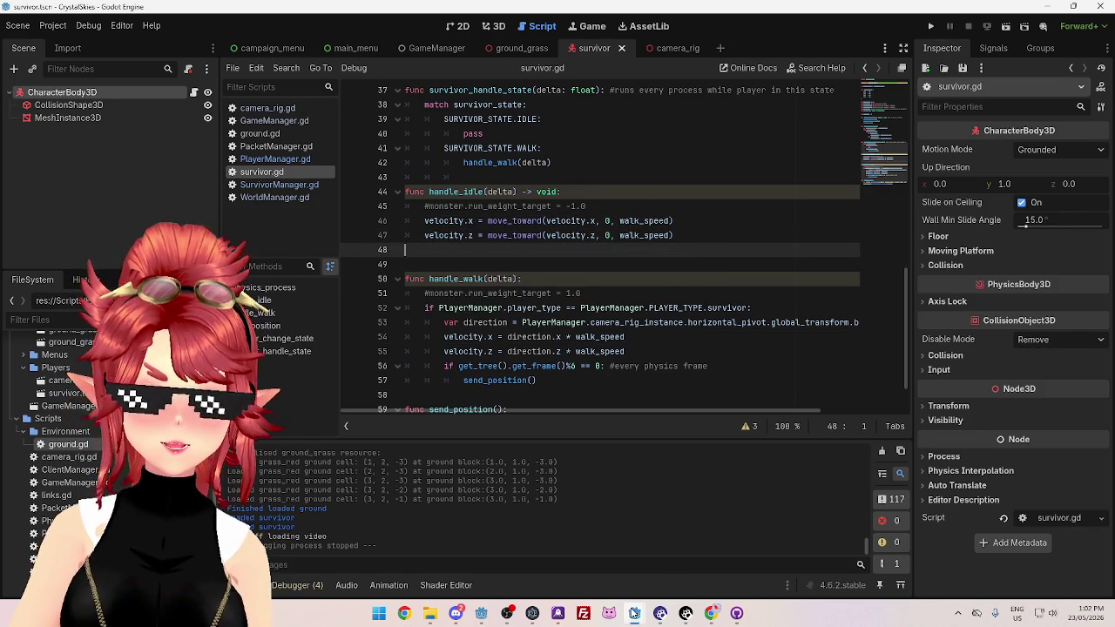
{"action": "mouse_move", "coordinate": [633, 613]}
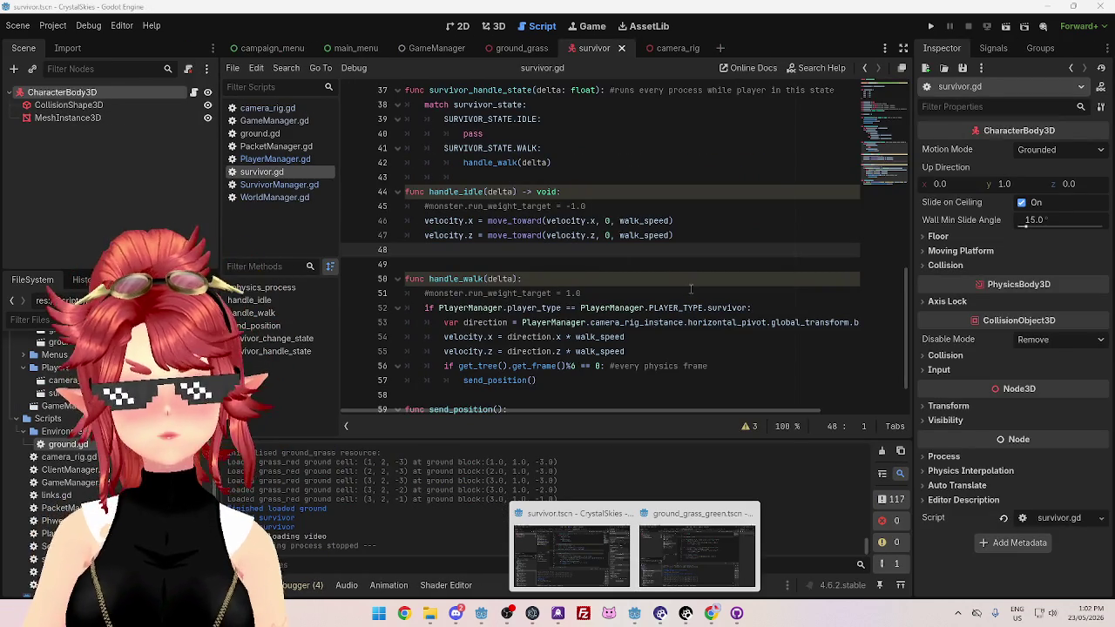
{"action": "left_click", "coordinate": [930, 26]}
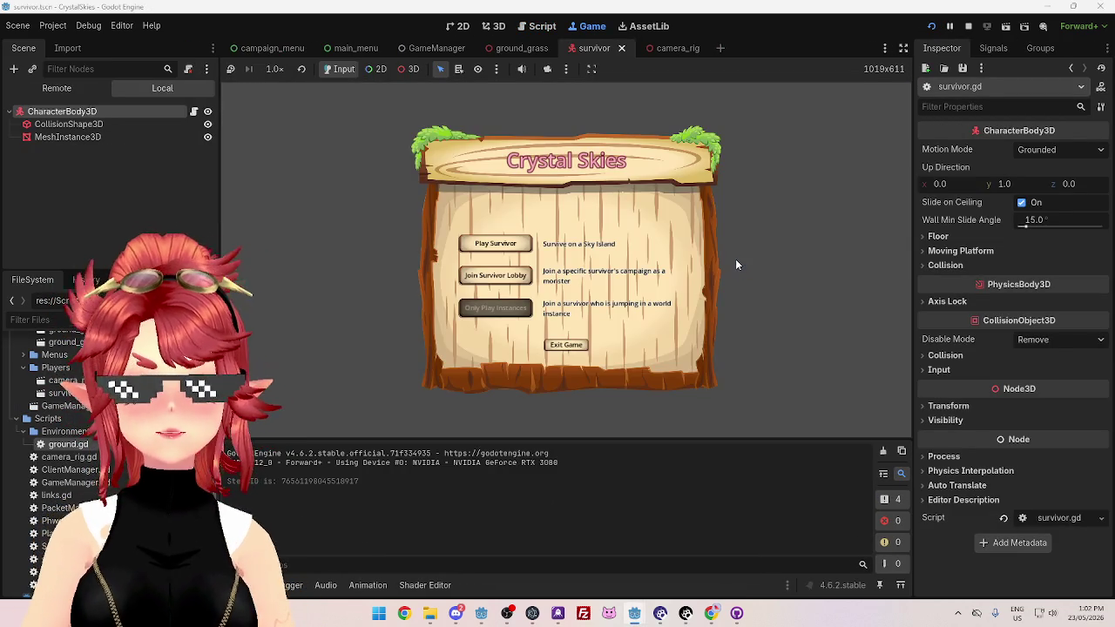
{"action": "left_click", "coordinate": [510, 250]}
{"action": "mouse_move", "coordinate": [634, 613]}
{"action": "left_click", "coordinate": [736, 549]}
{"action": "key", "text": "F5"}
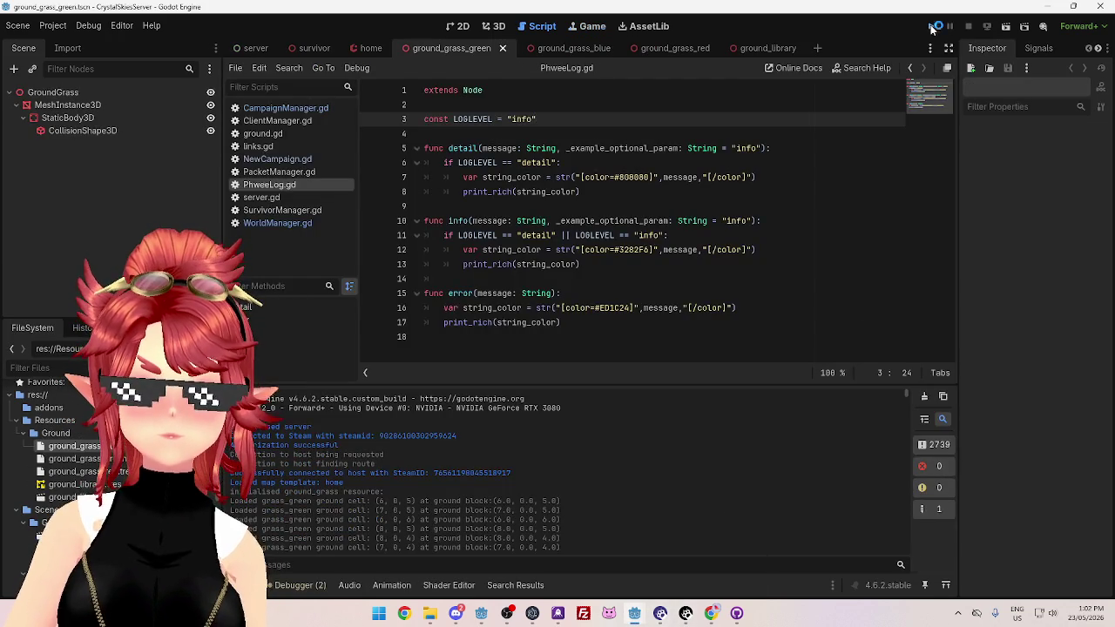
{"action": "mouse_move", "coordinate": [632, 611]}
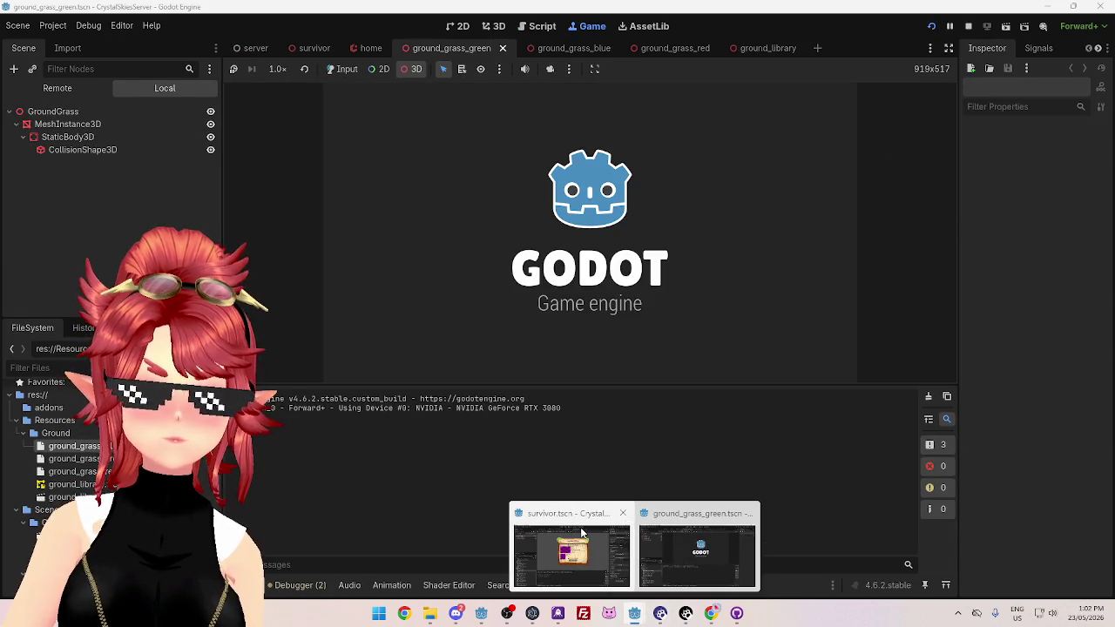
{"action": "left_click", "coordinate": [584, 527]}
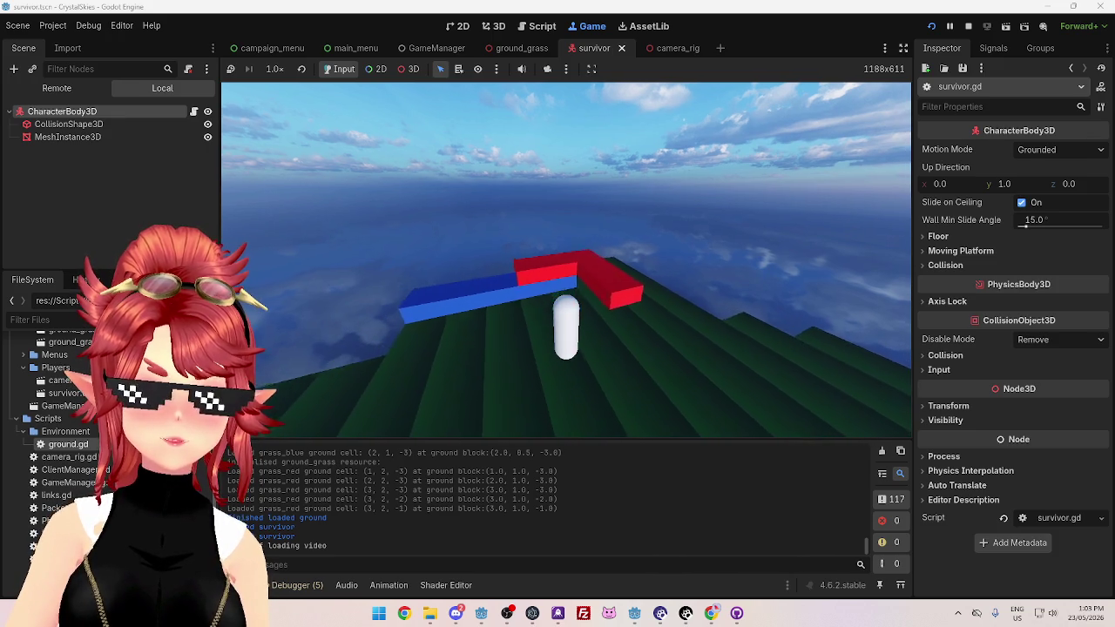
{"action": "key", "text": "F8"}
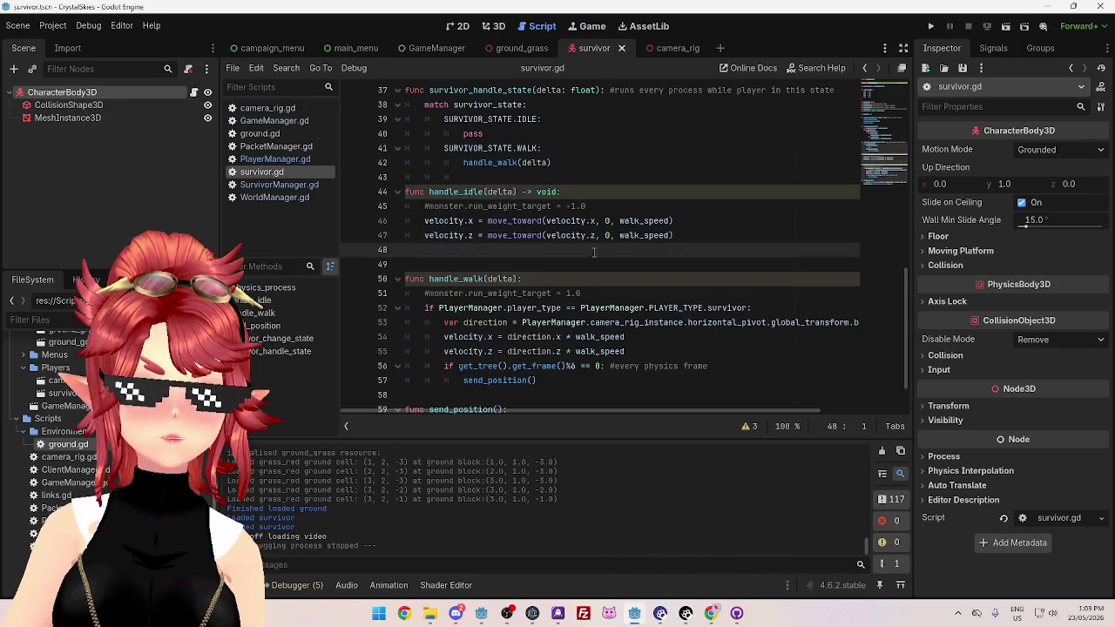
Replace pass in the IDLE case on line 40 with handle_idle(delta) and save
{"action": "left_click", "coordinate": [500, 192]}
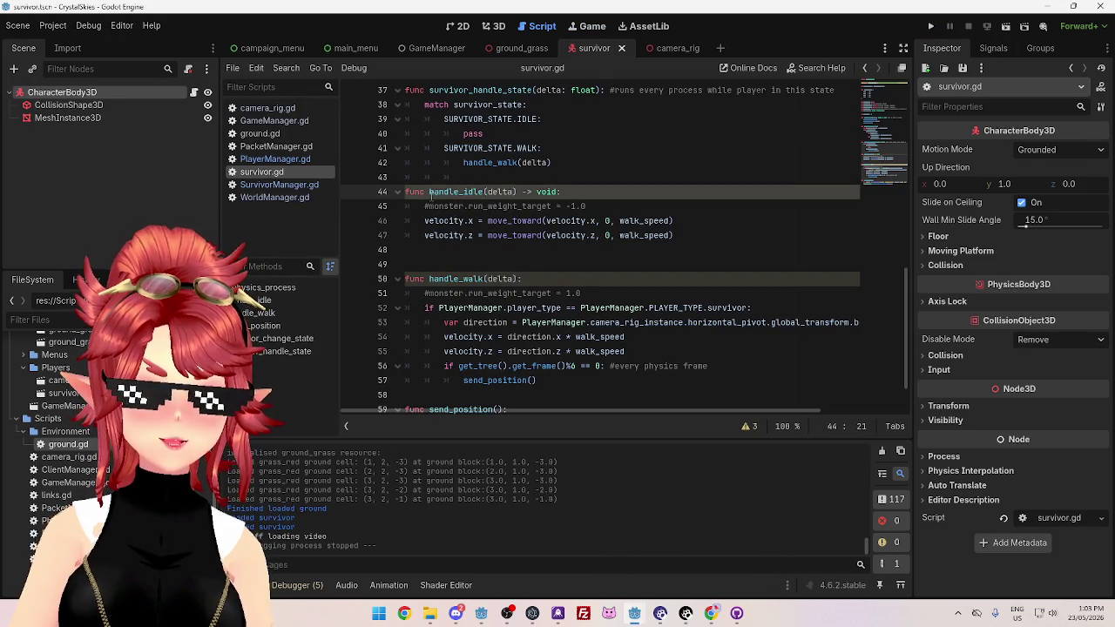
{"action": "left_click_drag", "start_coordinate": [464, 163], "coordinate": [550, 162]}
{"action": "key", "text": "ctrl+c"}
{"action": "double_click", "coordinate": [473, 133]}
{"action": "key", "text": "ctrl+v"}
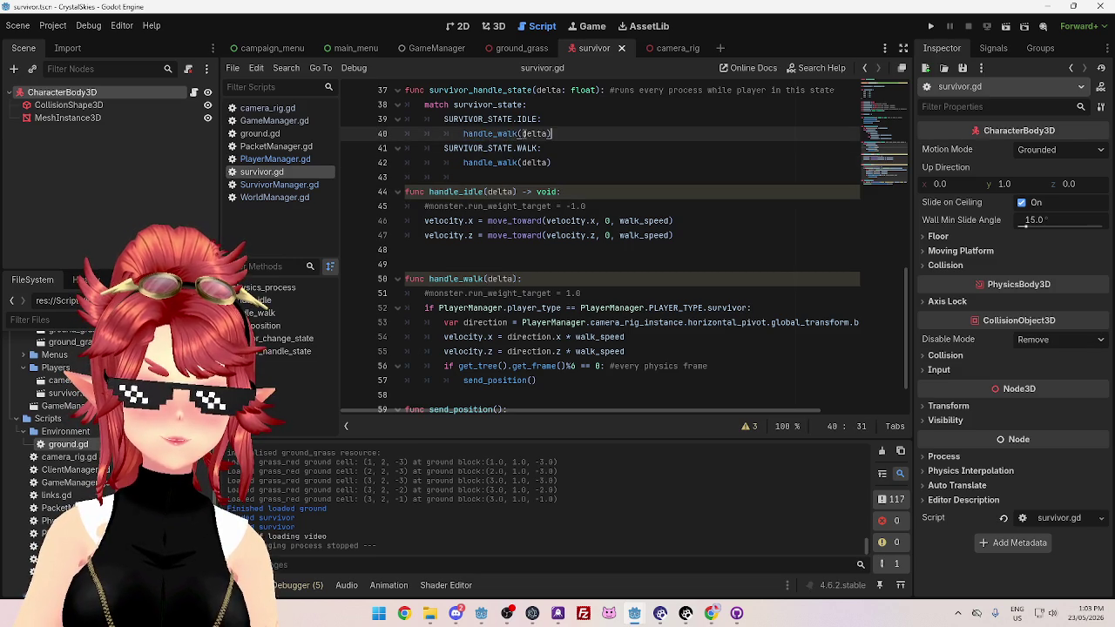
{"action": "double_click", "coordinate": [509, 133]}
{"action": "left_click_drag", "start_coordinate": [520, 133], "coordinate": [517, 134]}
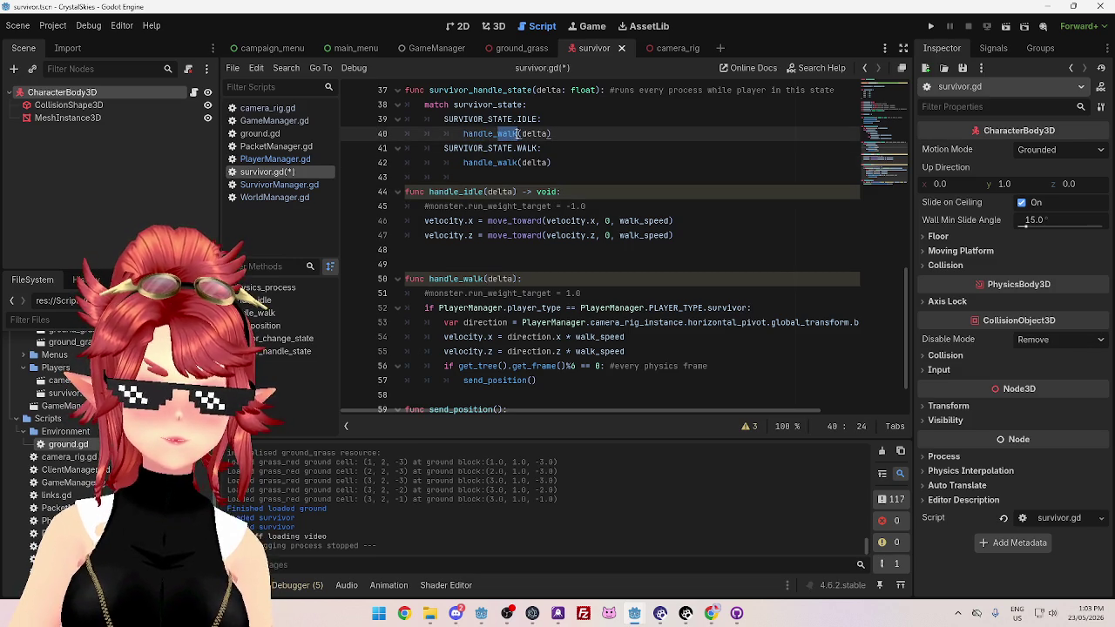
{"action": "type", "text": "idle"}
{"action": "left_click", "coordinate": [480, 177]}
{"action": "key", "text": "ctrl+s"}
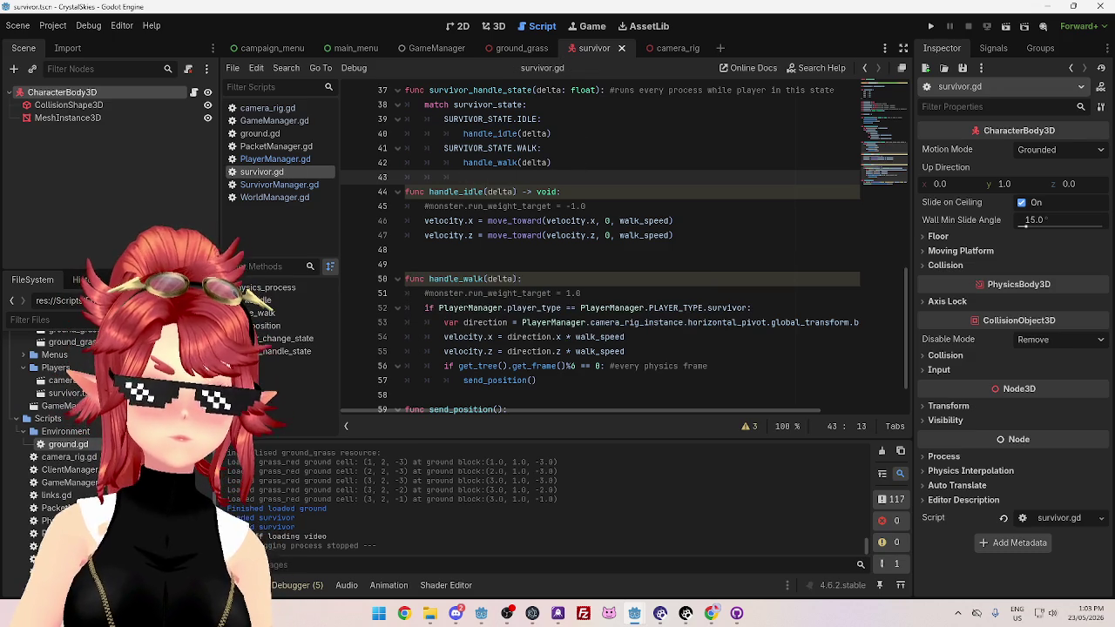
Run the project again and switch to the server project's window
{"action": "left_click", "coordinate": [686, 133]}
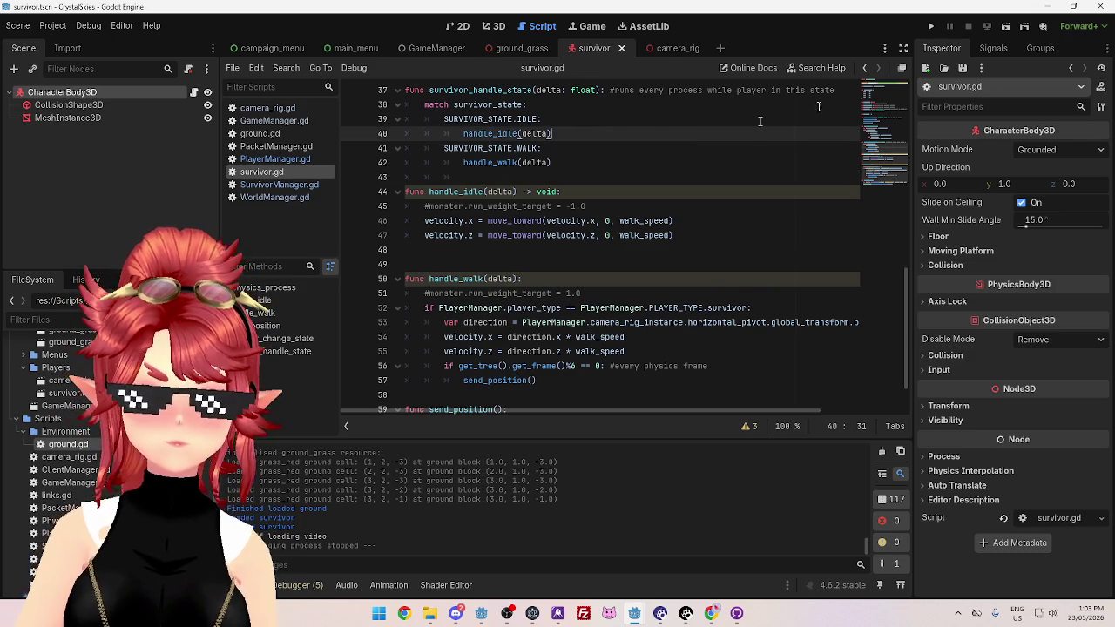
{"action": "left_click", "coordinate": [934, 29]}
{"action": "mouse_move", "coordinate": [634, 613]}
{"action": "left_click", "coordinate": [688, 552]}
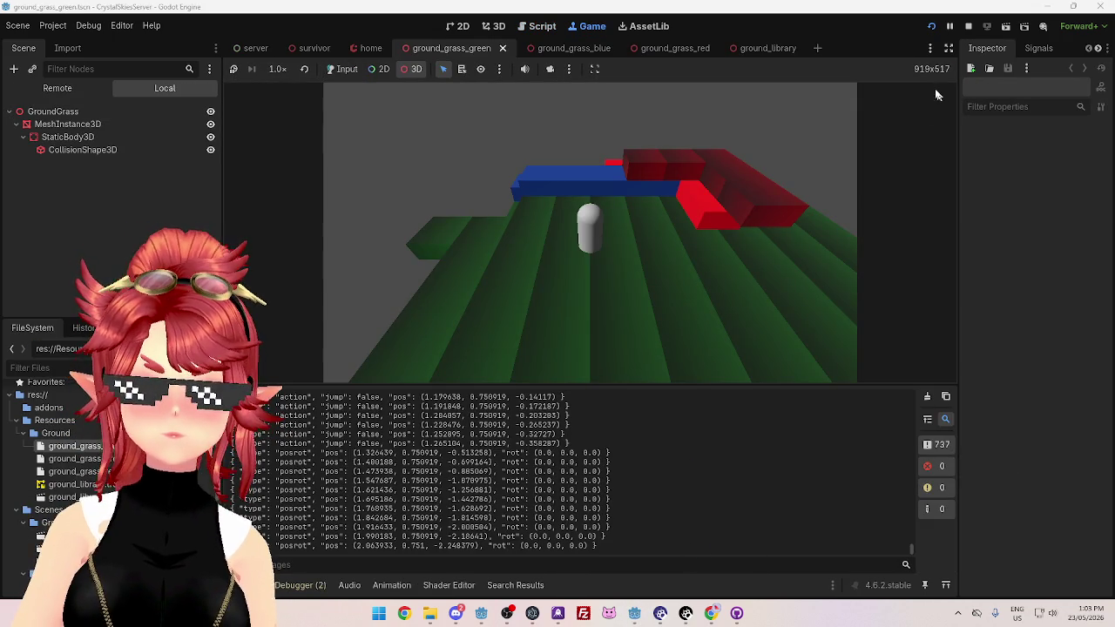
Restart the server game, then return the client editor to the survivor.gd script view
{"action": "left_click", "coordinate": [931, 26]}
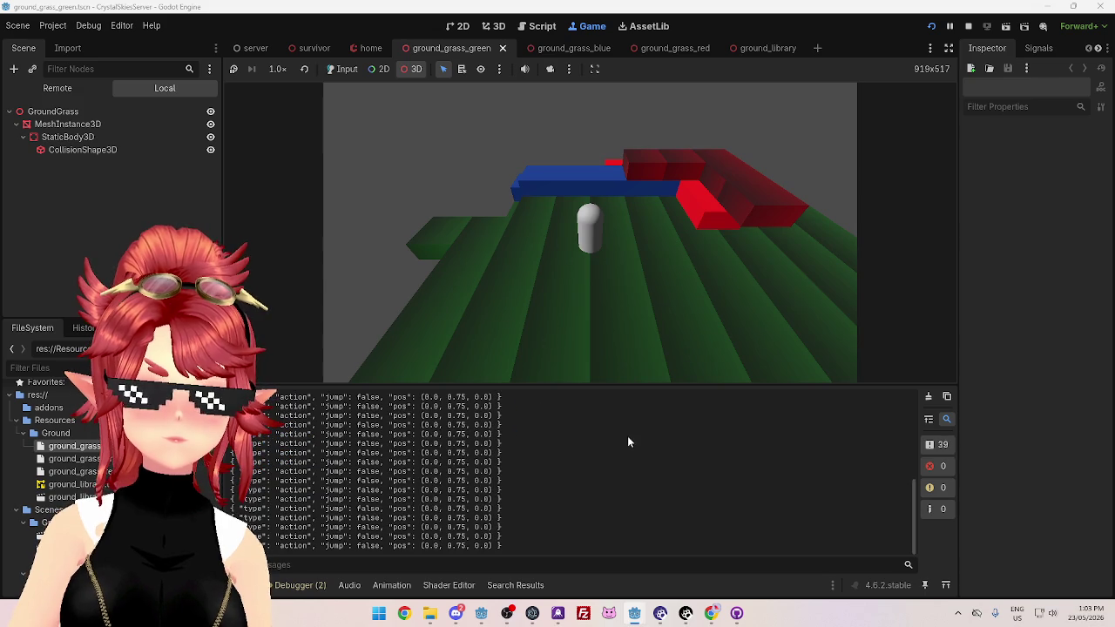
{"action": "key", "text": "alt+Tab"}
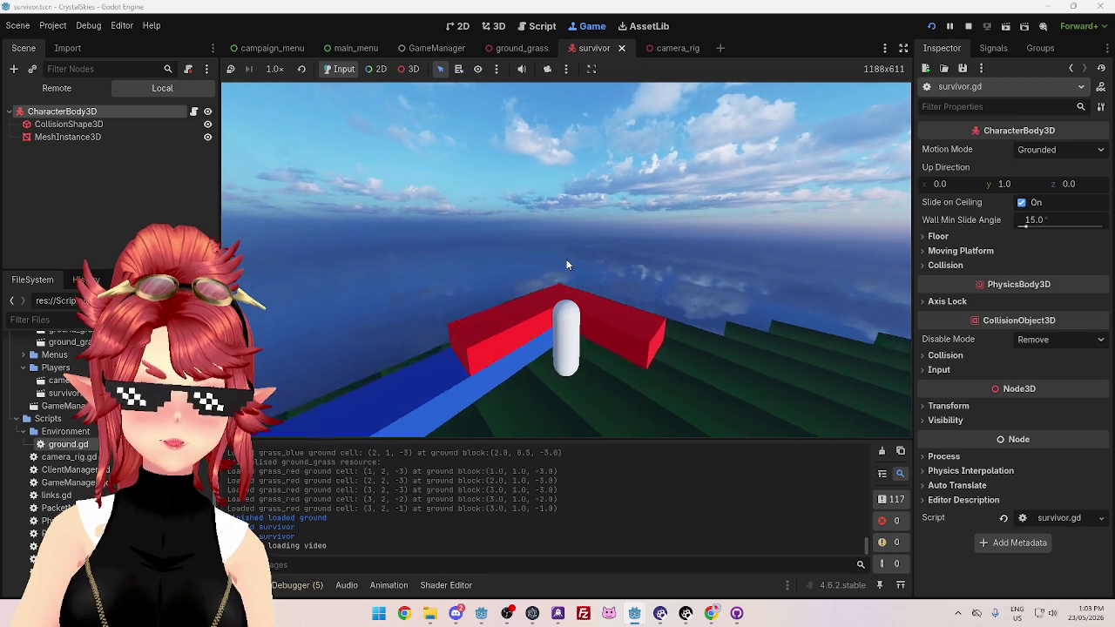
{"action": "left_click", "coordinate": [538, 26]}
{"action": "scroll", "coordinate": [430, 138], "scroll_direction": "up", "scroll_amount": 1}
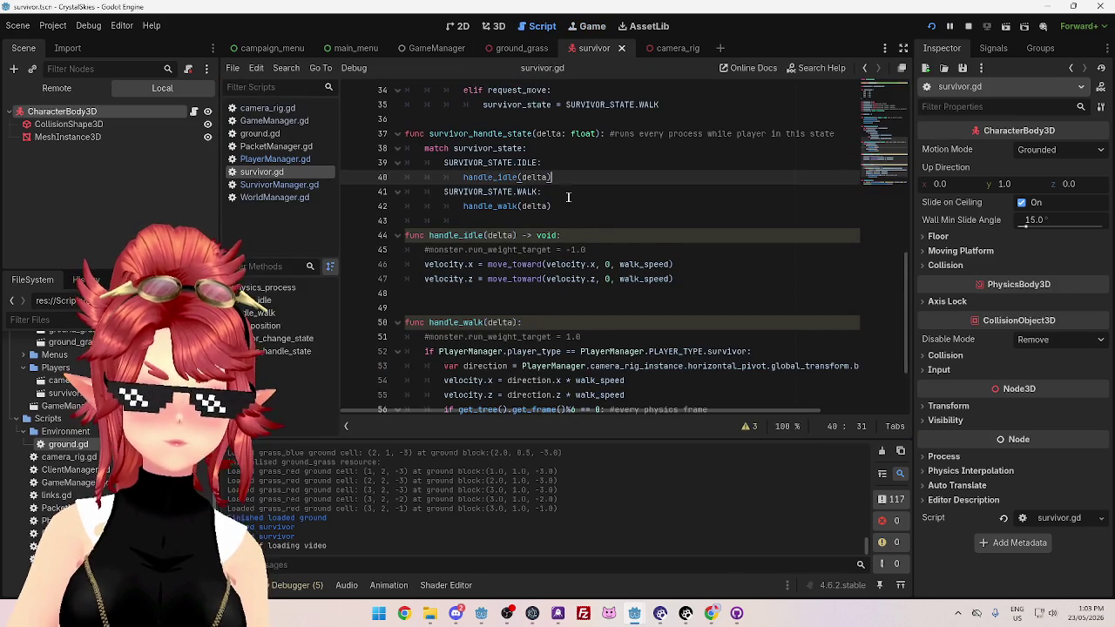
Stop the running game and review the client player.gd state code calling handle_idle
{"action": "scroll", "coordinate": [503, 177], "scroll_direction": "up", "scroll_amount": 2}
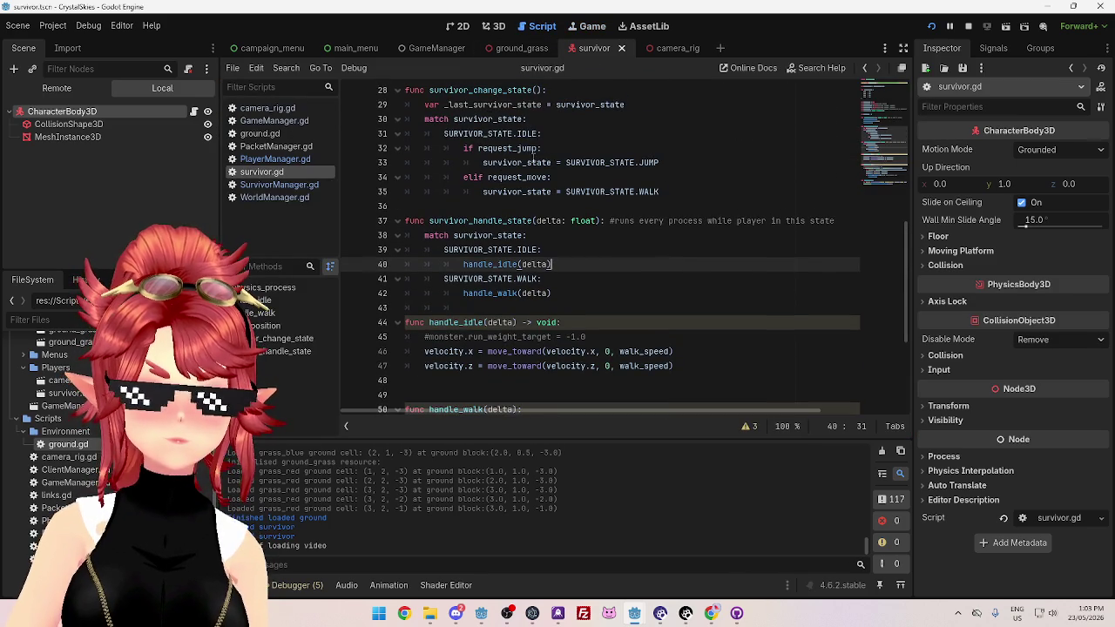
{"action": "left_click", "coordinate": [967, 26]}
{"action": "mouse_move", "coordinate": [634, 613]}
{"action": "left_click", "coordinate": [687, 556]}
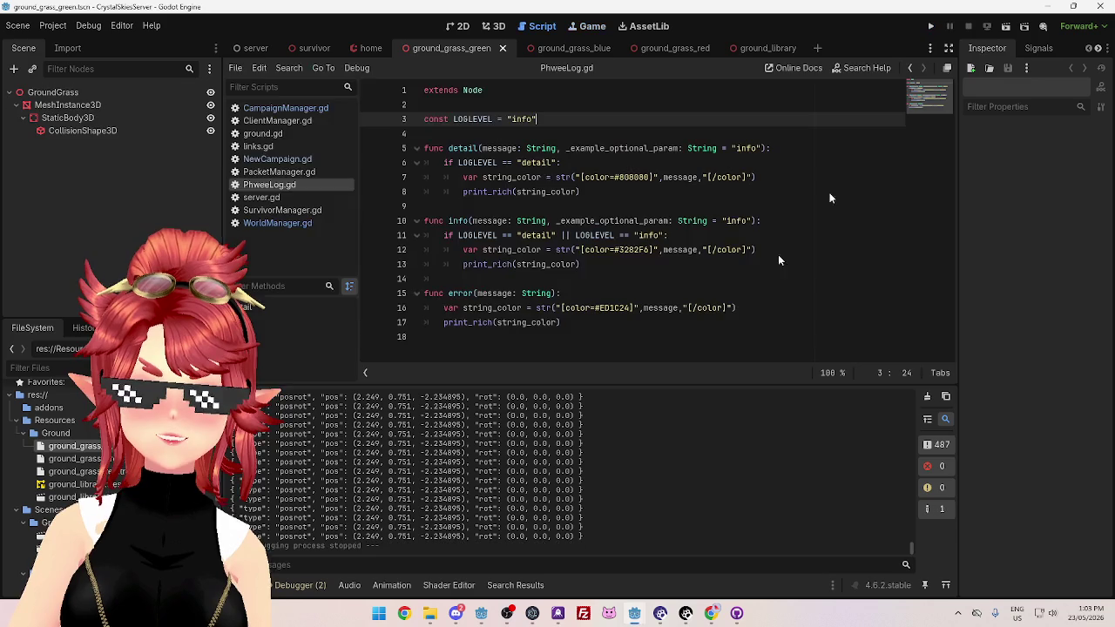
{"action": "key", "text": "alt+Tab"}
{"action": "scroll", "coordinate": [629, 360], "scroll_direction": "up", "scroll_amount": 4}
{"action": "left_click", "coordinate": [558, 316]}
{"action": "scroll", "coordinate": [540, 262], "scroll_direction": "up", "scroll_amount": 3}
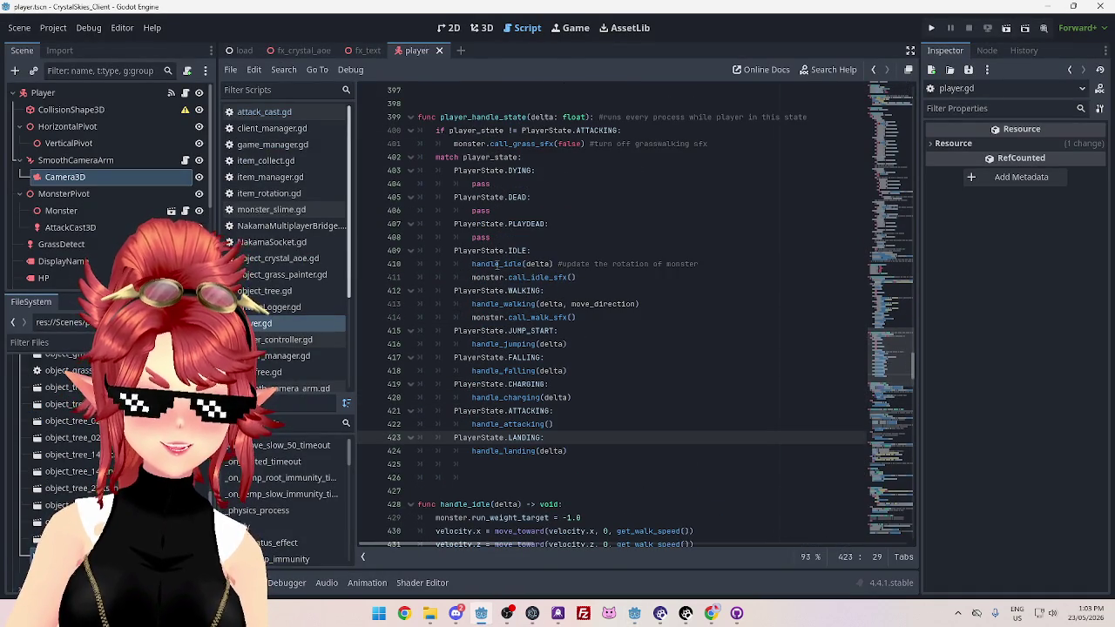
{"action": "left_click", "coordinate": [496, 264]}
{"action": "scroll", "coordinate": [475, 137], "scroll_direction": "up", "scroll_amount": 10}
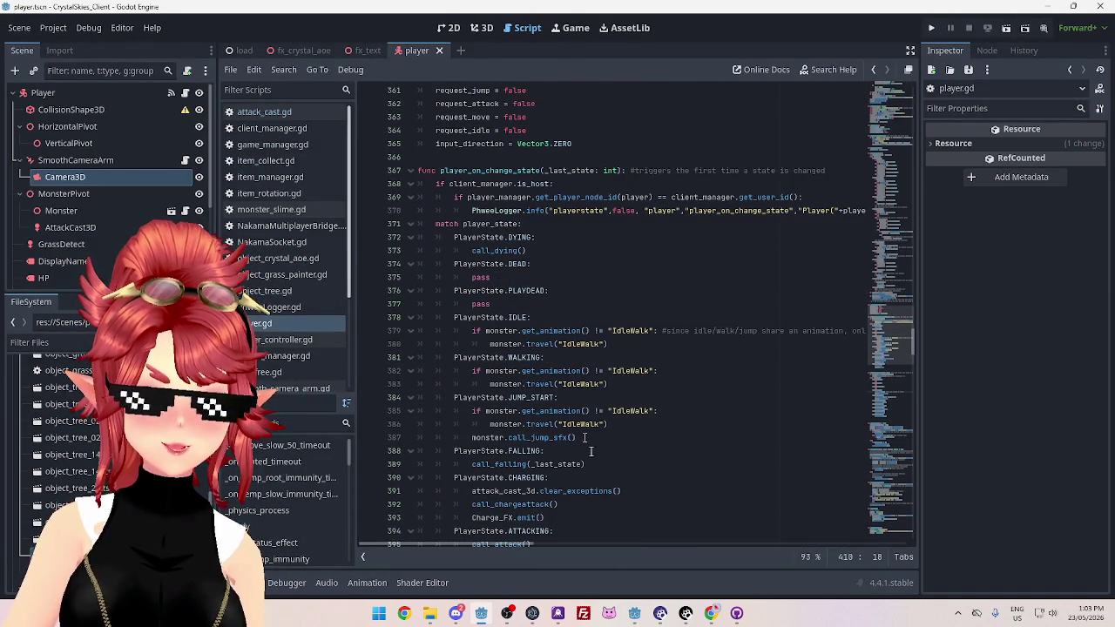
Back in survivor.gd, review the IDLE case's request_move check and select SURVIVOR_STATE.WALK
{"action": "mouse_move", "coordinate": [635, 615]}
{"action": "left_click", "coordinate": [596, 570]}
{"action": "scroll", "coordinate": [549, 365], "scroll_direction": "up", "scroll_amount": 3}
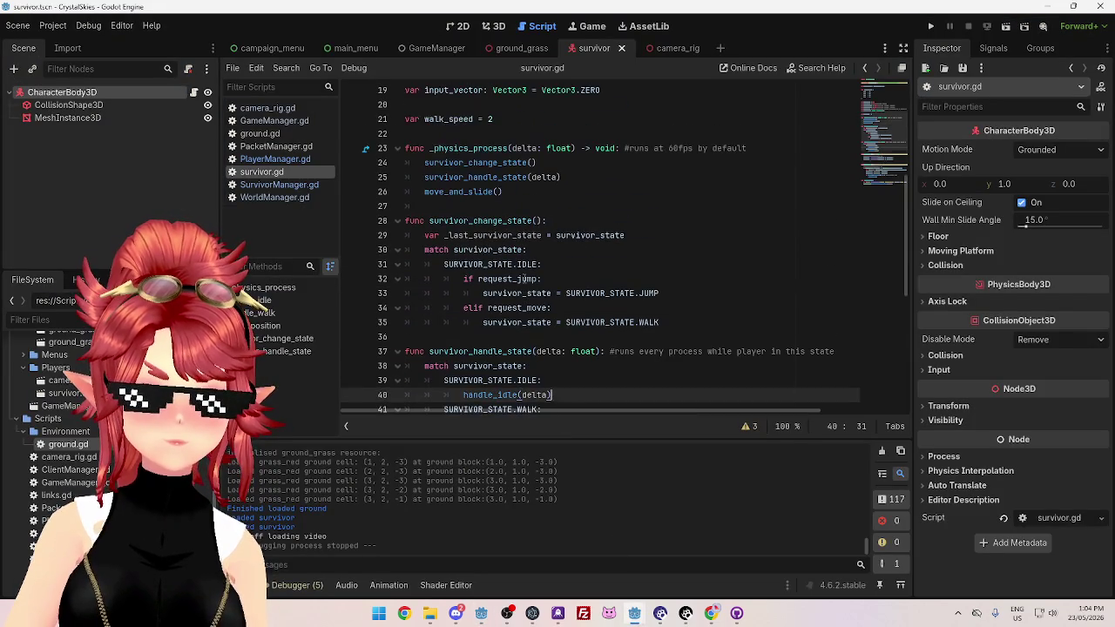
{"action": "scroll", "coordinate": [581, 261], "scroll_direction": "down", "scroll_amount": 1}
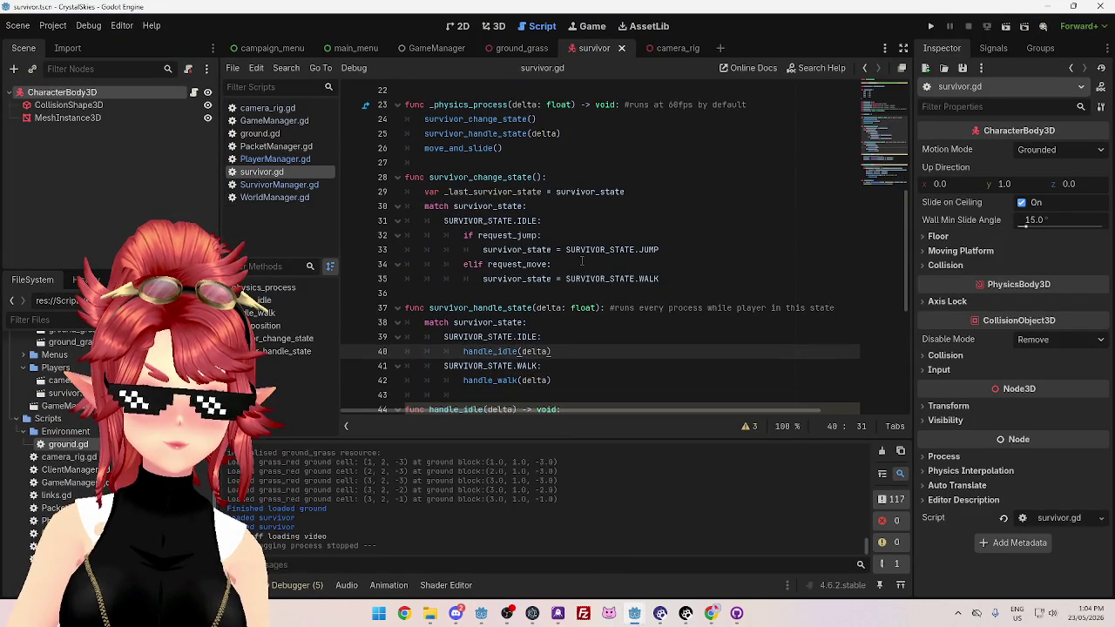
{"action": "left_click", "coordinate": [555, 221]}
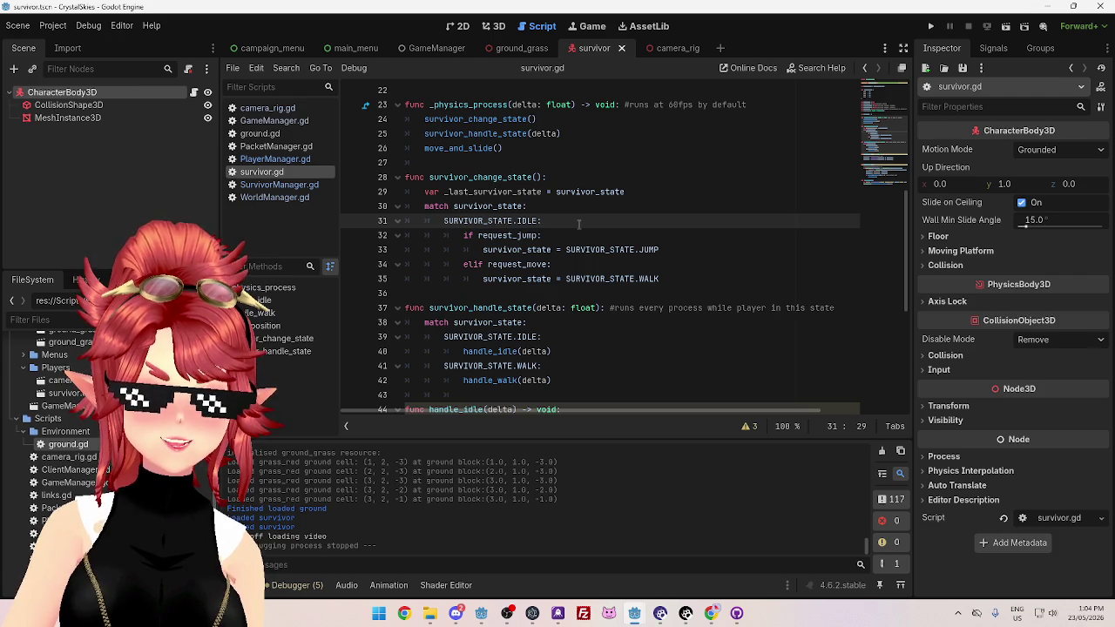
{"action": "left_click_drag", "start_coordinate": [446, 221], "coordinate": [545, 220]}
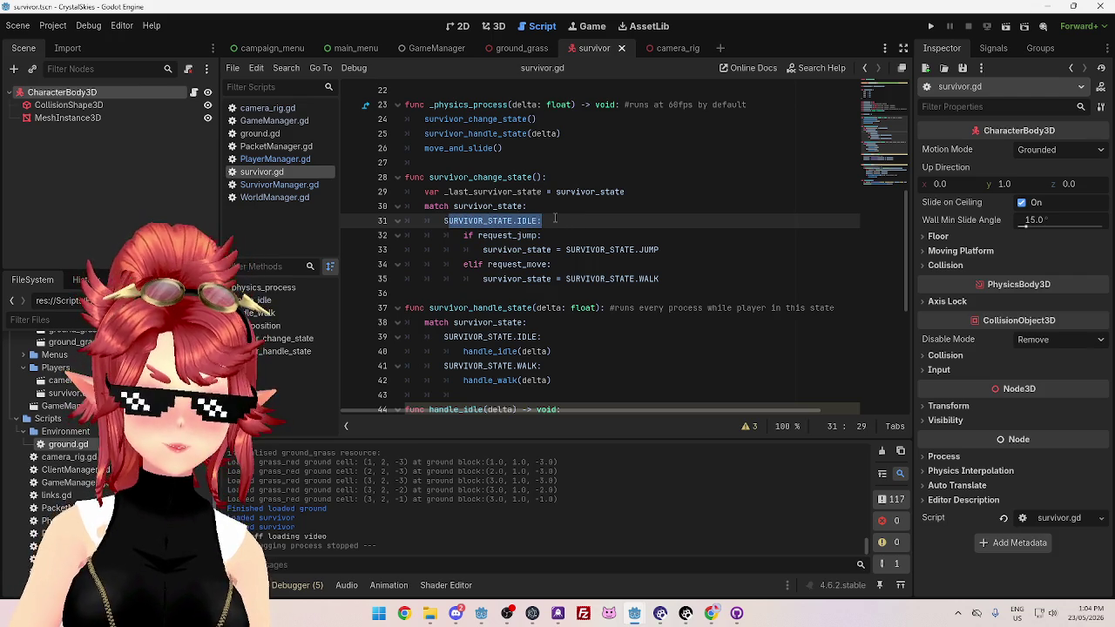
{"action": "left_click_drag", "start_coordinate": [488, 264], "coordinate": [674, 278]}
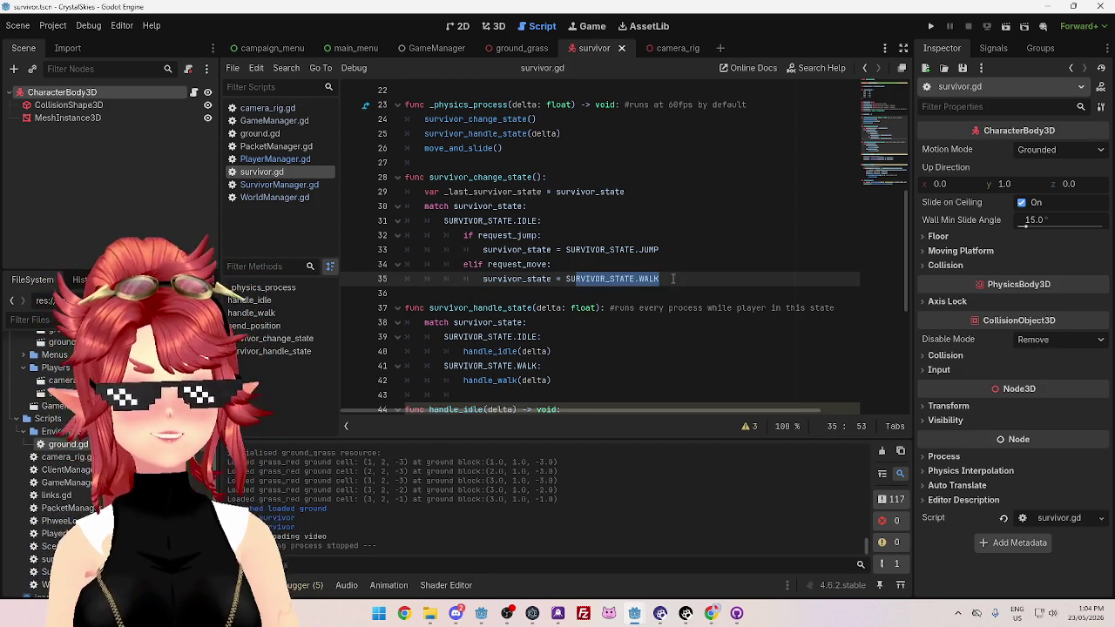
{"action": "scroll", "coordinate": [584, 269], "scroll_direction": "down", "scroll_amount": 2}
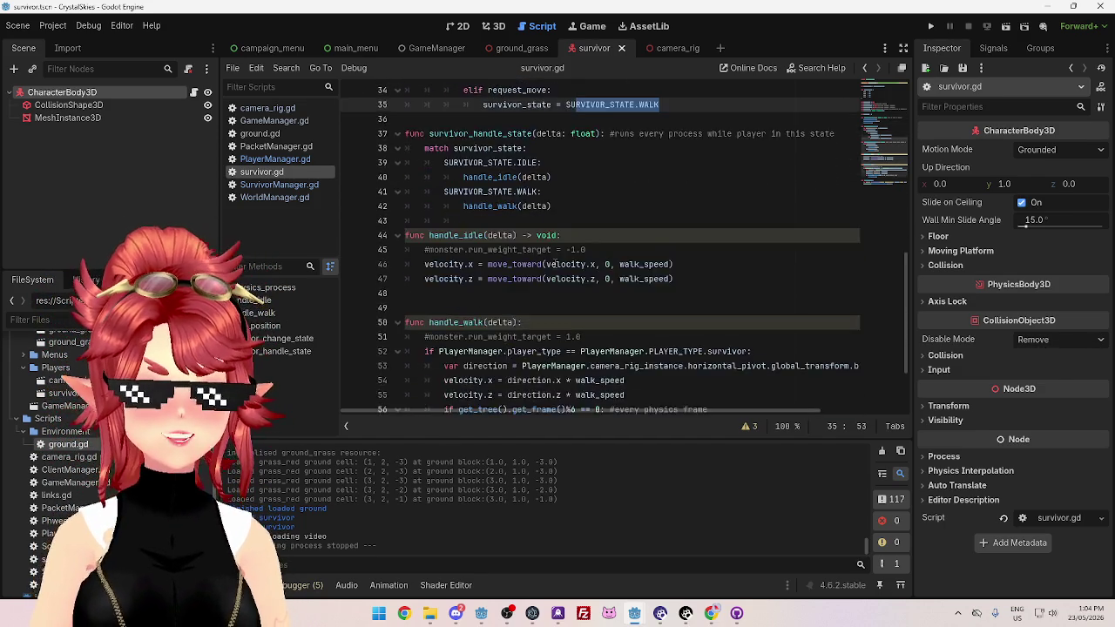
{"action": "left_click", "coordinate": [680, 193]}
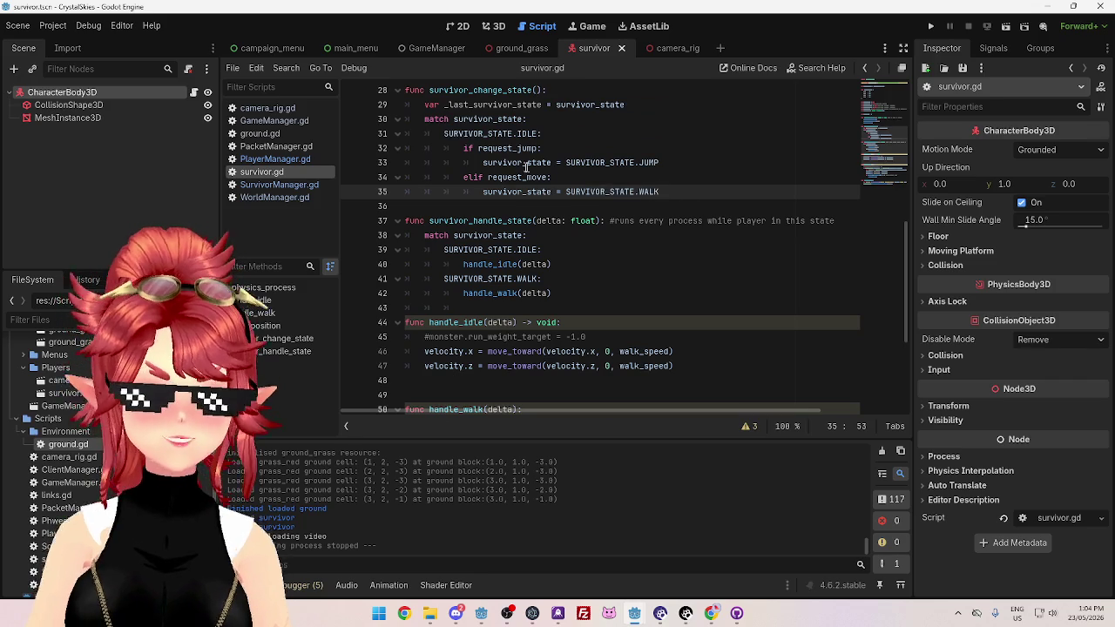
{"action": "left_click_drag", "start_coordinate": [566, 193], "coordinate": [670, 193]}
{"action": "key", "text": "ctrl+c"}
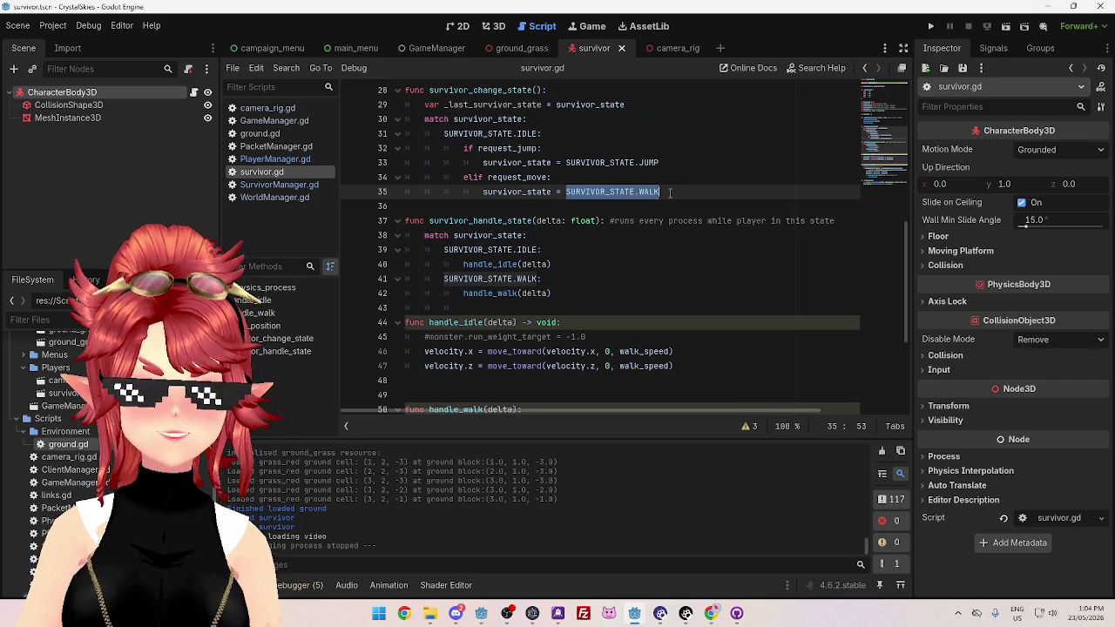
{"action": "left_click", "coordinate": [670, 192]}
Add a SURVIVOR_STATE.WALK: case containing an 'if request_idle:' check
{"action": "key", "text": "Return"}
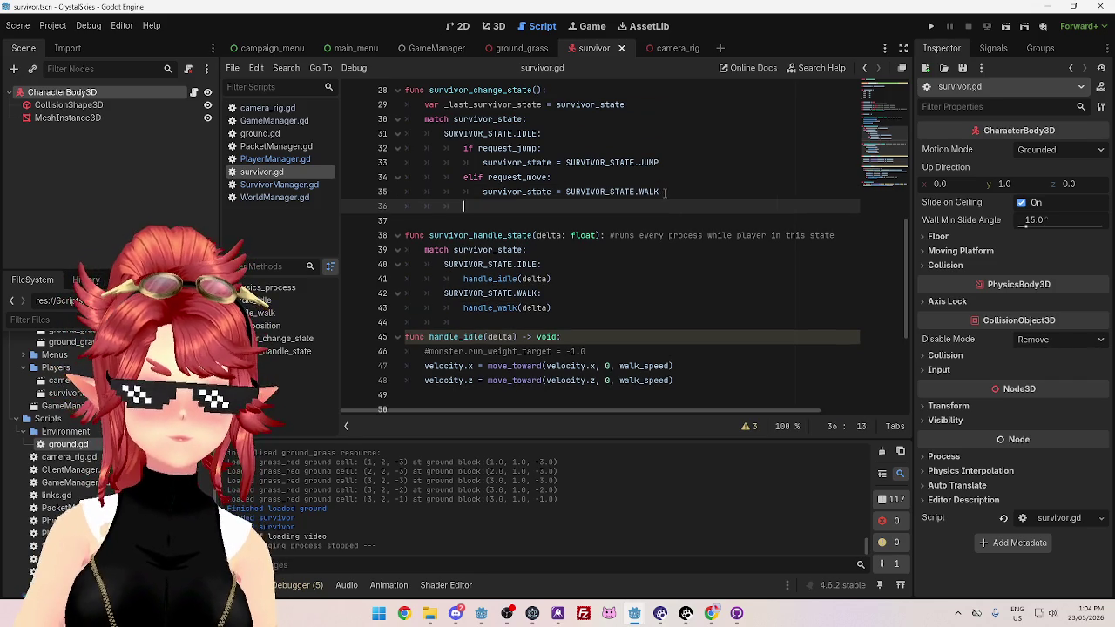
{"action": "key", "text": "BackSpace"}
{"action": "key", "text": "ctrl+v"}
{"action": "type", "text": ":"}
{"action": "key", "text": "Return"}
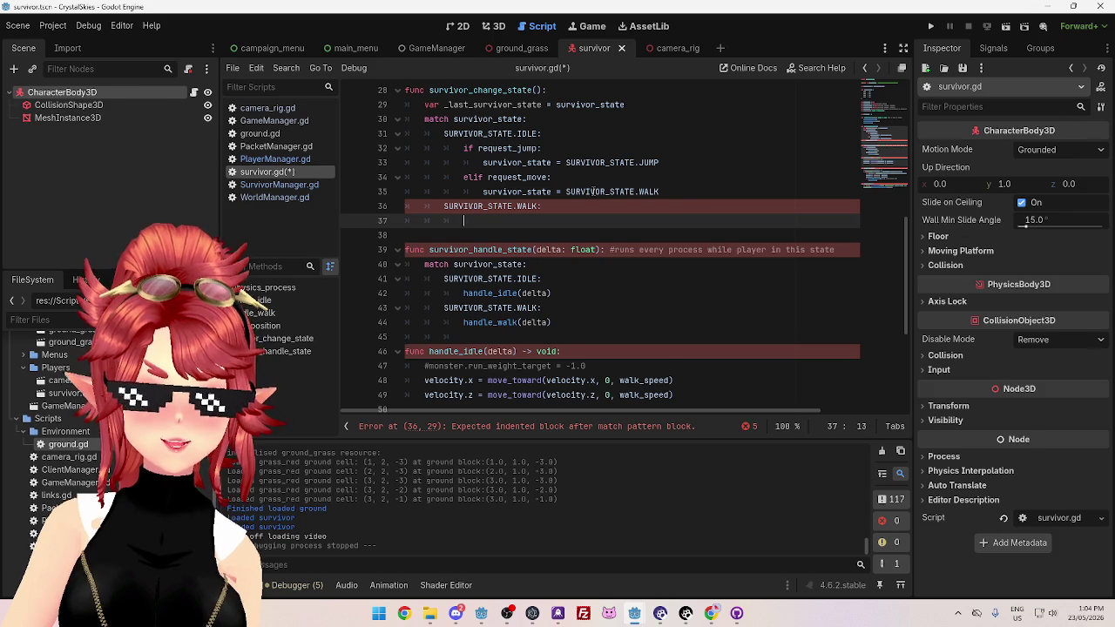
{"action": "scroll", "coordinate": [593, 191], "scroll_direction": "up", "scroll_amount": 2}
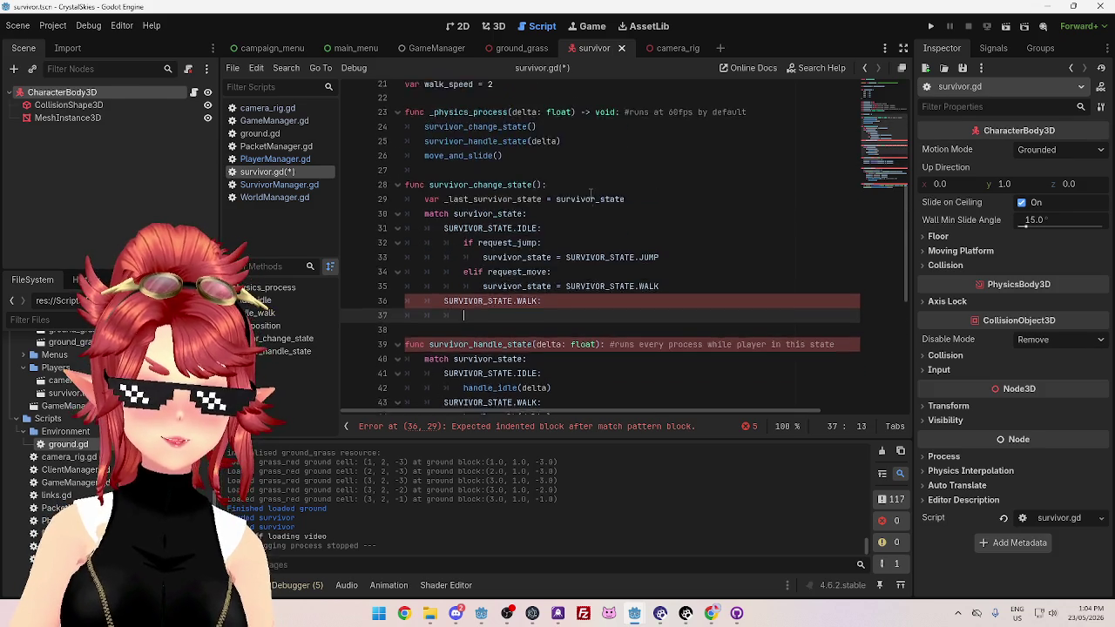
{"action": "scroll", "coordinate": [590, 193], "scroll_direction": "up", "scroll_amount": 5}
{"action": "scroll", "coordinate": [589, 193], "scroll_direction": "down", "scroll_amount": 6}
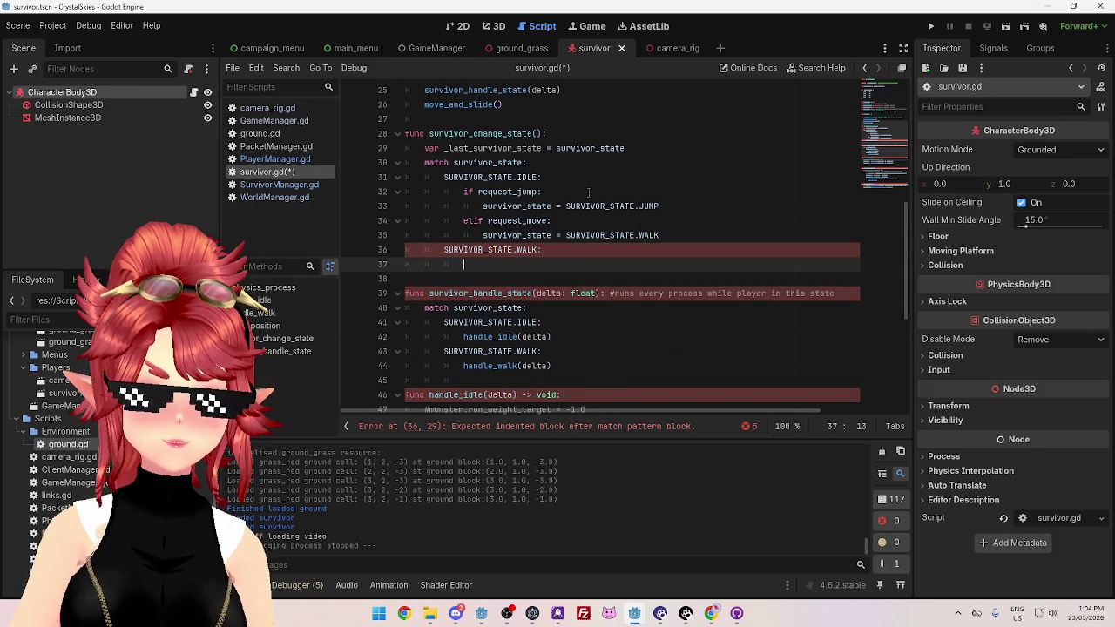
{"action": "type", "text": "if "}
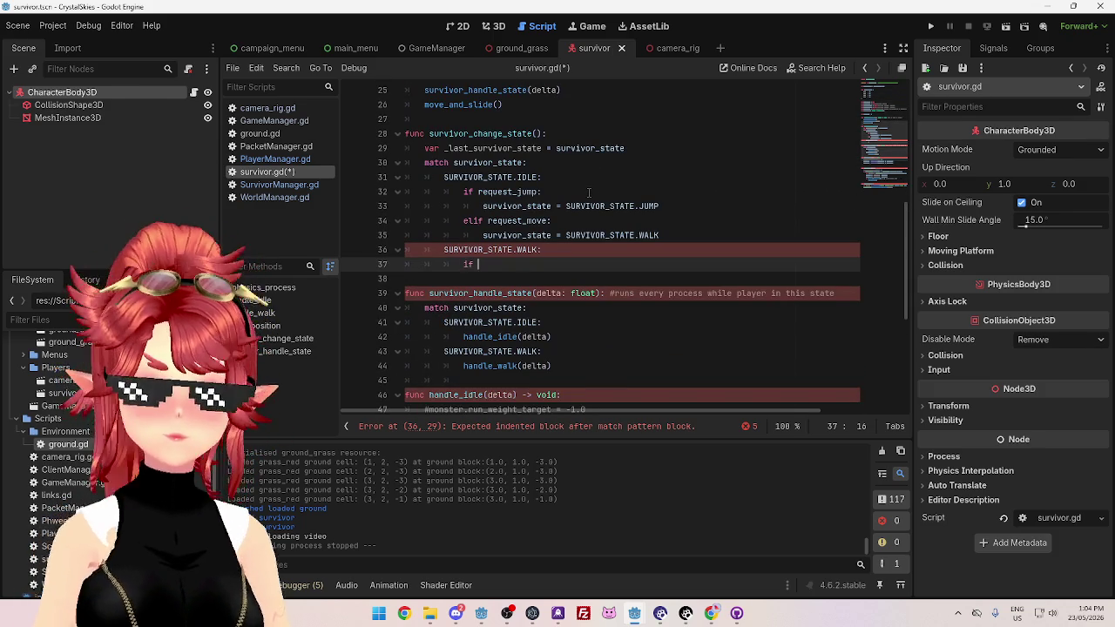
{"action": "type", "text": "reque"}
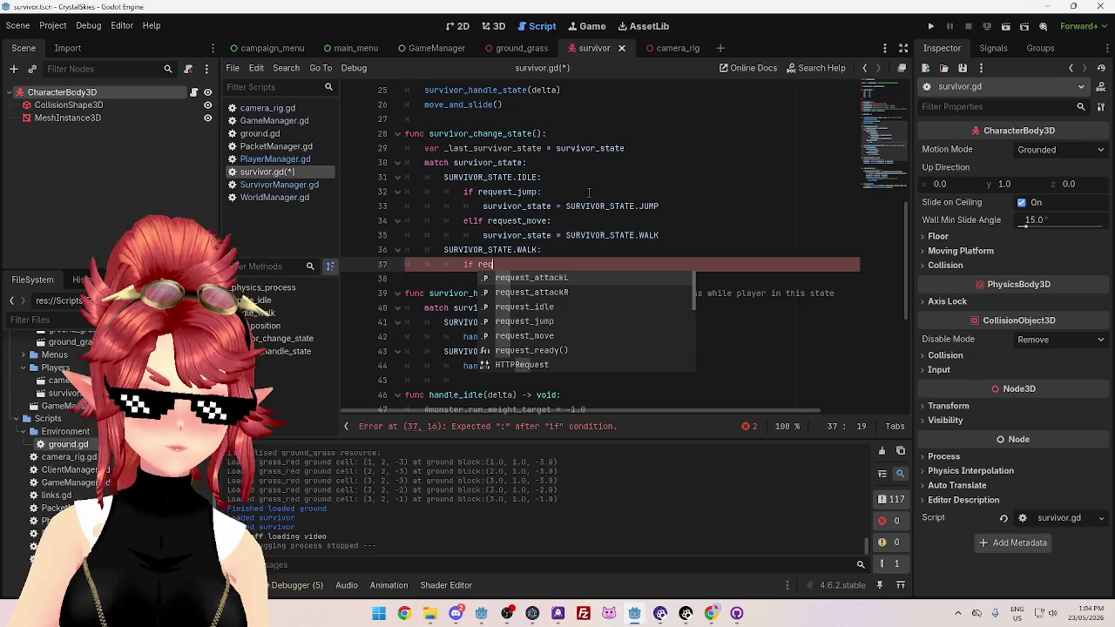
{"action": "key", "text": "Down"}
{"action": "key", "text": "Return"}
{"action": "type", "text": ":"}
{"action": "key", "text": "Return"}
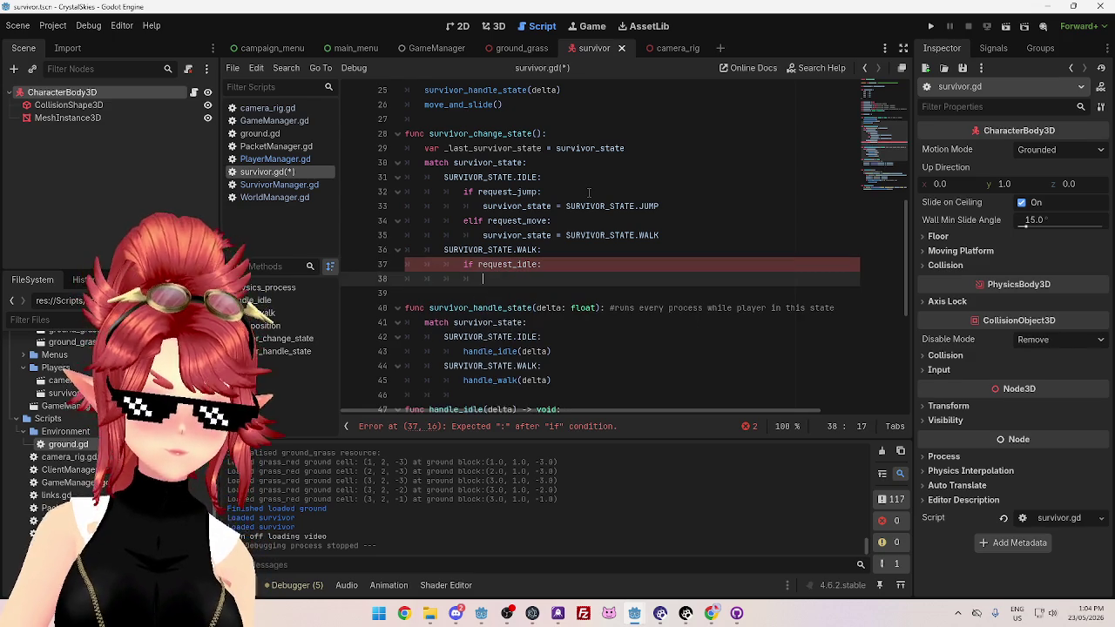
Inside the check, set survivor_state = SURVIVOR_STATE.IDLE by adapting the copied JUMP assignment
{"action": "left_click_drag", "start_coordinate": [672, 207], "coordinate": [483, 207]}
{"action": "key", "text": "ctrl+c"}
{"action": "left_click", "coordinate": [612, 279]}
{"action": "key", "text": "ctrl+v"}
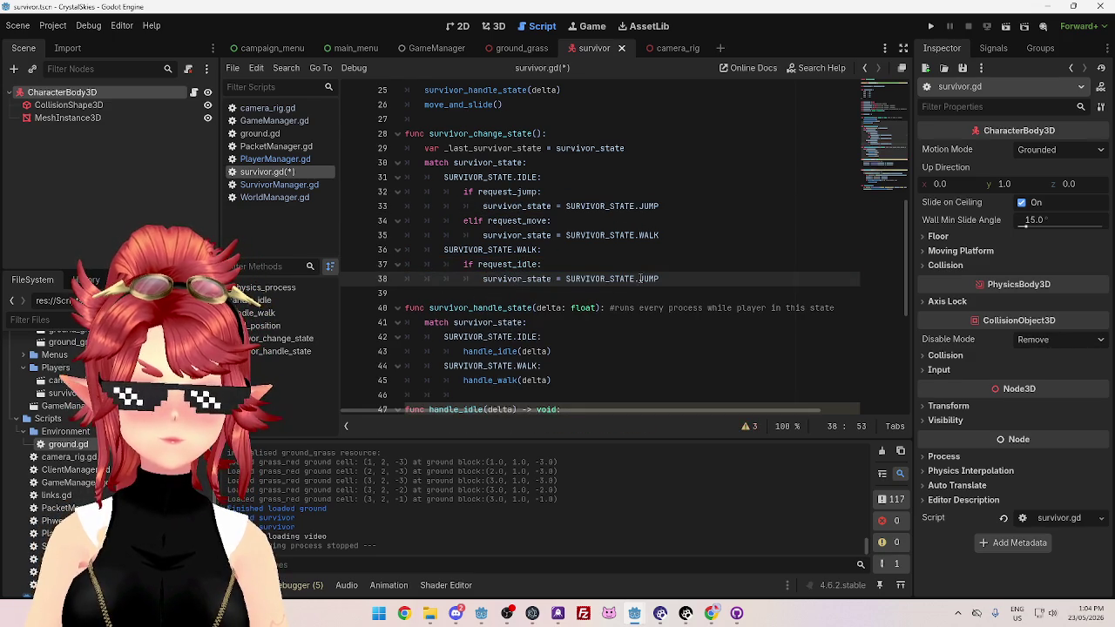
{"action": "double_click", "coordinate": [649, 279]}
{"action": "type", "text": "IDLE"}
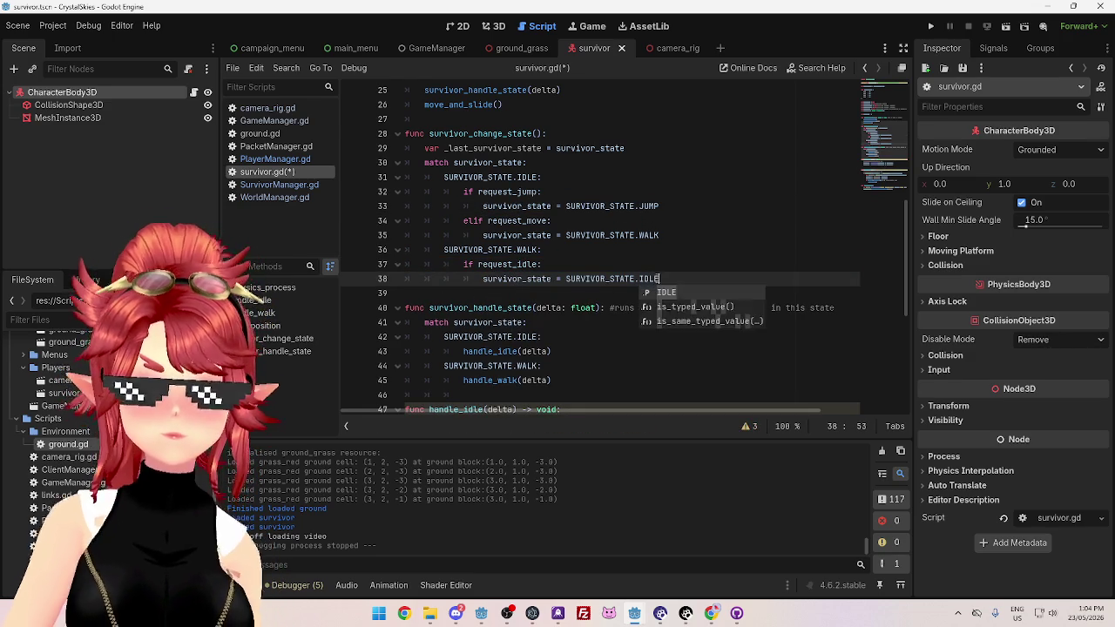
Review the survivor_state match statement and its IDLE and WALK cases
{"action": "left_click", "coordinate": [634, 248]}
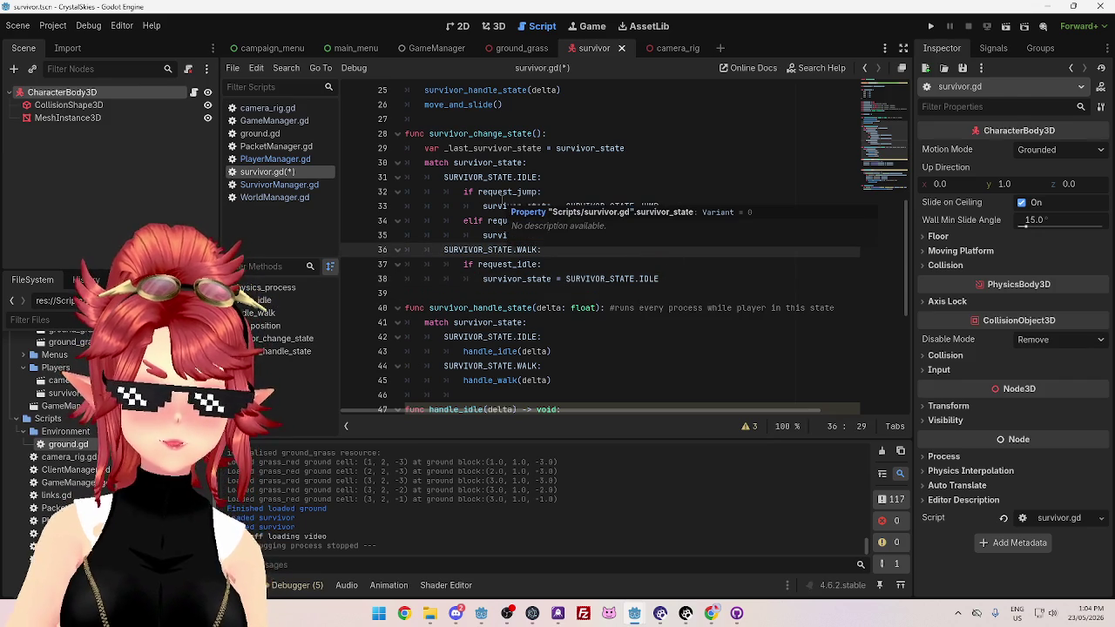
{"action": "left_click", "coordinate": [617, 174]}
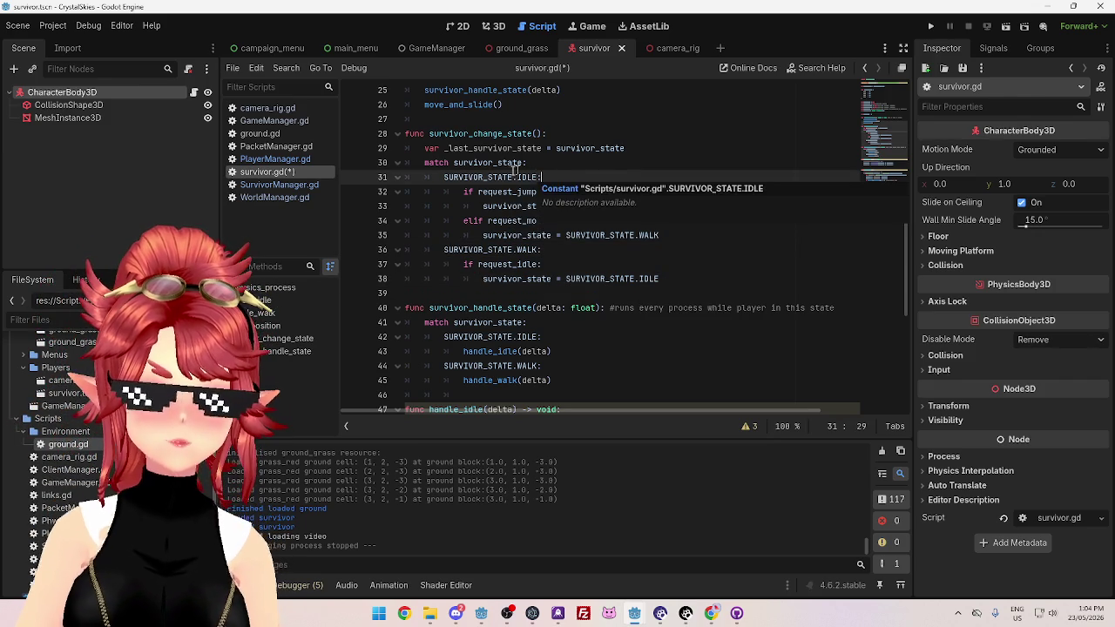
{"action": "left_click_drag", "start_coordinate": [454, 163], "coordinate": [519, 163]}
{"action": "left_click_drag", "start_coordinate": [477, 250], "coordinate": [528, 250]}
{"action": "mouse_move", "coordinate": [502, 191]}
{"action": "left_mouse_down"}
{"action": "mouse_move", "coordinate": [542, 191]}
{"action": "mouse_move", "coordinate": [533, 245]}
{"action": "mouse_move", "coordinate": [481, 250]}
{"action": "mouse_move", "coordinate": [516, 250]}
{"action": "left_mouse_up"}
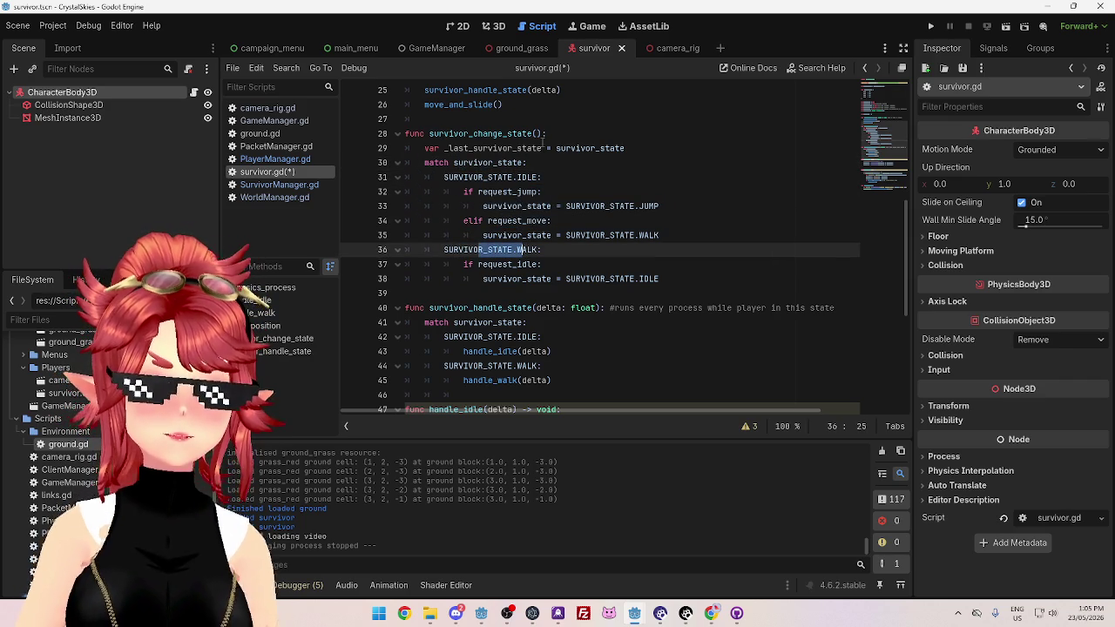